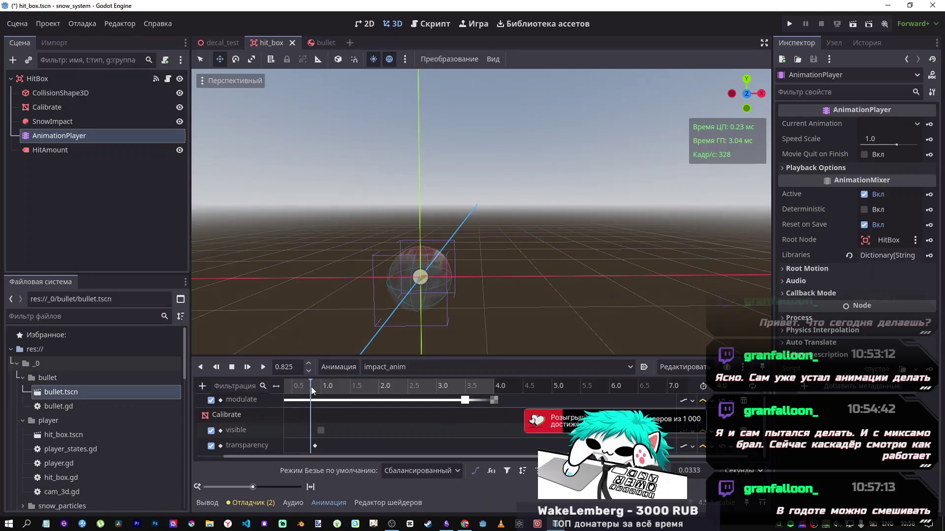
Scrub the impact animation timeline to preview it around 3 seconds, near its end and from the start.
{"action": "mouse_move", "coordinate": [311, 387]}
{"action": "left_mouse_down"}
{"action": "mouse_move", "coordinate": [460, 385]}
{"action": "mouse_move", "coordinate": [271, 378]}
{"action": "mouse_move", "coordinate": [482, 391]}
{"action": "mouse_move", "coordinate": [252, 384]}
{"action": "mouse_move", "coordinate": [451, 391]}
{"action": "left_mouse_up"}
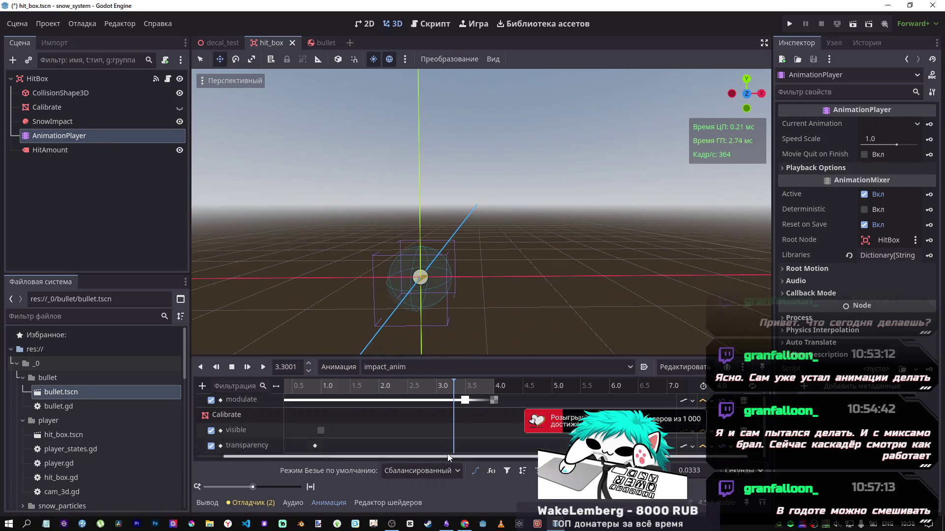
{"action": "left_click_drag", "start_coordinate": [448, 457], "coordinate": [331, 451]}
{"action": "mouse_move", "coordinate": [297, 385]}
{"action": "left_mouse_down"}
{"action": "mouse_move", "coordinate": [285, 385]}
{"action": "mouse_move", "coordinate": [508, 385]}
{"action": "mouse_move", "coordinate": [410, 385]}
{"action": "left_mouse_up"}
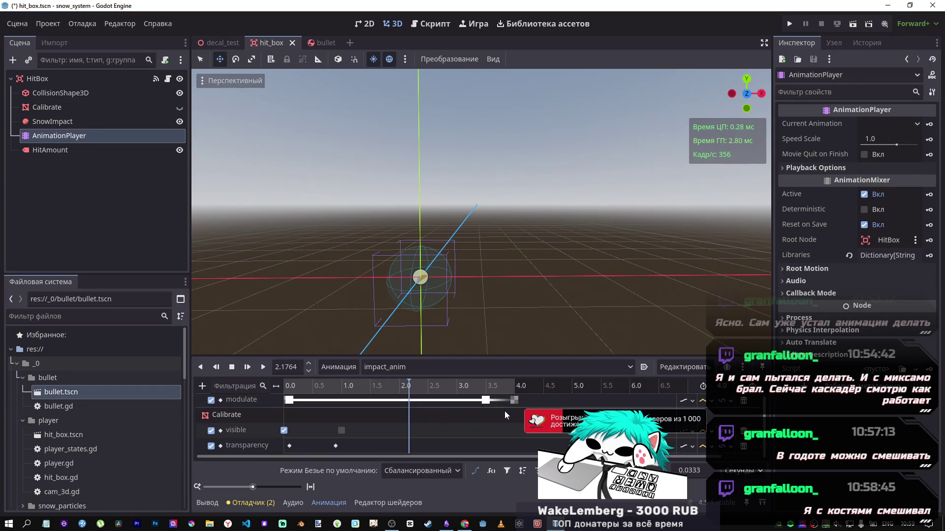
{"action": "mouse_move", "coordinate": [515, 412]}
{"action": "left_mouse_down"}
{"action": "mouse_move", "coordinate": [472, 400]}
{"action": "mouse_move", "coordinate": [475, 414]}
{"action": "left_mouse_up"}
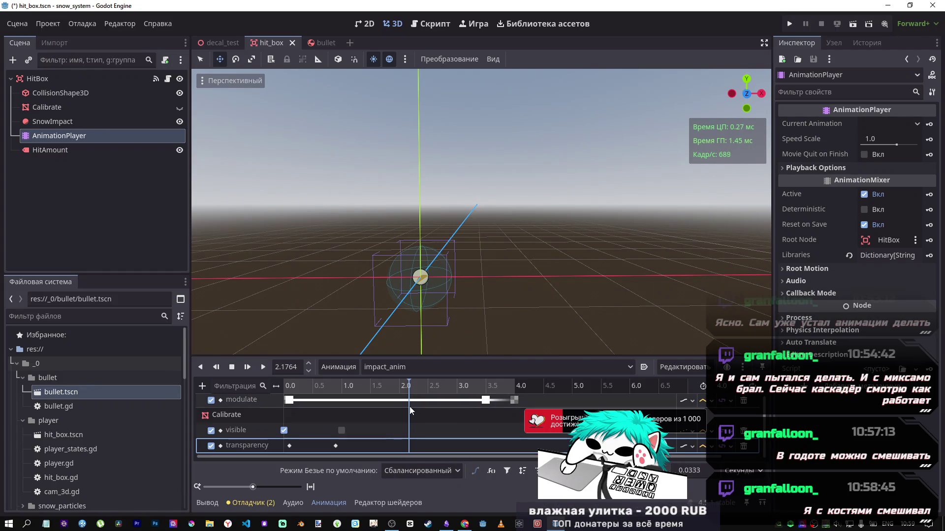
{"action": "mouse_move", "coordinate": [361, 383]}
{"action": "left_mouse_down"}
{"action": "mouse_move", "coordinate": [270, 387]}
{"action": "mouse_move", "coordinate": [468, 395]}
{"action": "mouse_move", "coordinate": [301, 391]}
{"action": "mouse_move", "coordinate": [392, 394]}
{"action": "left_mouse_up"}
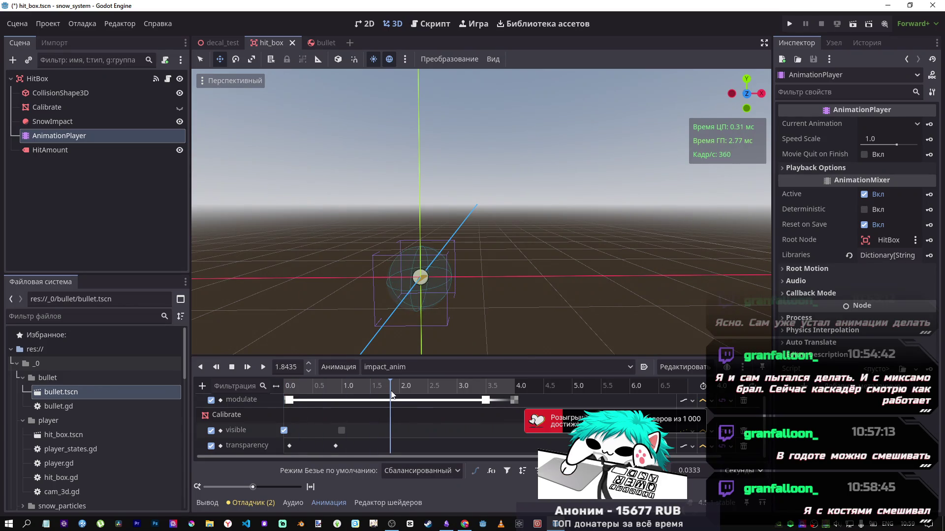
{"action": "left_click_drag", "start_coordinate": [376, 380], "coordinate": [462, 388]}
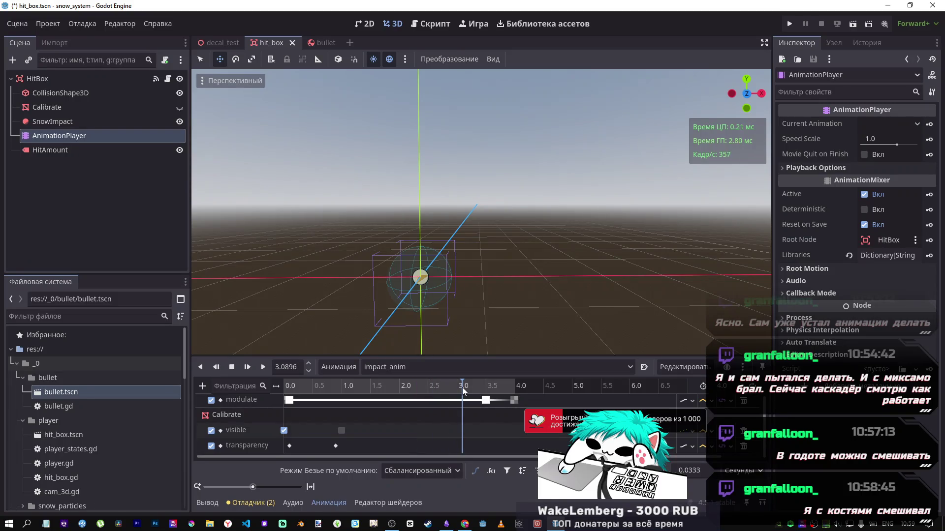
{"action": "left_click_drag", "start_coordinate": [463, 388], "coordinate": [503, 388]}
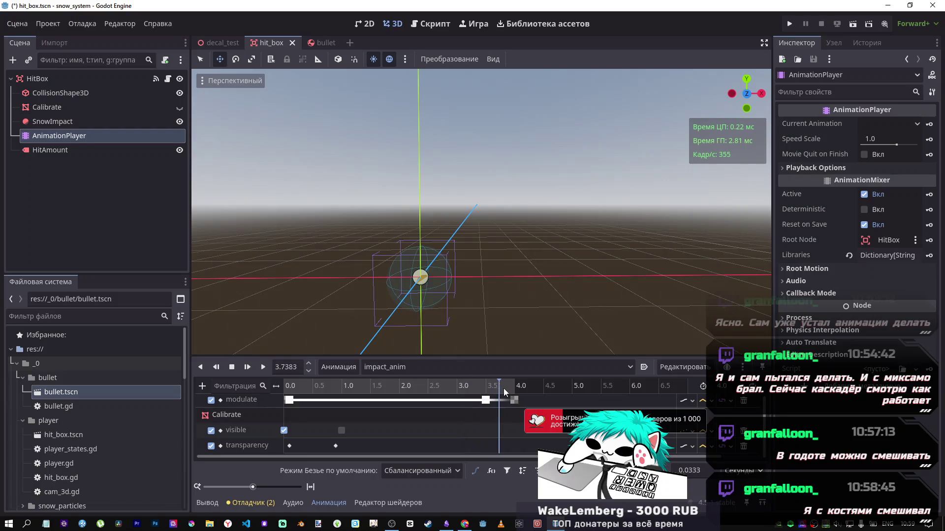
{"action": "mouse_move", "coordinate": [288, 386]}
{"action": "left_mouse_down"}
{"action": "mouse_move", "coordinate": [439, 386]}
{"action": "mouse_move", "coordinate": [252, 381]}
{"action": "mouse_move", "coordinate": [323, 400]}
{"action": "left_mouse_up"}
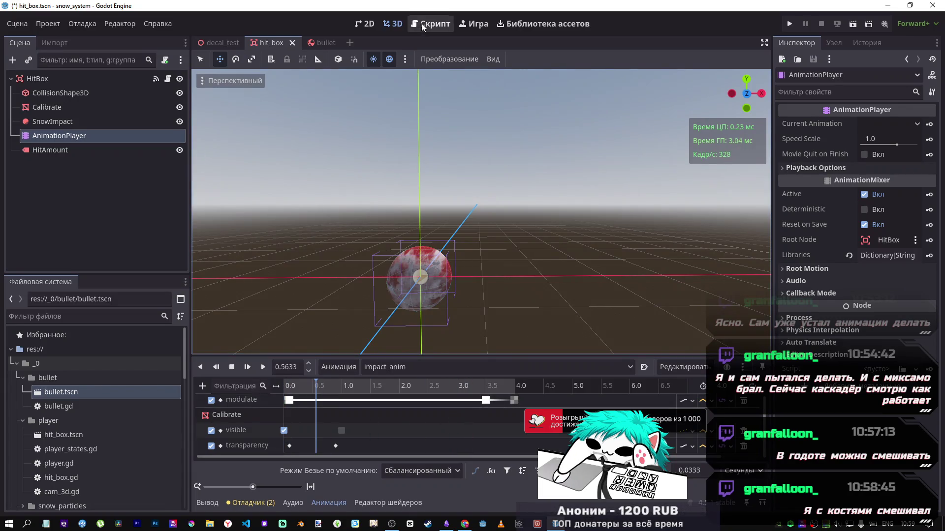
Start and then cancel a new animation, and open the AnimationPlayer class reference.
{"action": "left_click", "coordinate": [332, 368]}
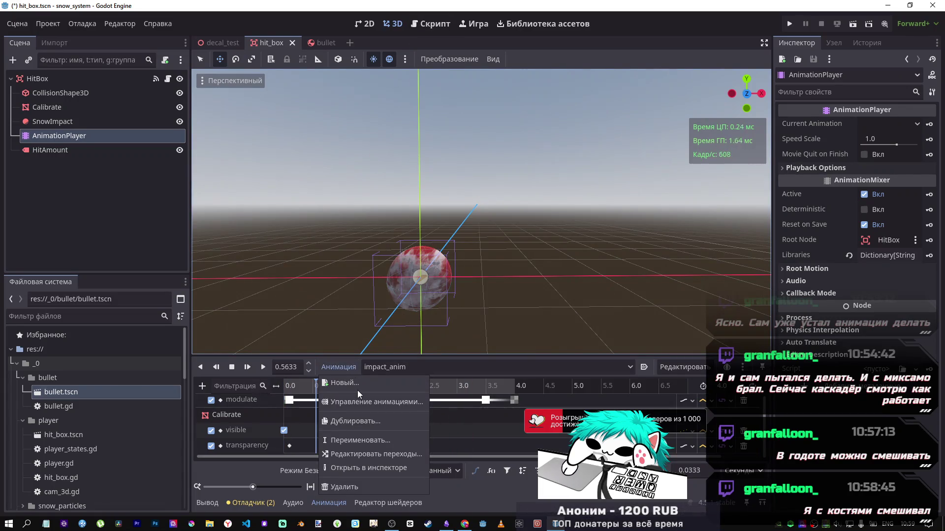
{"action": "left_click", "coordinate": [358, 388]}
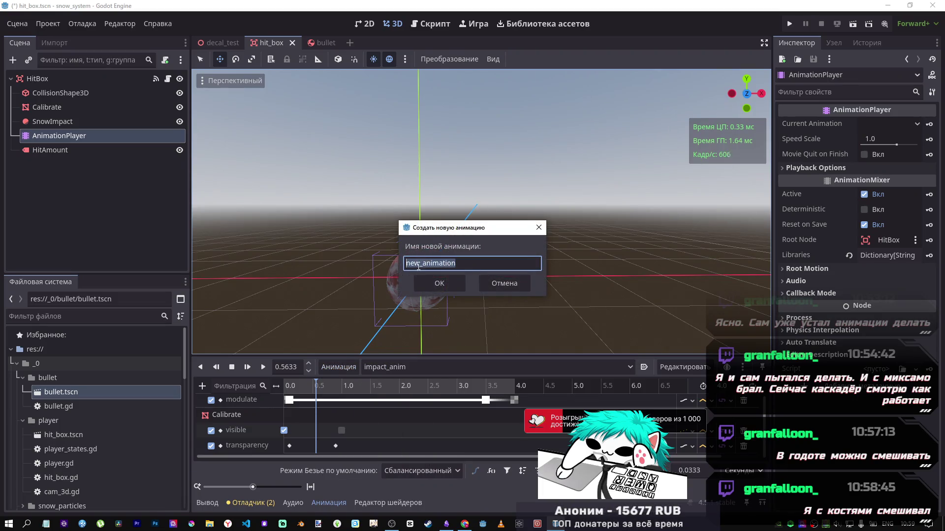
{"action": "left_click", "coordinate": [501, 278]}
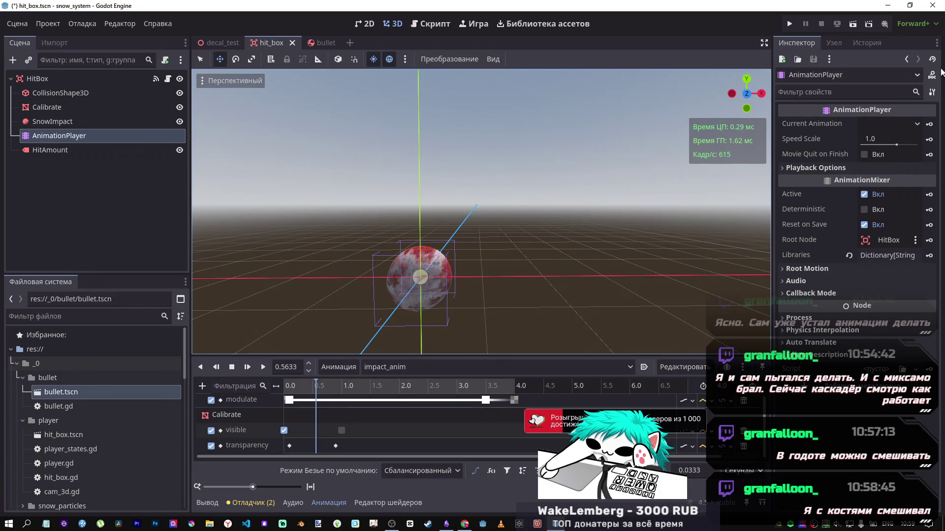
{"action": "left_click", "coordinate": [932, 74]}
{"action": "scroll", "coordinate": [539, 247], "scroll_direction": "up", "scroll_amount": 5}
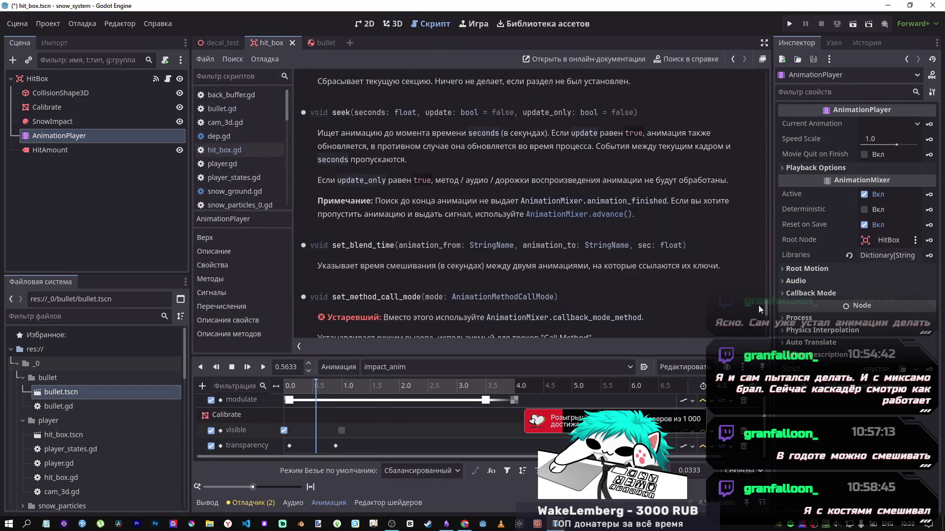
Scroll the AnimationPlayer docs and bring the browser playing the YouTube video to the front.
{"action": "left_click_drag", "start_coordinate": [766, 310], "coordinate": [754, 63]}
{"action": "scroll", "coordinate": [598, 179], "scroll_direction": "down", "scroll_amount": 2}
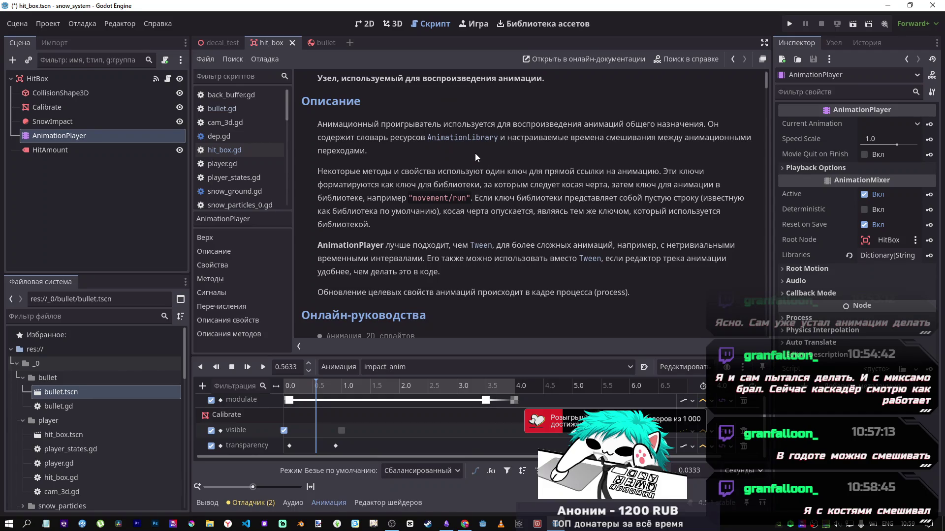
{"action": "mouse_move", "coordinate": [392, 523]}
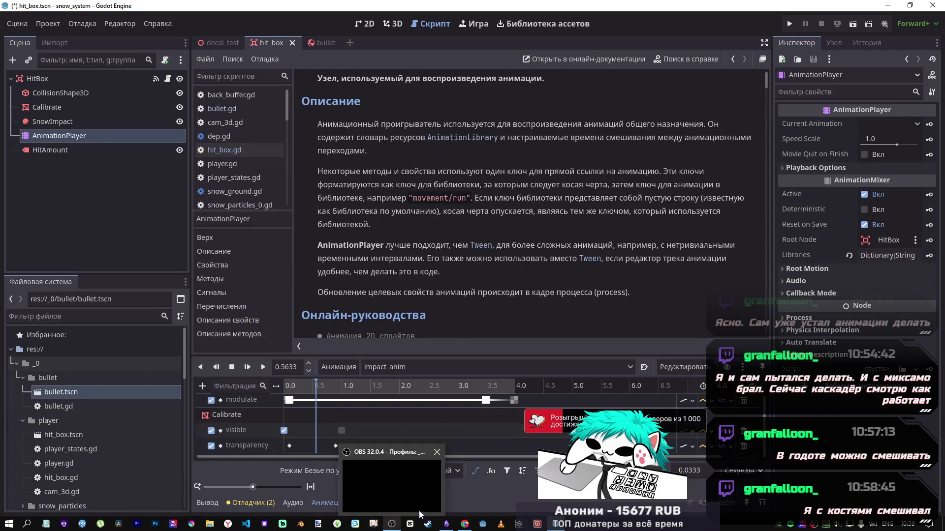
{"action": "left_click", "coordinate": [465, 480]}
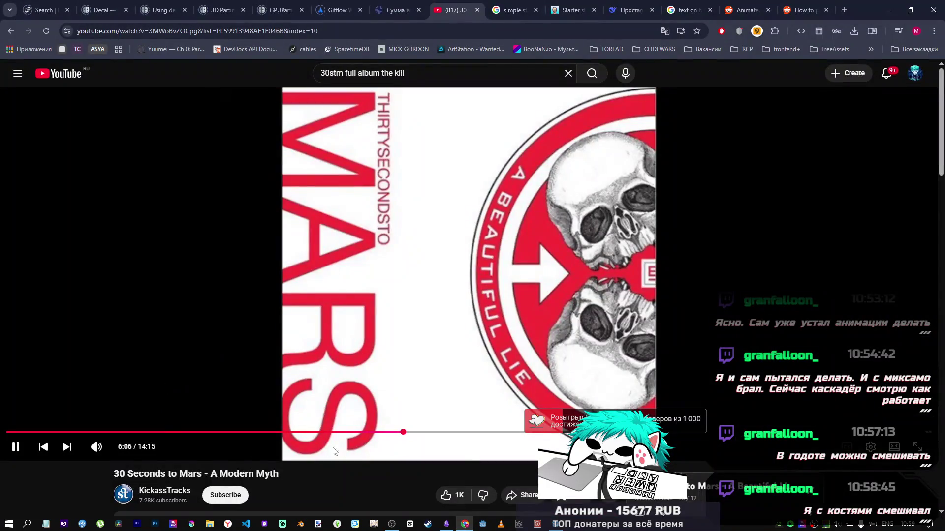
Skip the YouTube song ahead to about 12:30, then switch back to the Godot editor.
{"action": "left_click_drag", "start_coordinate": [408, 433], "coordinate": [624, 433]}
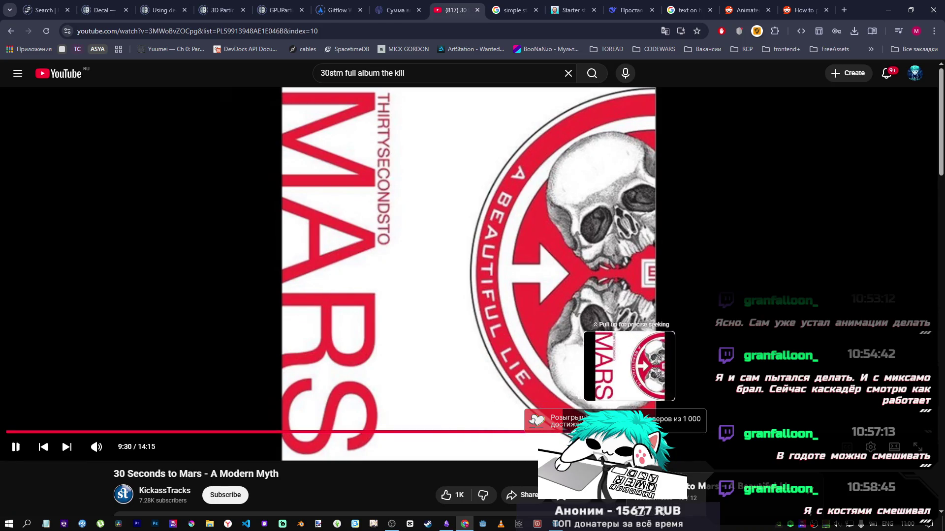
{"action": "left_click", "coordinate": [686, 436]}
{"action": "left_click", "coordinate": [726, 434]}
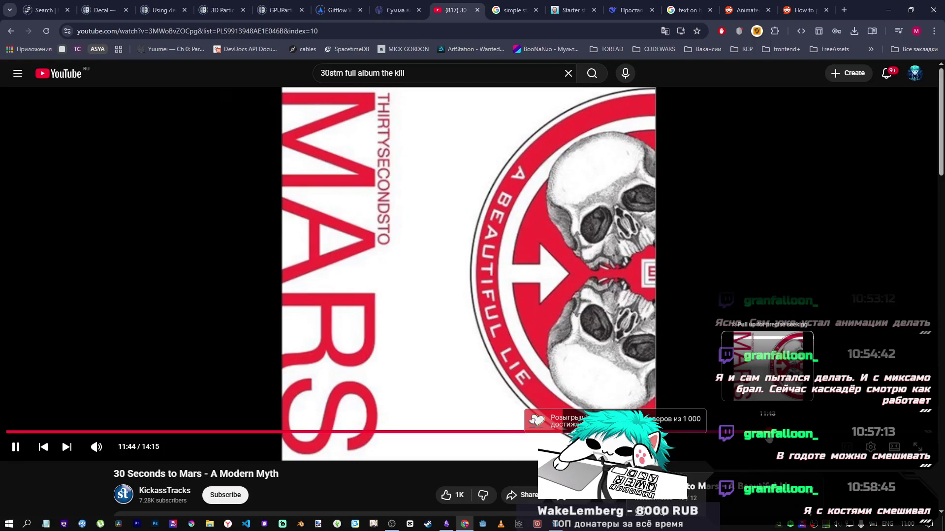
{"action": "left_click", "coordinate": [796, 435]}
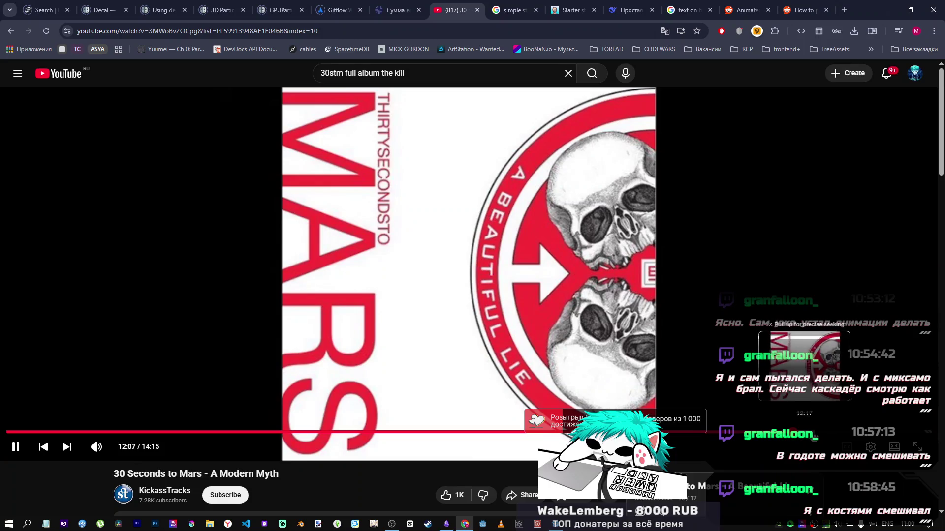
{"action": "mouse_move", "coordinate": [814, 437]}
{"action": "left_mouse_down"}
{"action": "mouse_move", "coordinate": [842, 436]}
{"action": "mouse_move", "coordinate": [820, 436]}
{"action": "left_mouse_up"}
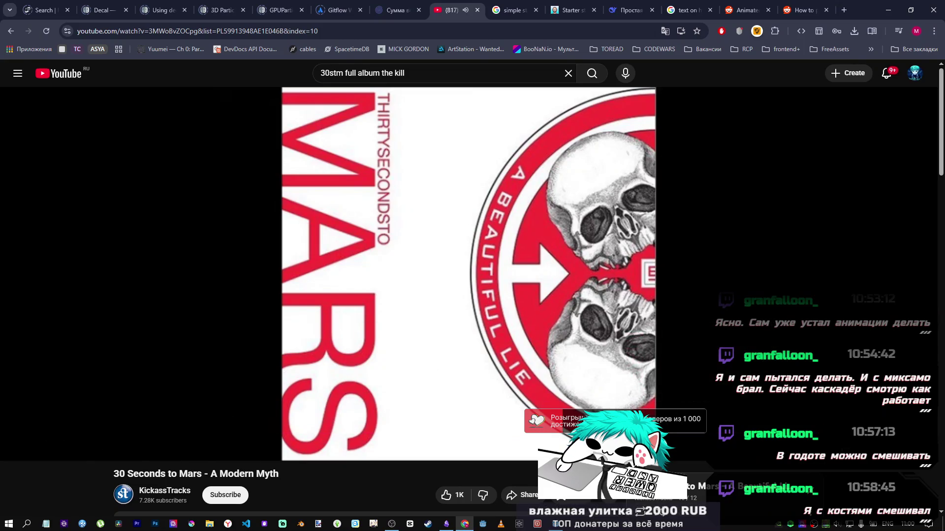
{"action": "key", "text": "alt+Tab"}
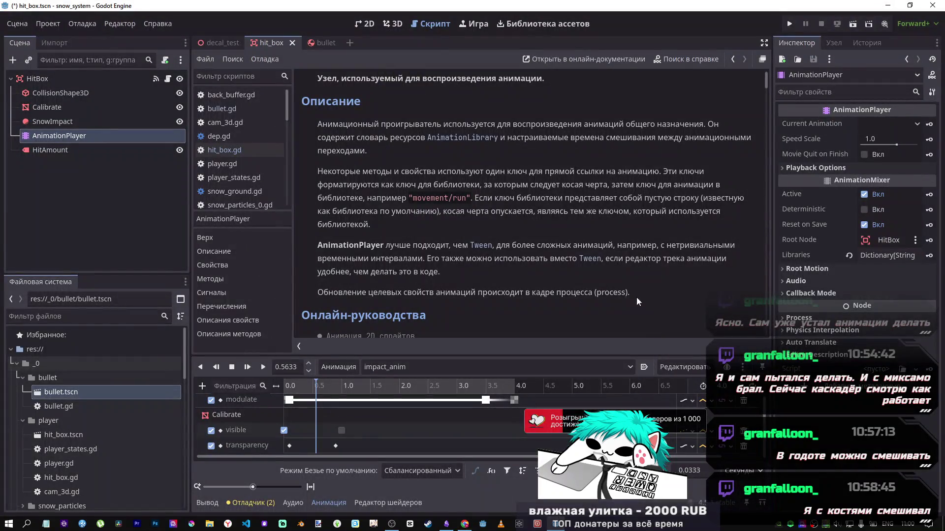
Scroll the AnimationPlayer reference to its online tutorials and follow the animation documentation index link.
{"action": "scroll", "coordinate": [465, 210], "scroll_direction": "down", "scroll_amount": 2}
{"action": "scroll", "coordinate": [459, 211], "scroll_direction": "down", "scroll_amount": 3}
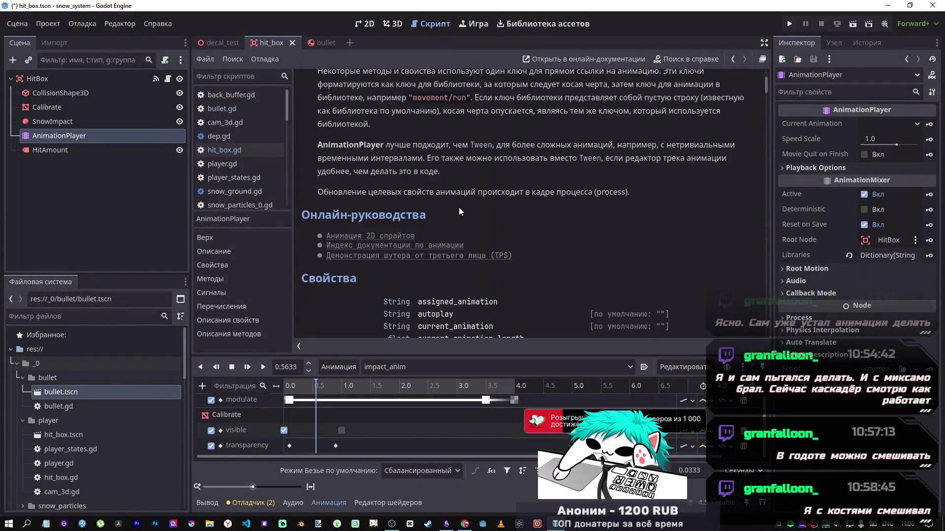
{"action": "scroll", "coordinate": [458, 207], "scroll_direction": "down", "scroll_amount": 3}
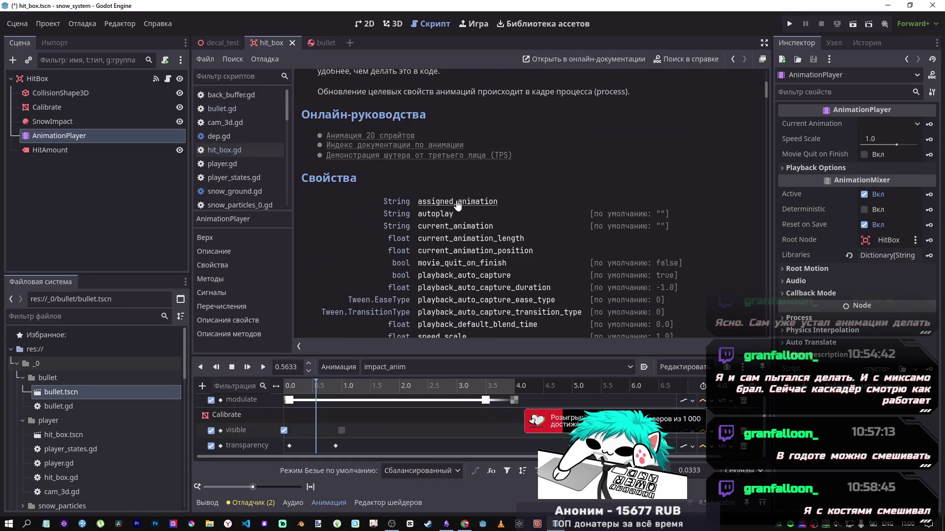
{"action": "scroll", "coordinate": [458, 205], "scroll_direction": "down", "scroll_amount": 3}
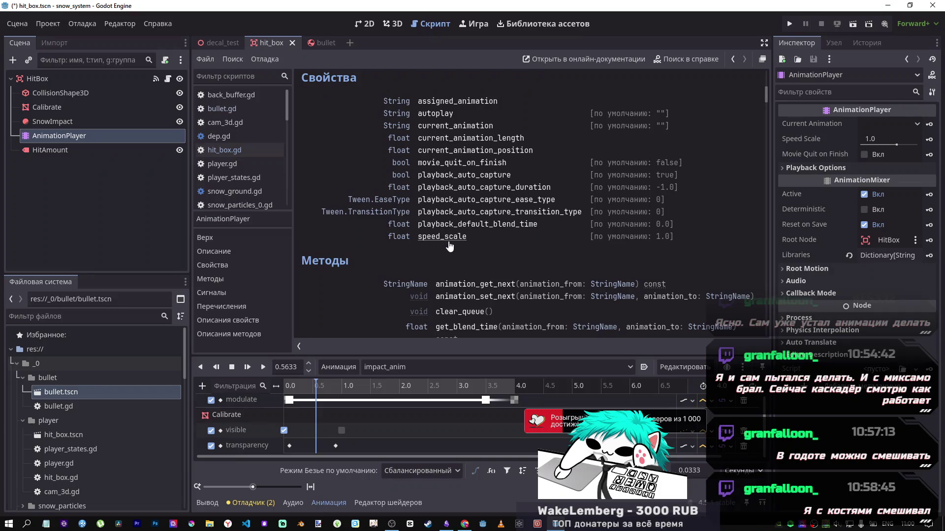
{"action": "scroll", "coordinate": [454, 246], "scroll_direction": "down", "scroll_amount": 2}
{"action": "scroll", "coordinate": [455, 246], "scroll_direction": "down", "scroll_amount": 2}
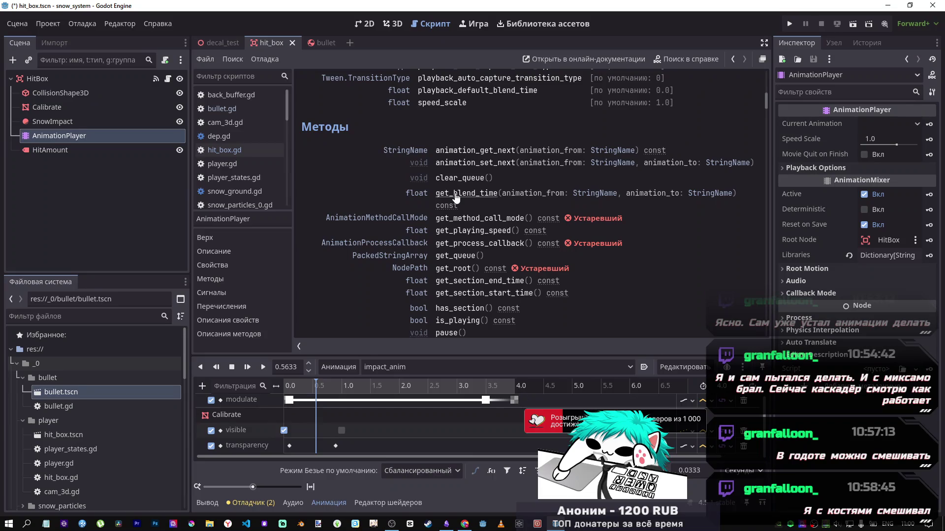
{"action": "scroll", "coordinate": [455, 197], "scroll_direction": "down", "scroll_amount": 3}
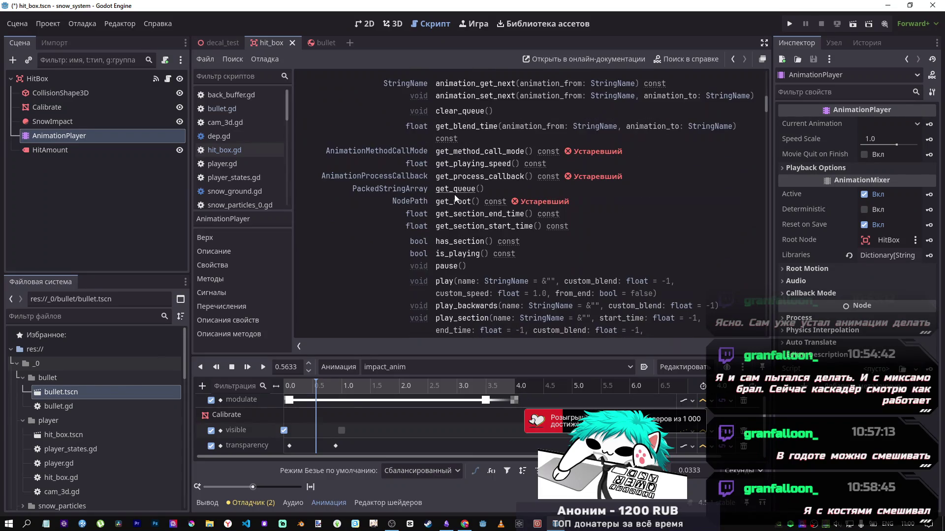
{"action": "scroll", "coordinate": [461, 235], "scroll_direction": "down", "scroll_amount": 4}
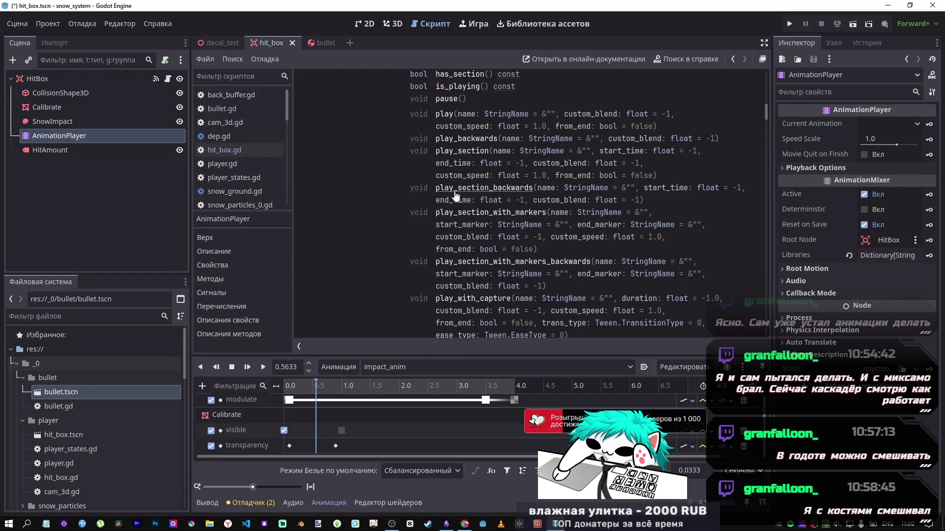
{"action": "scroll", "coordinate": [460, 238], "scroll_direction": "down", "scroll_amount": 2}
{"action": "scroll", "coordinate": [457, 231], "scroll_direction": "down", "scroll_amount": 5}
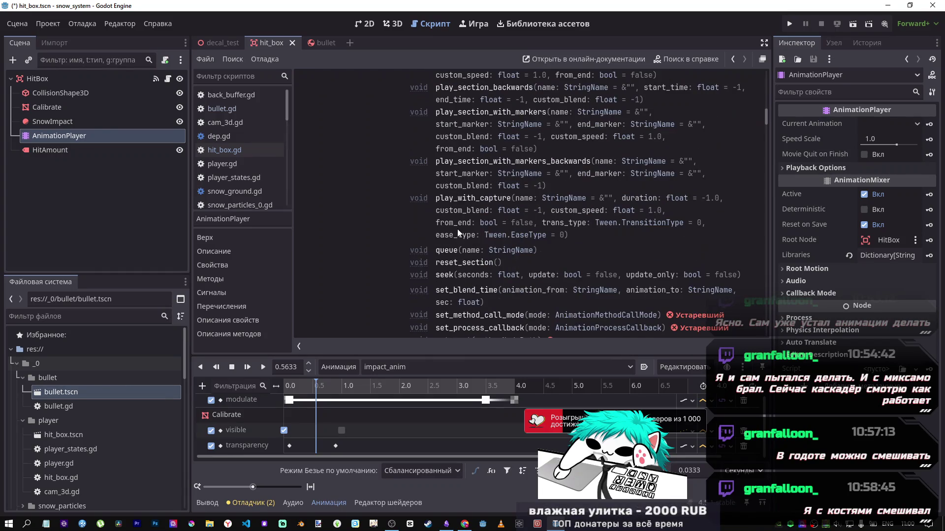
{"action": "scroll", "coordinate": [456, 226], "scroll_direction": "down", "scroll_amount": 5}
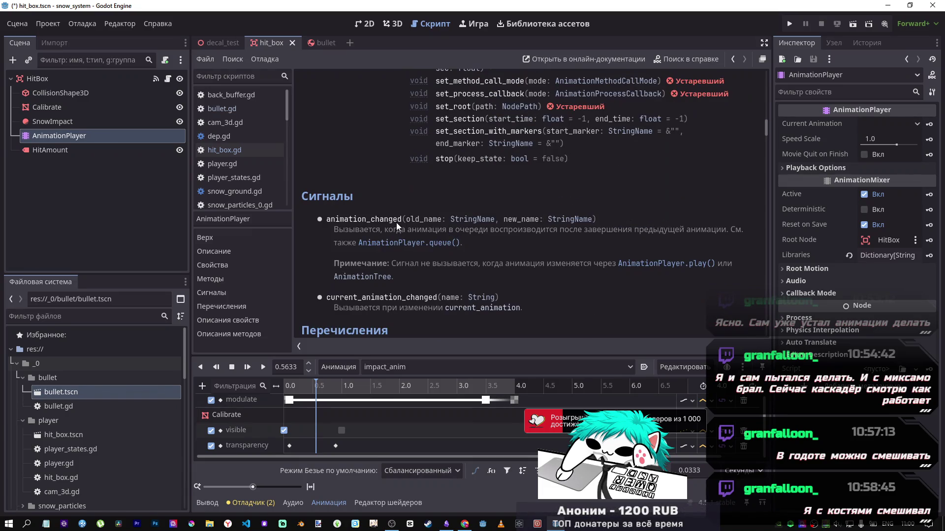
{"action": "scroll", "coordinate": [396, 222], "scroll_direction": "down", "scroll_amount": 6}
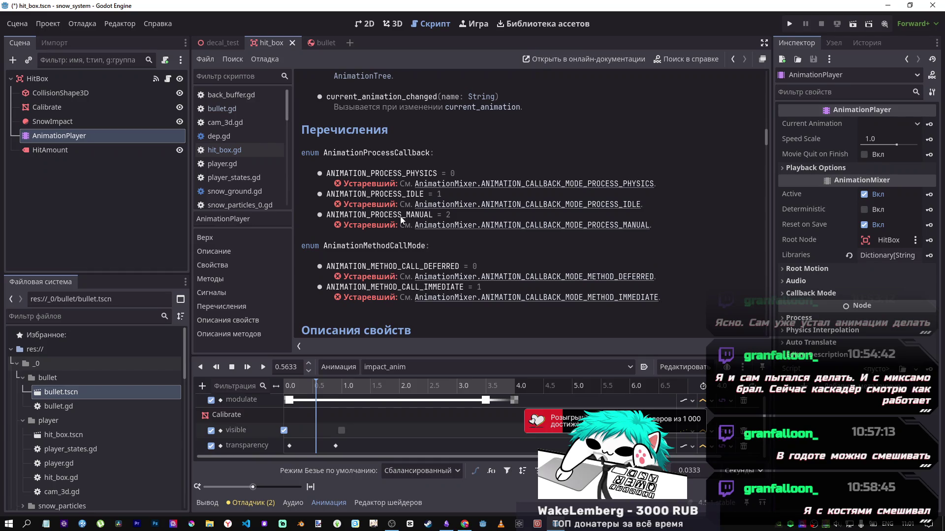
{"action": "scroll", "coordinate": [466, 157], "scroll_direction": "up", "scroll_amount": 10}
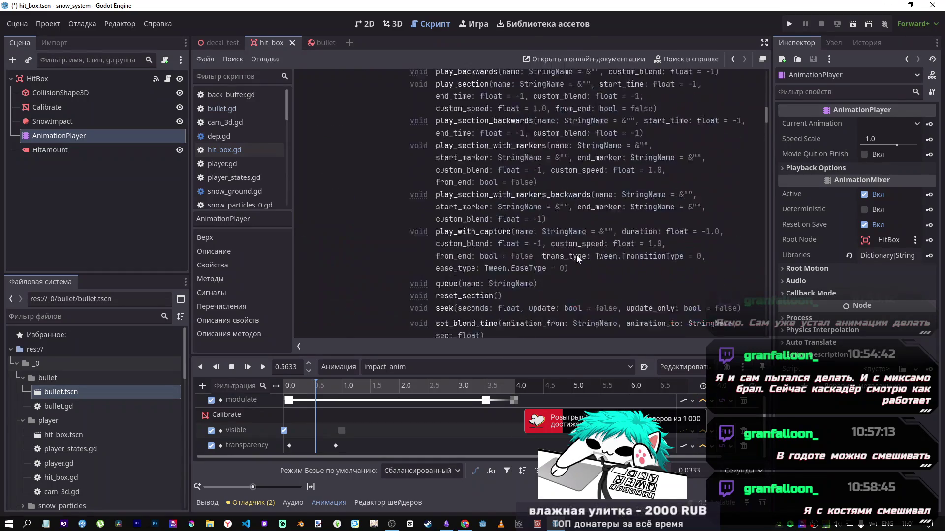
{"action": "scroll", "coordinate": [571, 251], "scroll_direction": "up", "scroll_amount": 5}
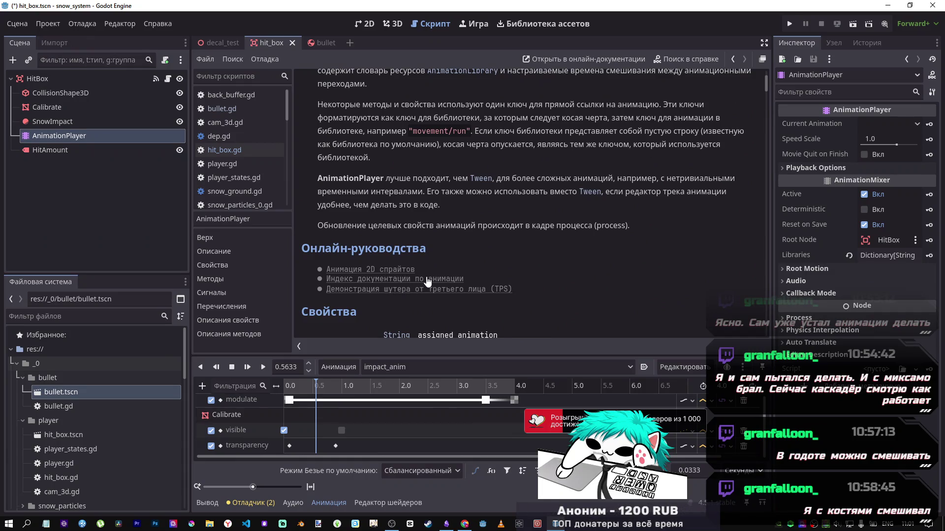
{"action": "left_click", "coordinate": [427, 282]}
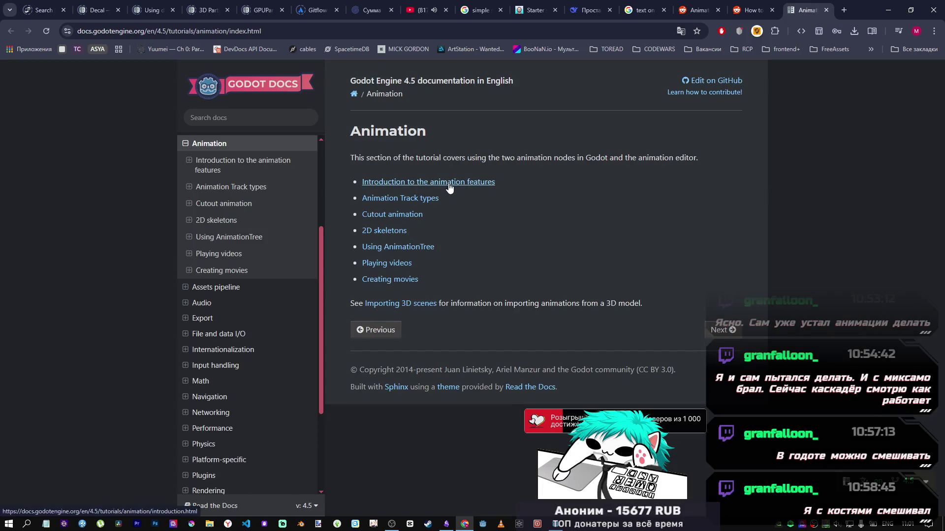
Open 'Introduction to the animation features' and scroll through the page.
{"action": "left_click", "coordinate": [448, 185]}
{"action": "scroll", "coordinate": [491, 229], "scroll_direction": "down", "scroll_amount": 3}
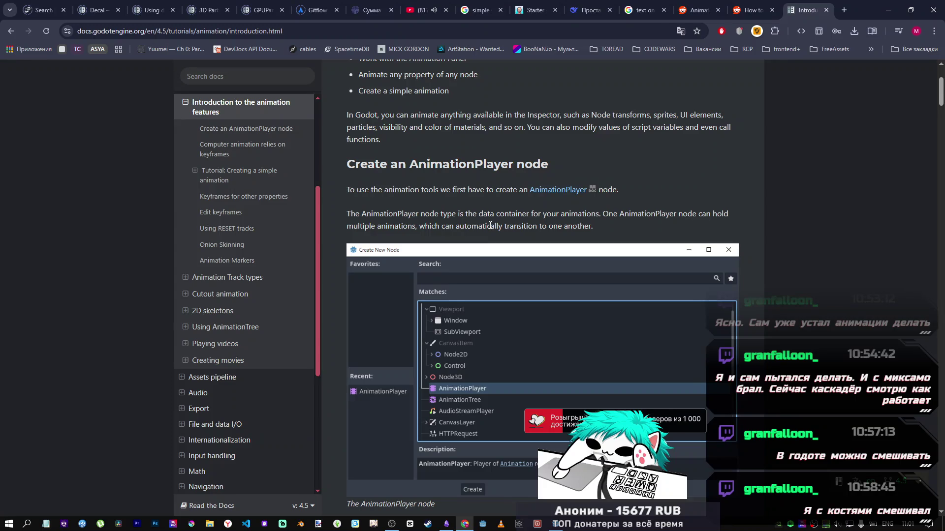
{"action": "scroll", "coordinate": [490, 225], "scroll_direction": "down", "scroll_amount": 15}
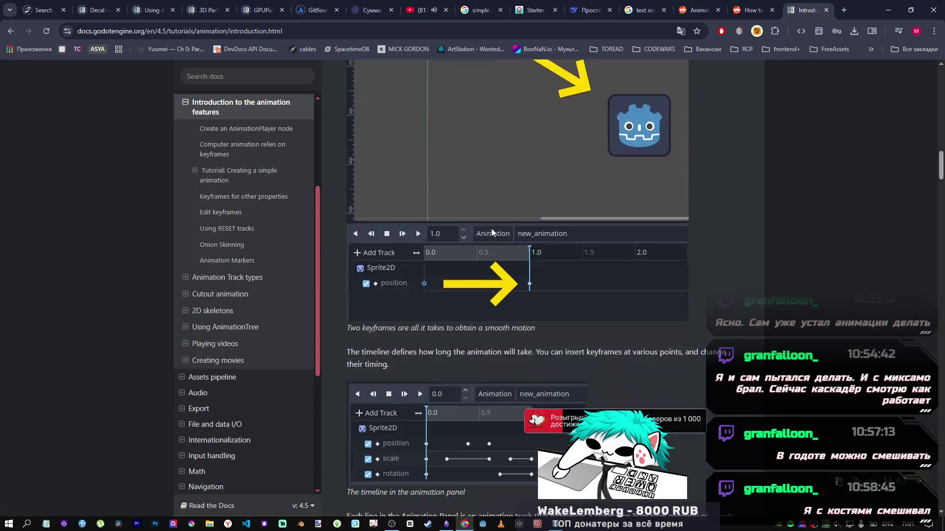
{"action": "scroll", "coordinate": [491, 228], "scroll_direction": "down", "scroll_amount": 20}
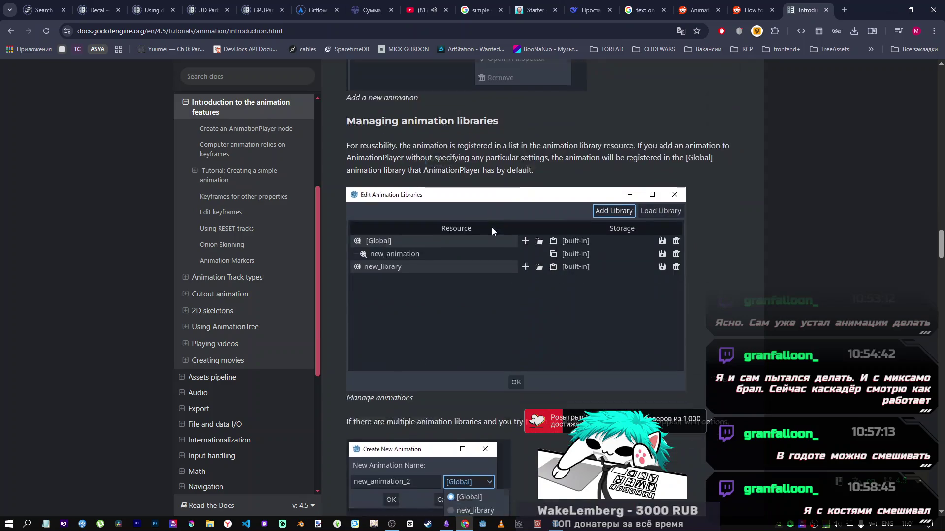
{"action": "scroll", "coordinate": [492, 226], "scroll_direction": "down", "scroll_amount": 20}
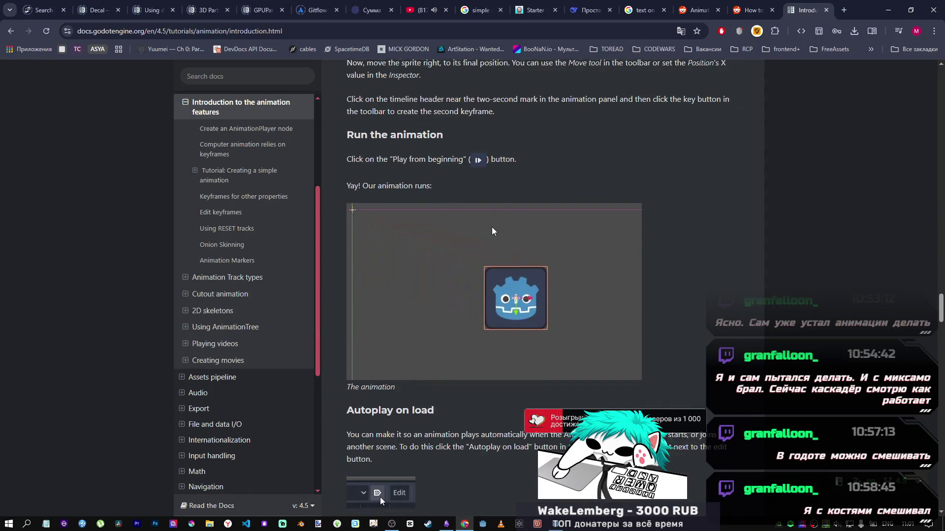
{"action": "scroll", "coordinate": [492, 226], "scroll_direction": "down", "scroll_amount": 20}
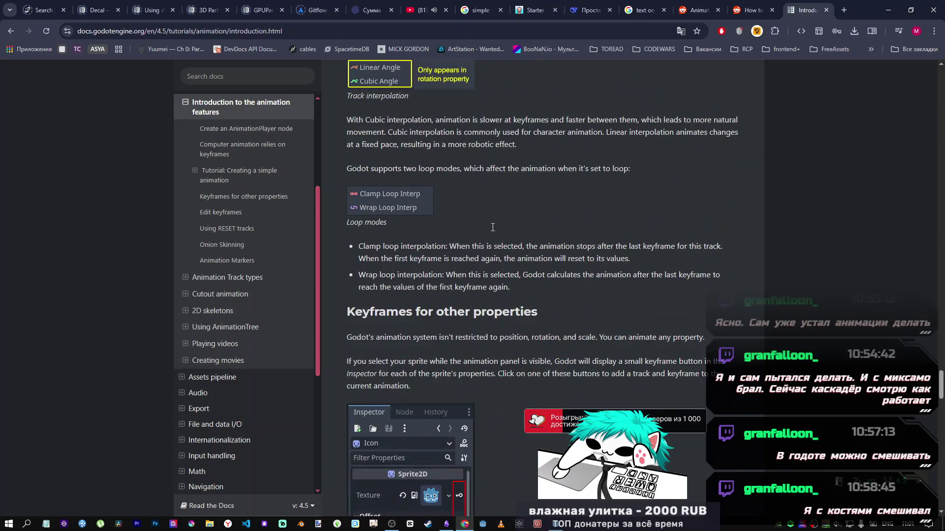
{"action": "scroll", "coordinate": [492, 227], "scroll_direction": "down", "scroll_amount": 20}
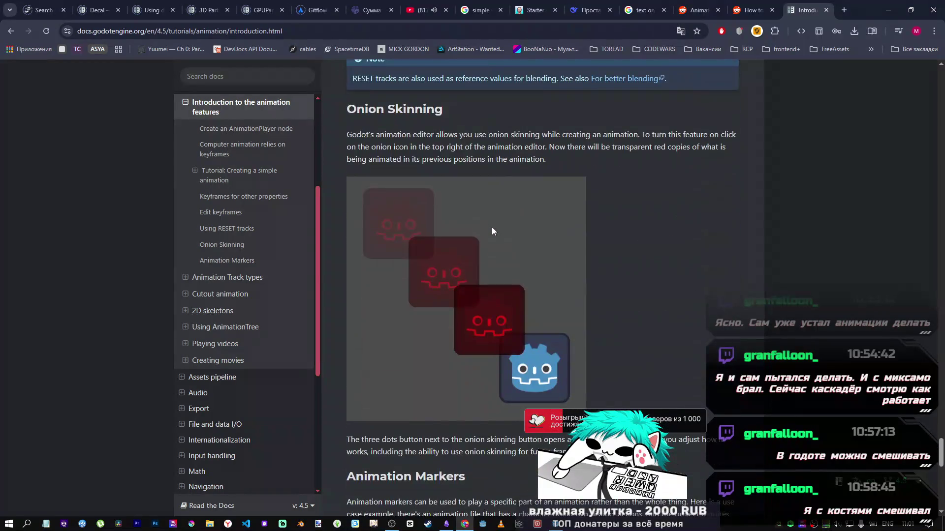
{"action": "scroll", "coordinate": [491, 227], "scroll_direction": "down", "scroll_amount": 15}
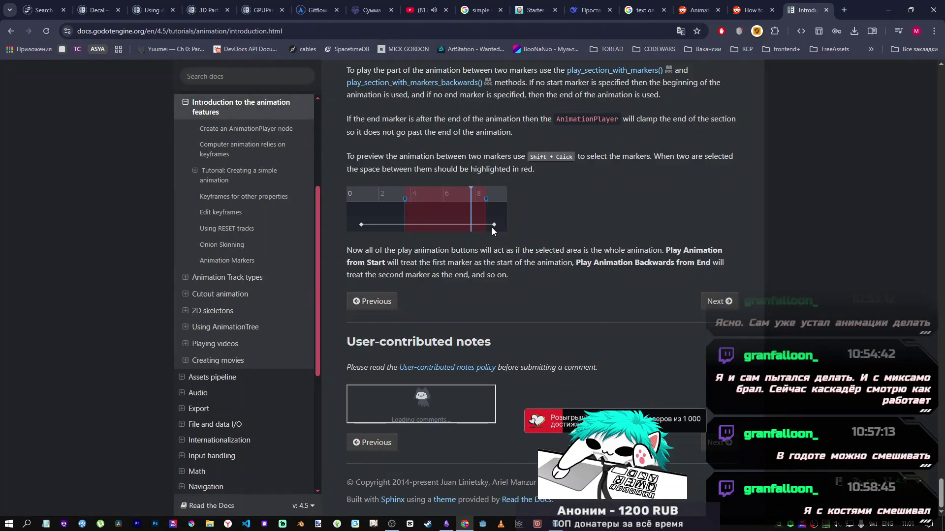
{"action": "scroll", "coordinate": [492, 227], "scroll_direction": "down", "scroll_amount": 4}
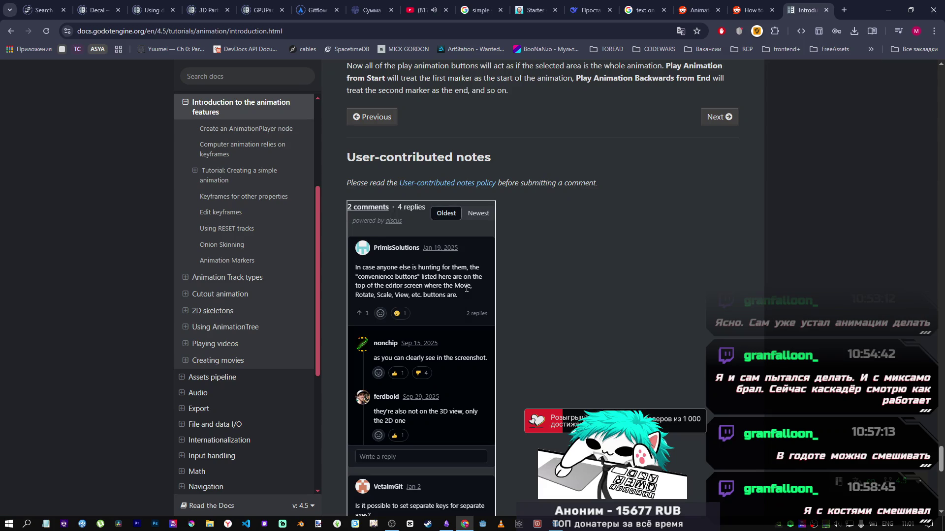
{"action": "scroll", "coordinate": [467, 288], "scroll_direction": "down", "scroll_amount": 7}
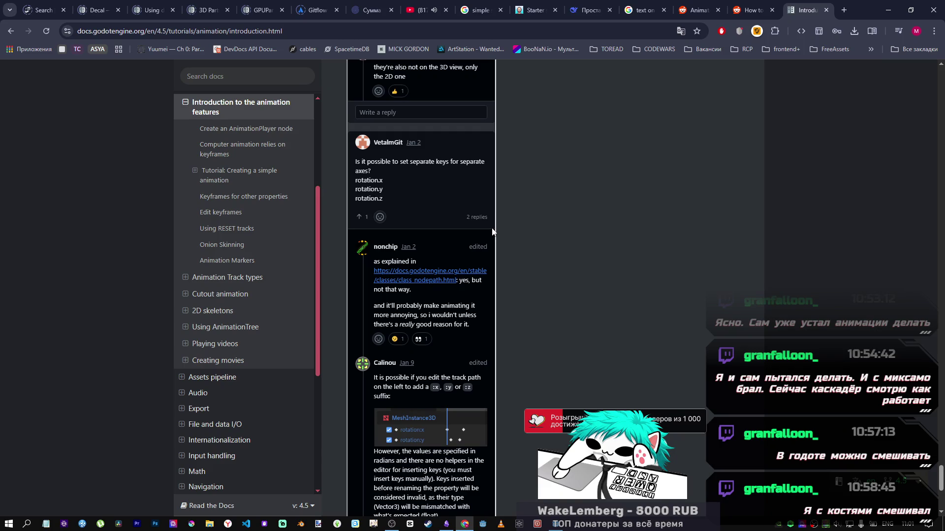
{"action": "scroll", "coordinate": [492, 232], "scroll_direction": "down", "scroll_amount": 2}
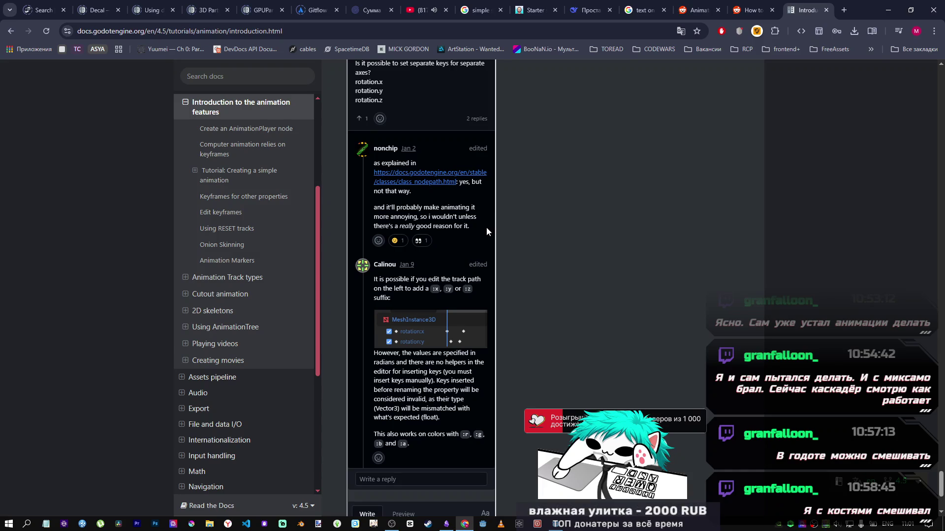
{"action": "scroll", "coordinate": [486, 229], "scroll_direction": "down", "scroll_amount": 3}
{"action": "scroll", "coordinate": [485, 232], "scroll_direction": "up", "scroll_amount": 20}
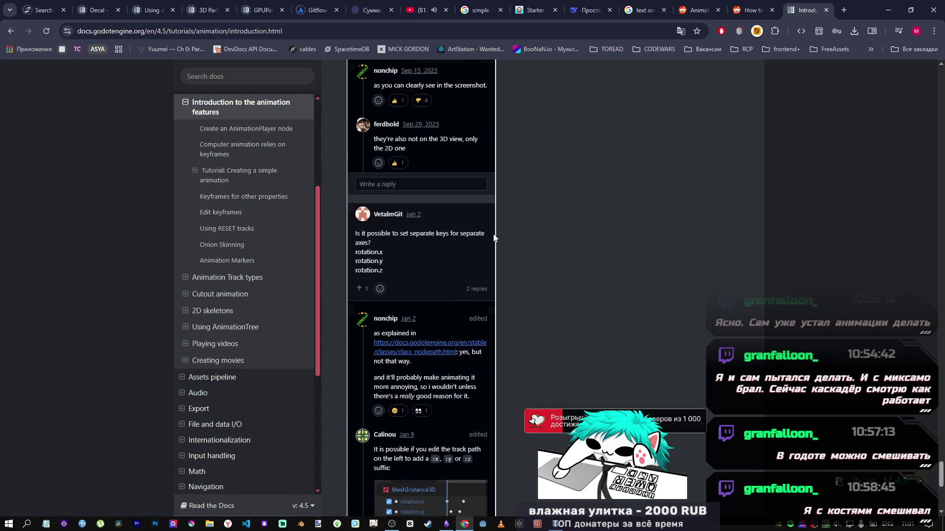
{"action": "left_click_drag", "start_coordinate": [936, 413], "coordinate": [924, 66]}
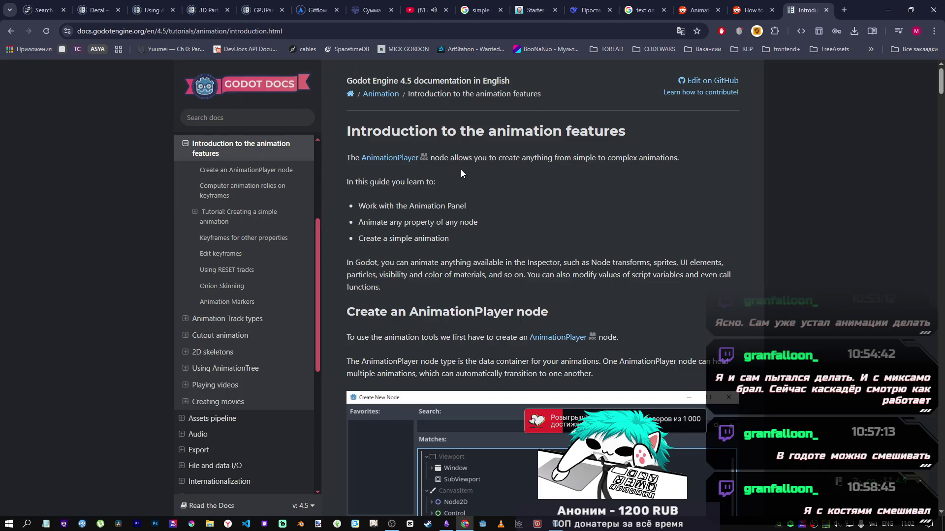
Scroll through the page's user comments, then return to the Godot editor's Animation panel.
{"action": "mouse_move", "coordinate": [429, 9]}
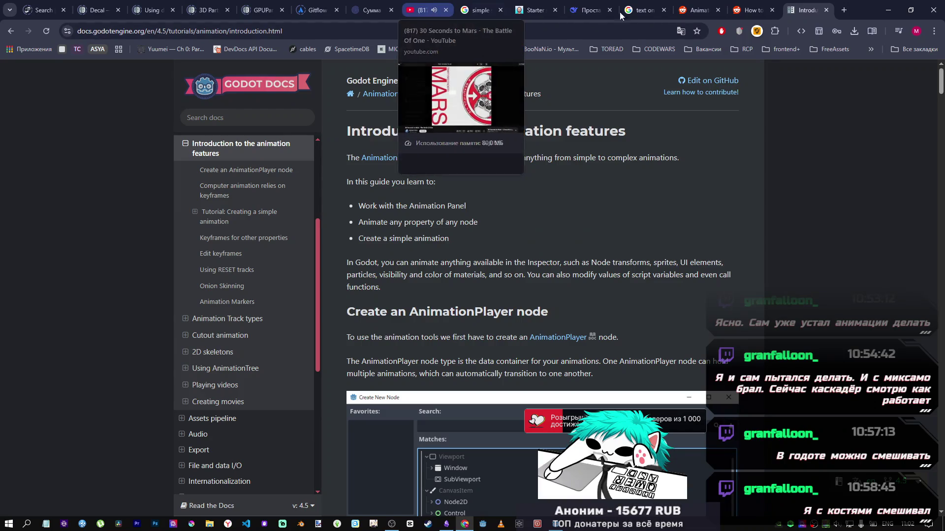
{"action": "scroll", "coordinate": [469, 295], "scroll_direction": "down", "scroll_amount": 2}
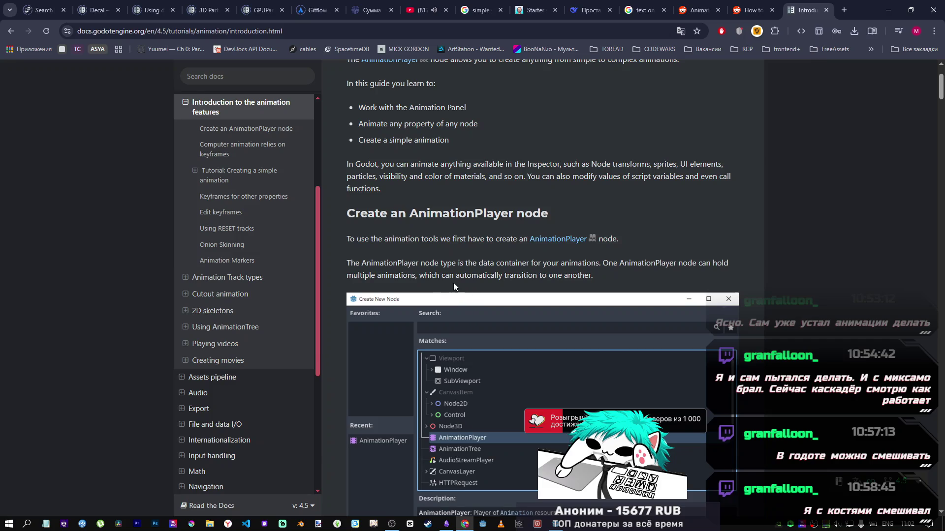
{"action": "scroll", "coordinate": [454, 273], "scroll_direction": "down", "scroll_amount": 2}
{"action": "scroll", "coordinate": [454, 273], "scroll_direction": "down", "scroll_amount": 9}
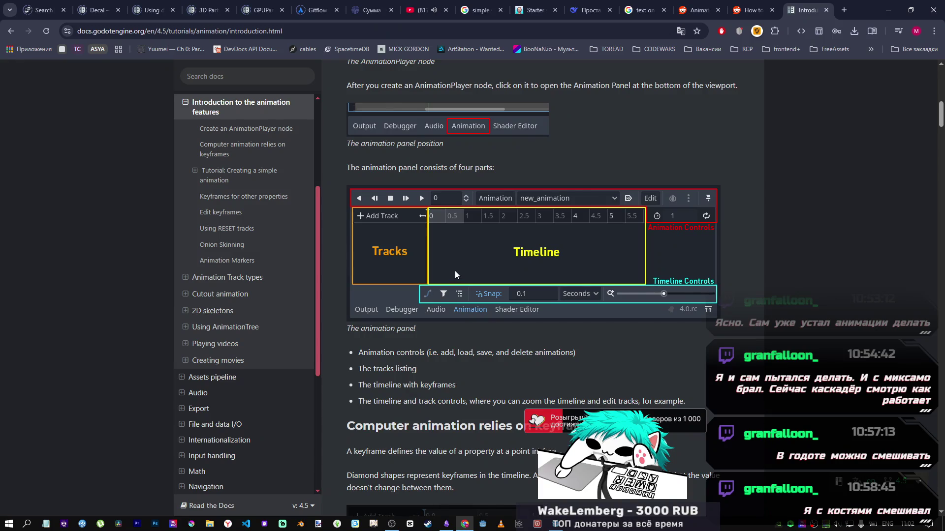
{"action": "scroll", "coordinate": [455, 271], "scroll_direction": "down", "scroll_amount": 3}
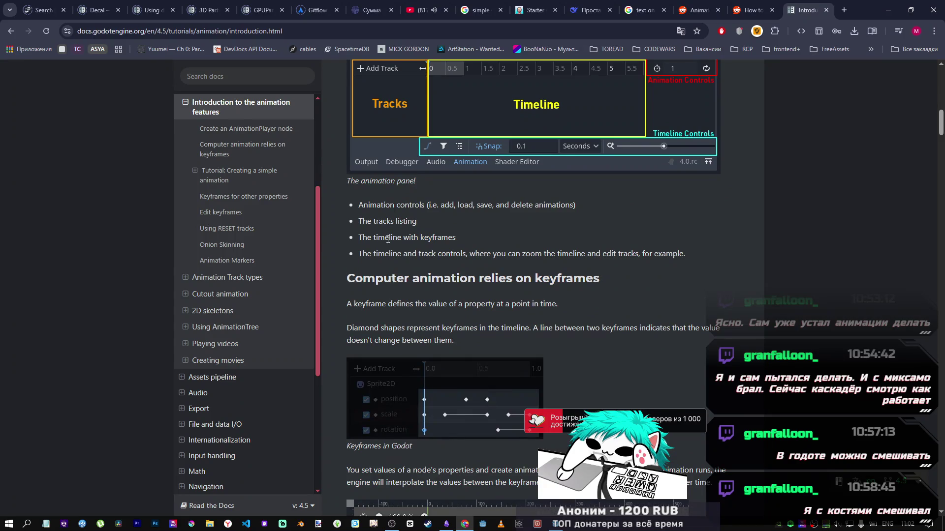
{"action": "scroll", "coordinate": [443, 256], "scroll_direction": "down", "scroll_amount": 5}
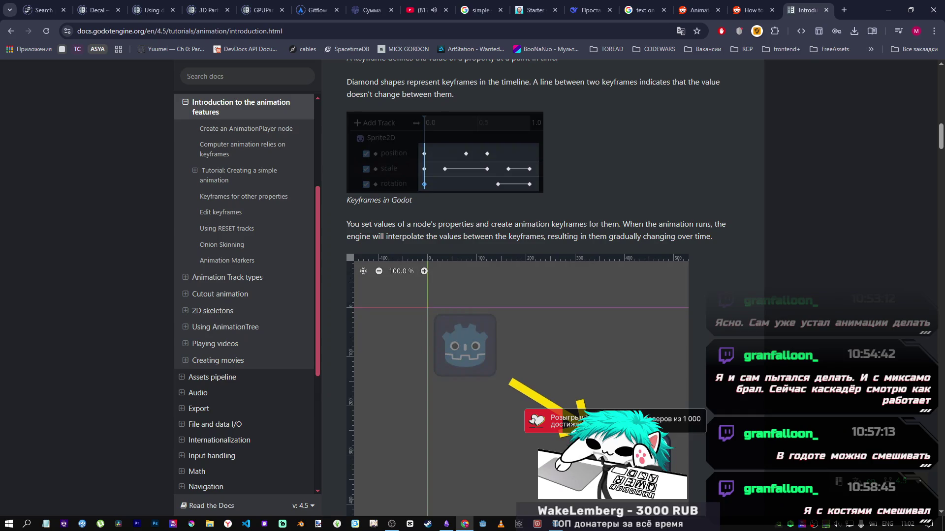
{"action": "key", "text": "alt+Tab"}
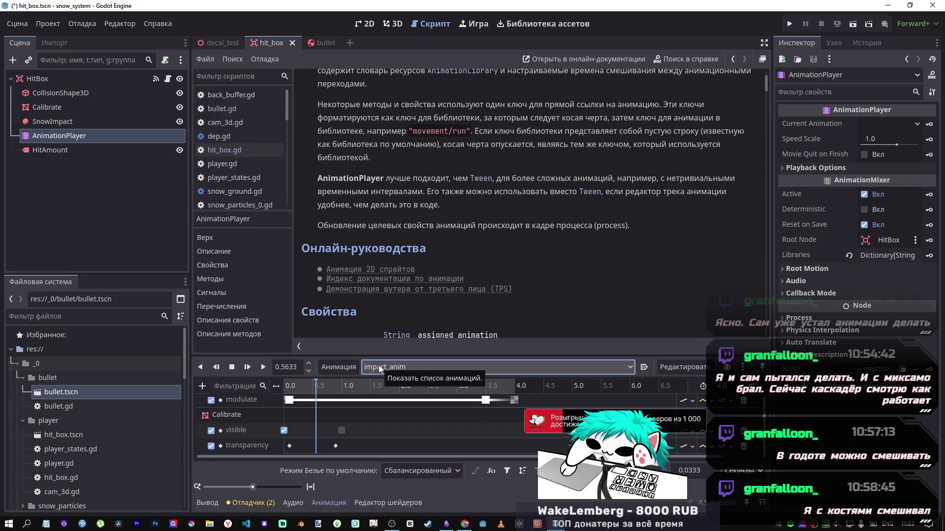
{"action": "left_click", "coordinate": [350, 369]}
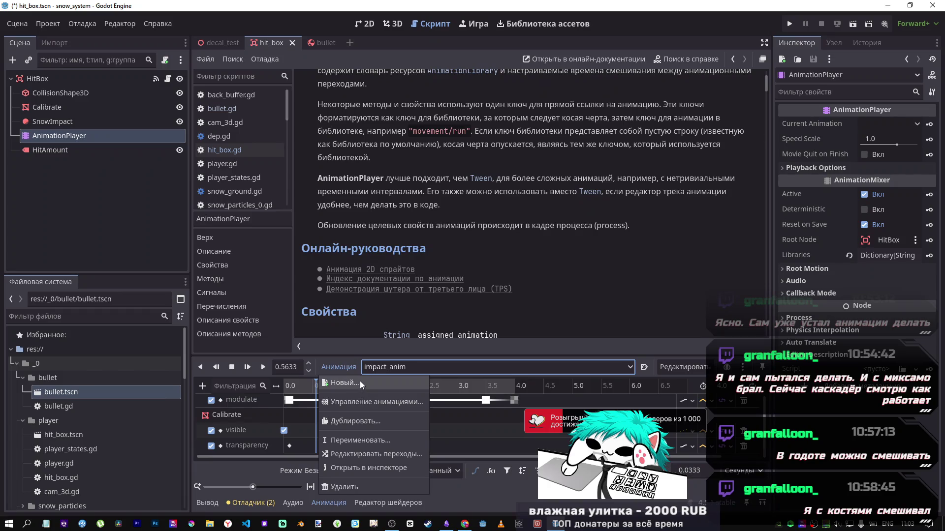
Create a new animation, accepting the default name new_animation.
{"action": "left_click", "coordinate": [221, 43]}
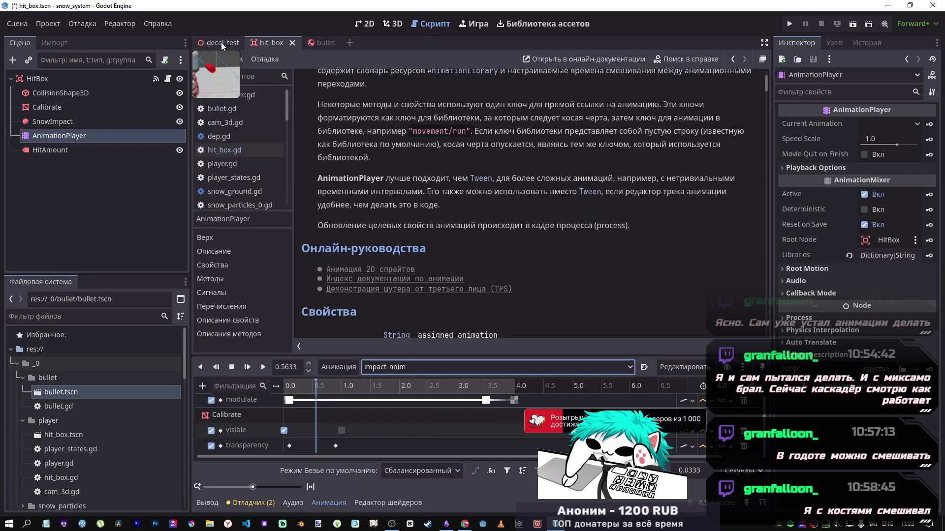
{"action": "left_click", "coordinate": [340, 369]}
{"action": "left_click", "coordinate": [381, 369]}
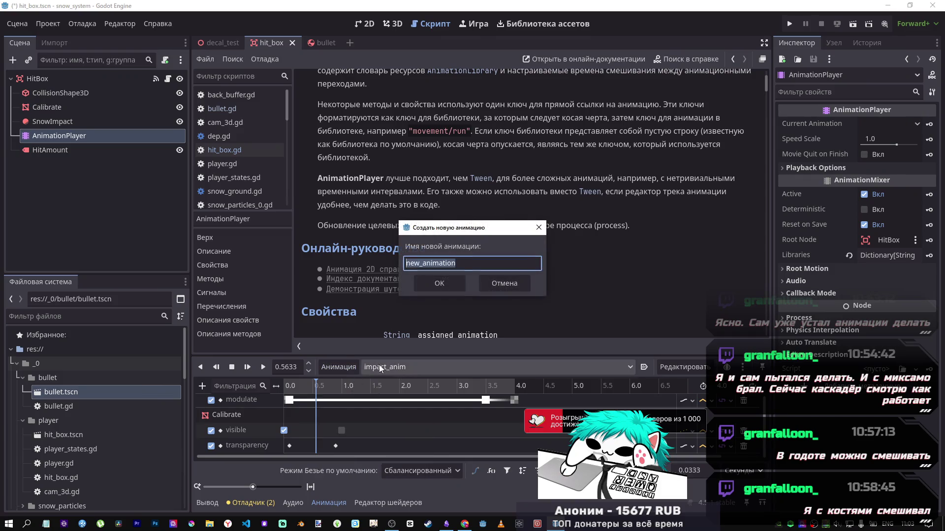
{"action": "left_click", "coordinate": [504, 283]}
{"action": "left_click", "coordinate": [352, 369]}
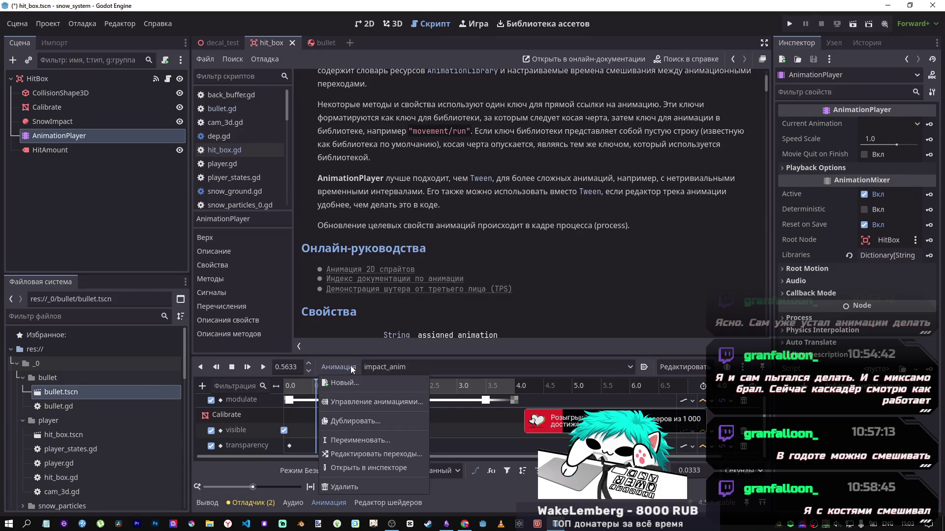
{"action": "left_click", "coordinate": [345, 382]}
{"action": "left_click", "coordinate": [433, 279]}
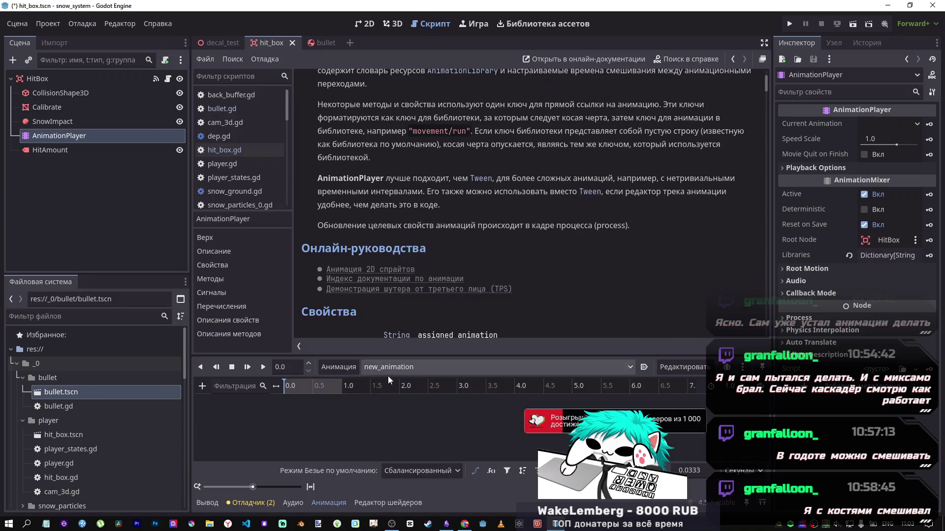
Check the animation list shows RESET, impact_anim and new_animation, then open Manage Animations.
{"action": "left_click", "coordinate": [386, 367]}
{"action": "left_click", "coordinate": [348, 368]}
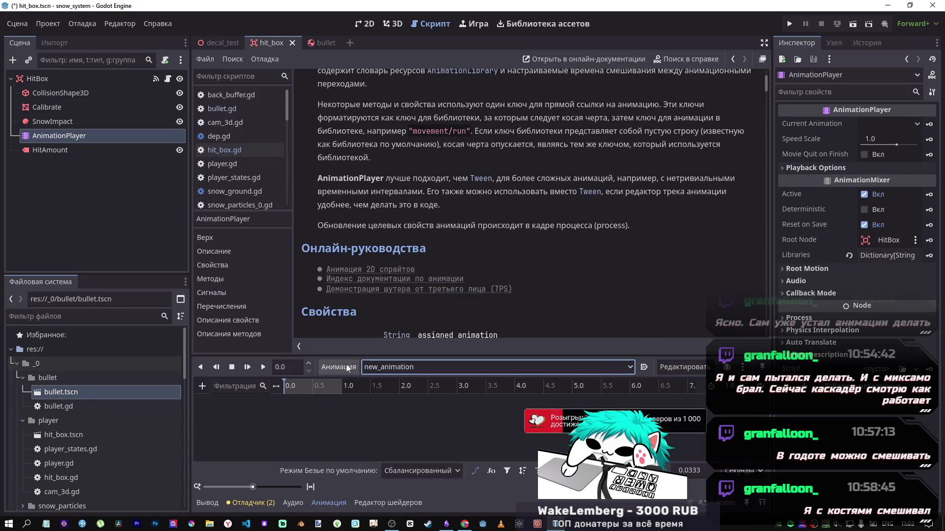
{"action": "left_click", "coordinate": [662, 368]}
{"action": "key", "text": "Escape"}
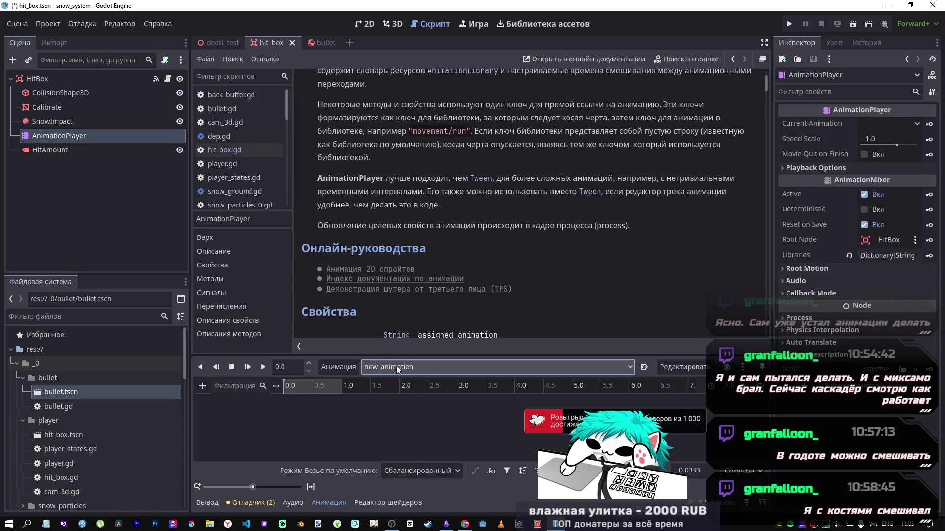
{"action": "left_click", "coordinate": [395, 366]}
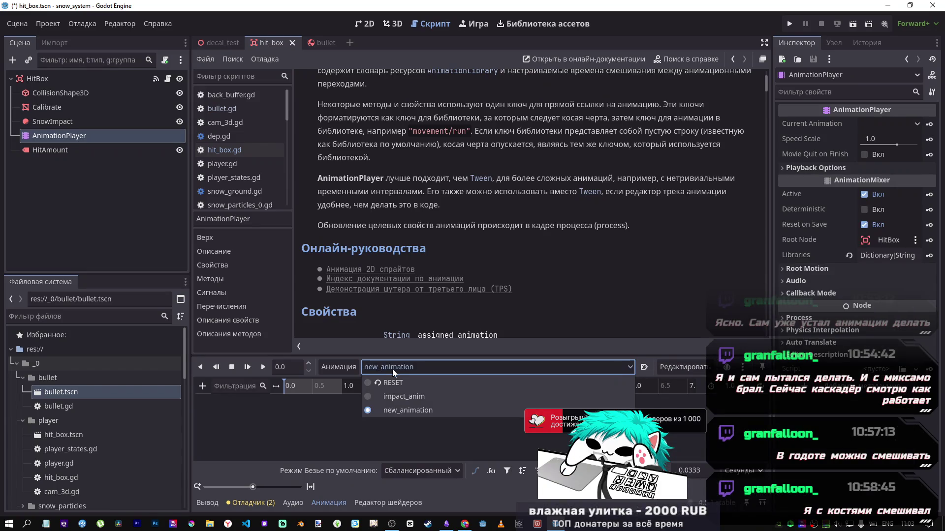
{"action": "left_click", "coordinate": [391, 410]}
{"action": "left_click", "coordinate": [660, 372]}
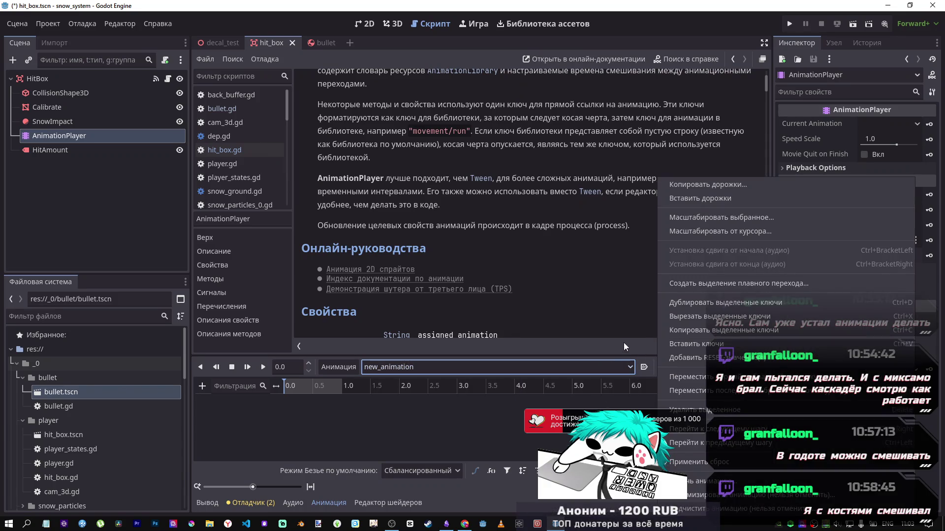
{"action": "left_click", "coordinate": [350, 375]}
{"action": "left_click", "coordinate": [350, 375]}
{"action": "left_click", "coordinate": [350, 383]}
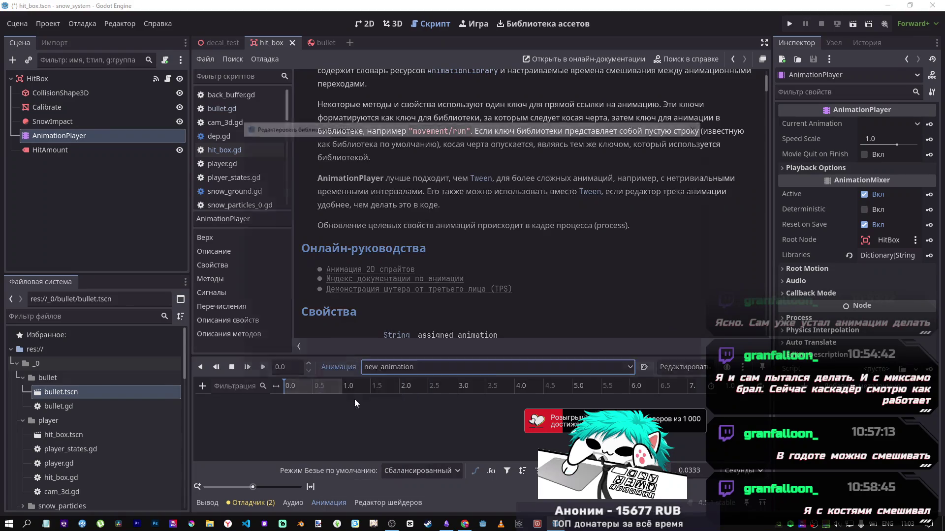
Rename new_animation to hit_amount in the animation library and close the dialog.
{"action": "double_click", "coordinate": [303, 218]}
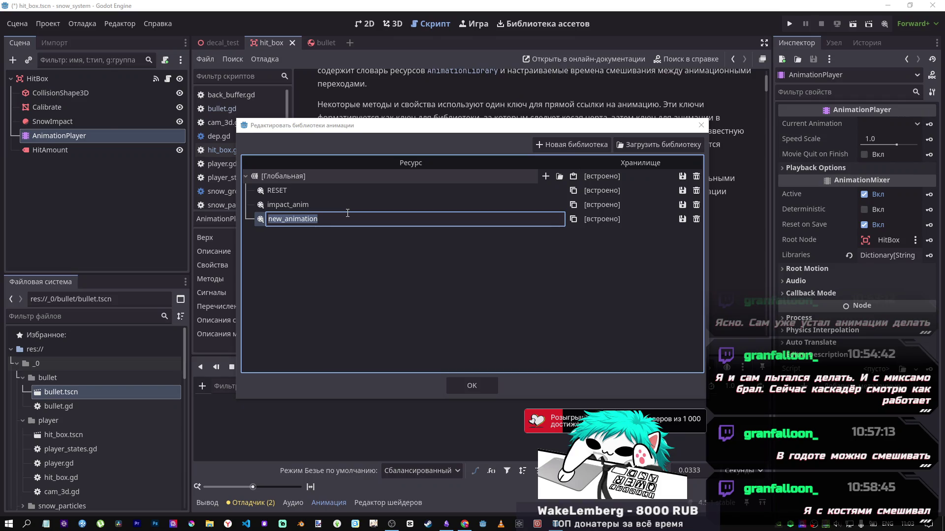
{"action": "type", "text": "s"}
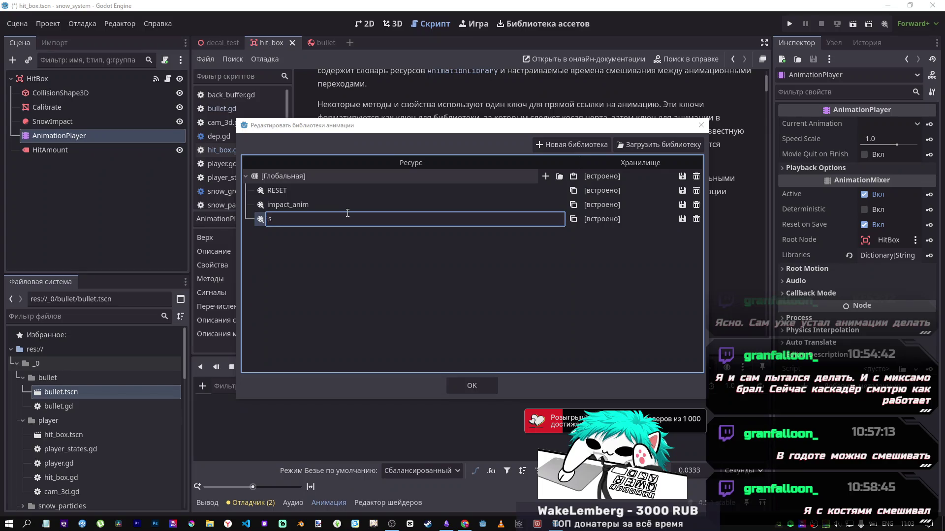
{"action": "type", "text": "val"}
{"action": "key", "text": "BackSpace"}
{"action": "key", "text": "BackSpace"}
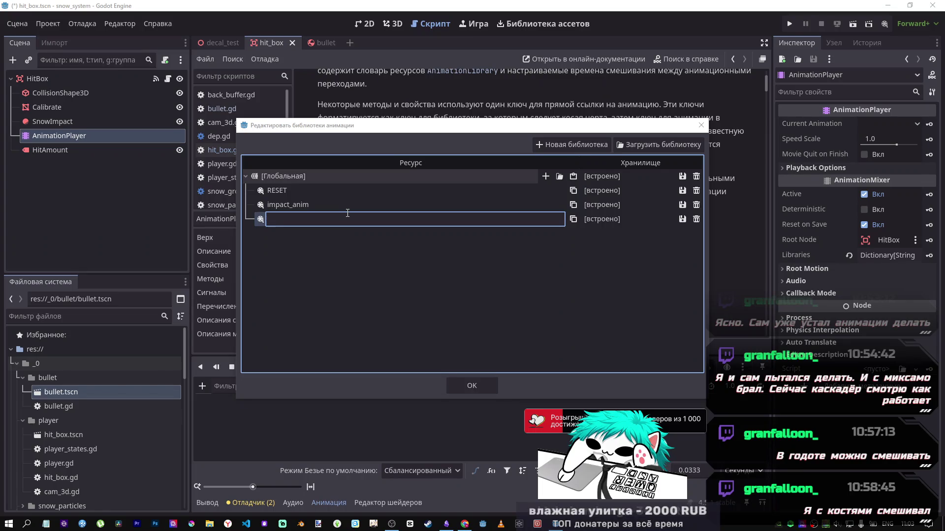
{"action": "type", "text": "Hit"}
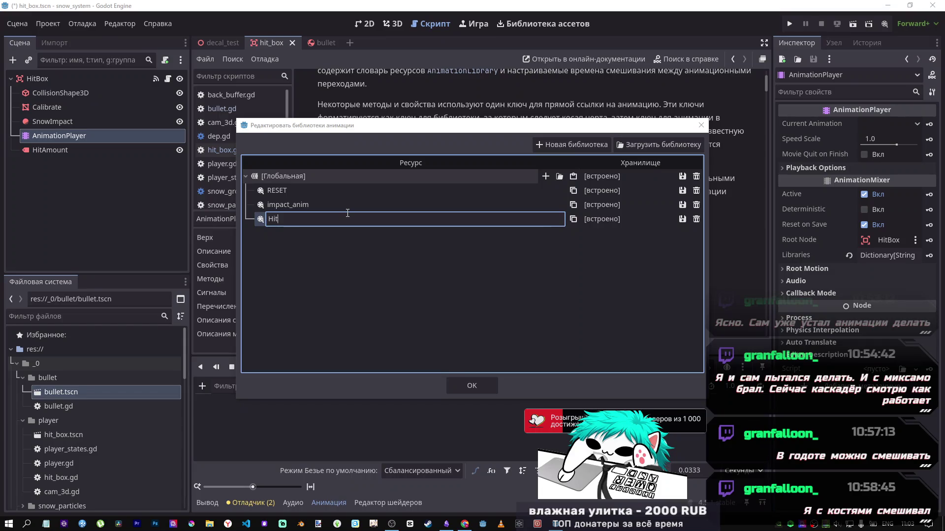
{"action": "type", "text": "Amount"}
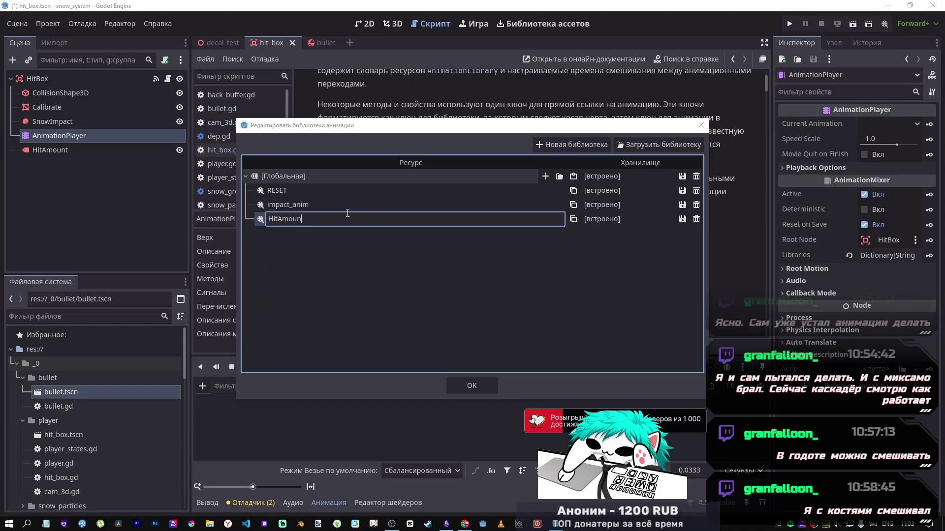
{"action": "key", "text": "ctrl+a"}
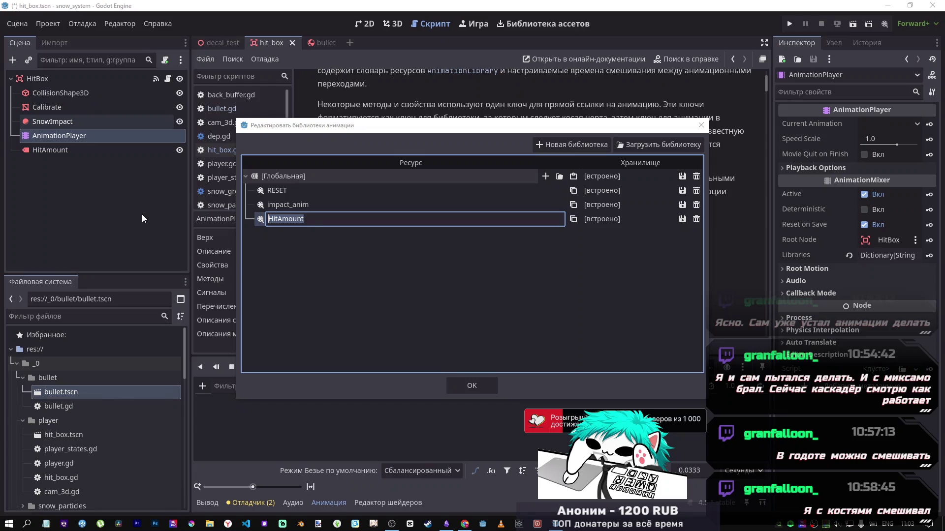
{"action": "type", "text": "hit_amounty"}
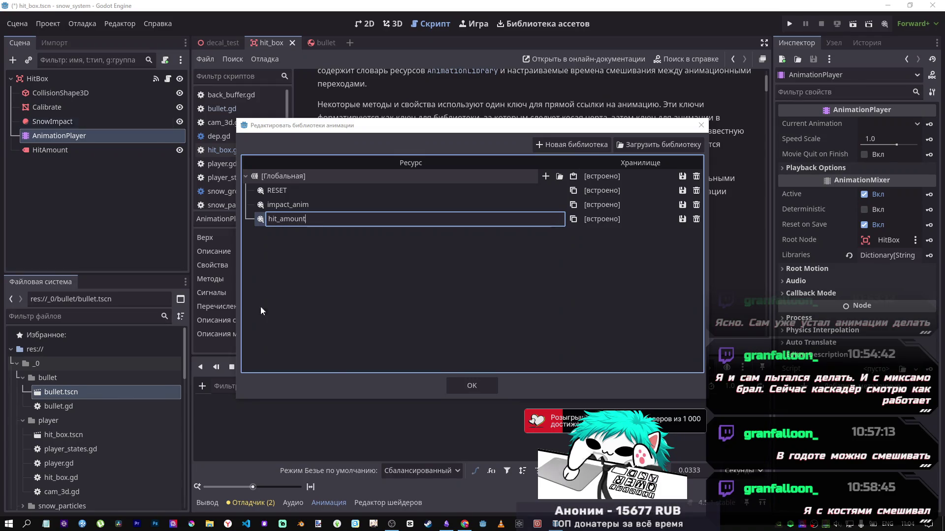
{"action": "key", "text": "Return"}
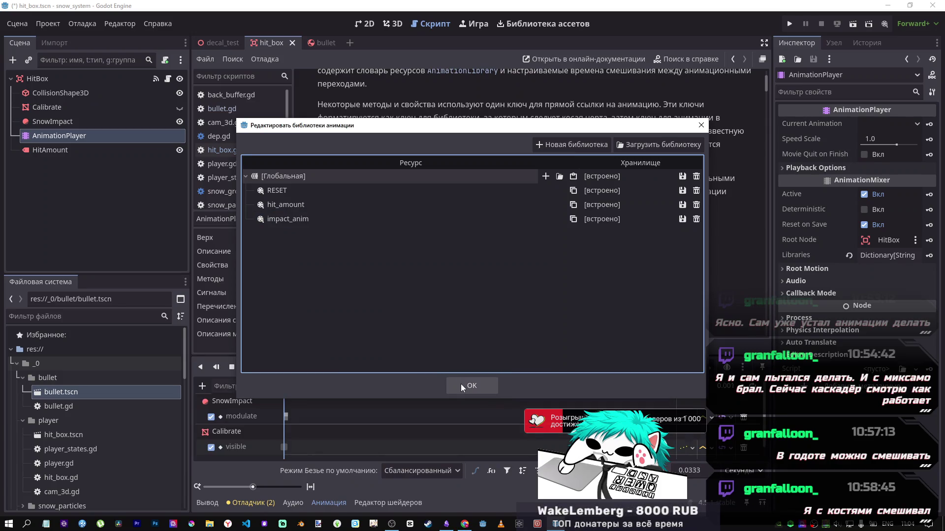
{"action": "left_click", "coordinate": [458, 384]}
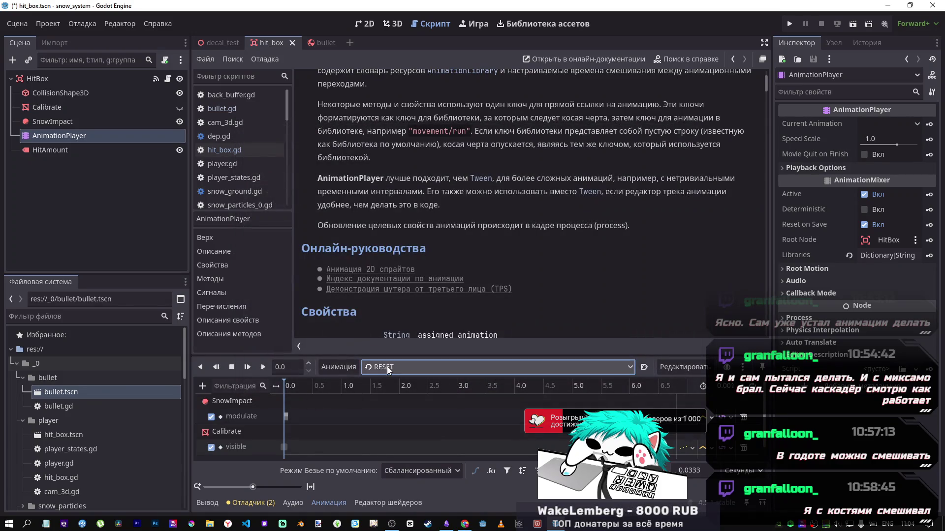
Make hit_amount the current animation after briefly checking impact_anim, then return to the script editor.
{"action": "left_click", "coordinate": [386, 367]}
{"action": "left_click", "coordinate": [391, 396]}
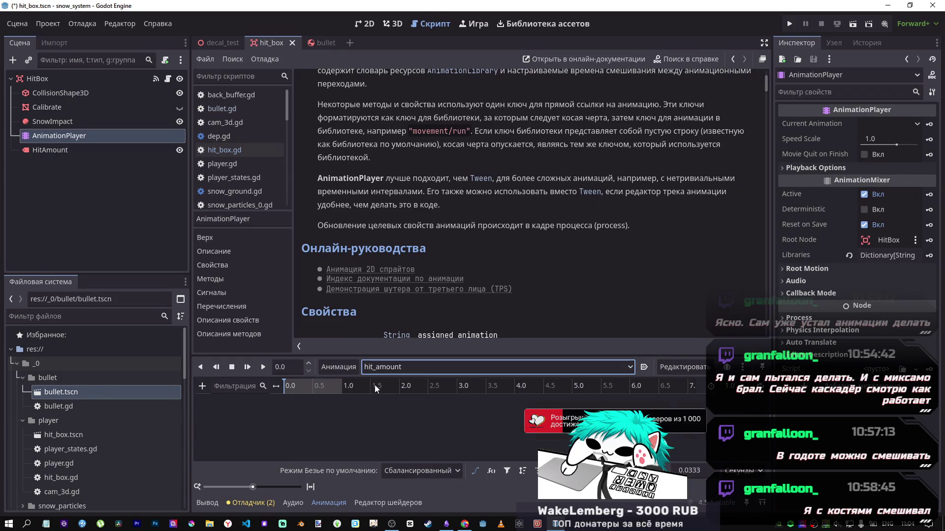
{"action": "left_click", "coordinate": [384, 367]}
{"action": "left_click", "coordinate": [393, 411]}
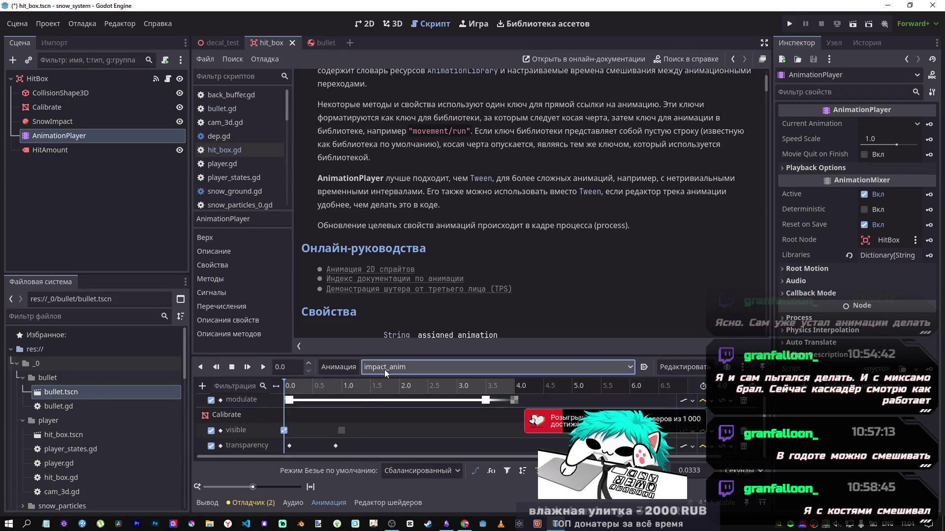
{"action": "left_click", "coordinate": [384, 367]}
{"action": "left_click", "coordinate": [389, 396]}
{"action": "left_click", "coordinate": [393, 23]}
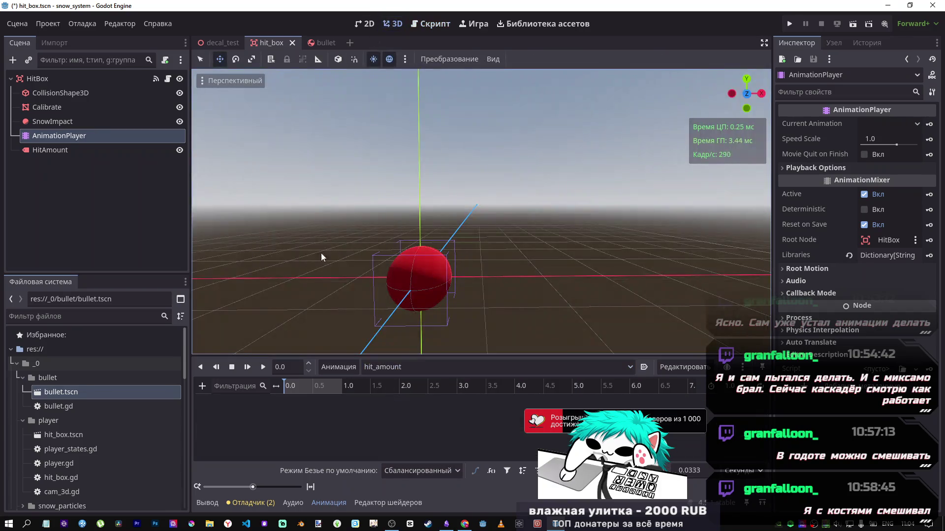
{"action": "left_click", "coordinate": [385, 369]}
{"action": "left_click", "coordinate": [377, 365]}
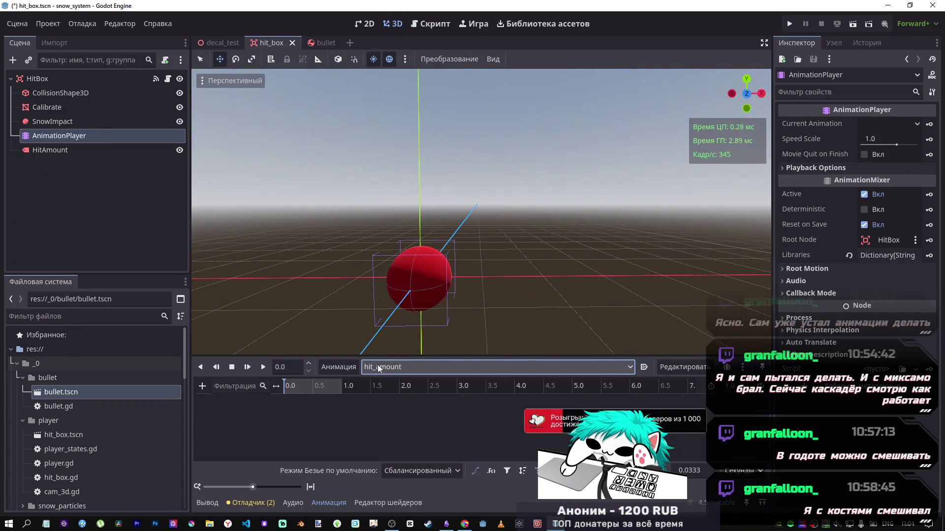
{"action": "left_click", "coordinate": [433, 29]}
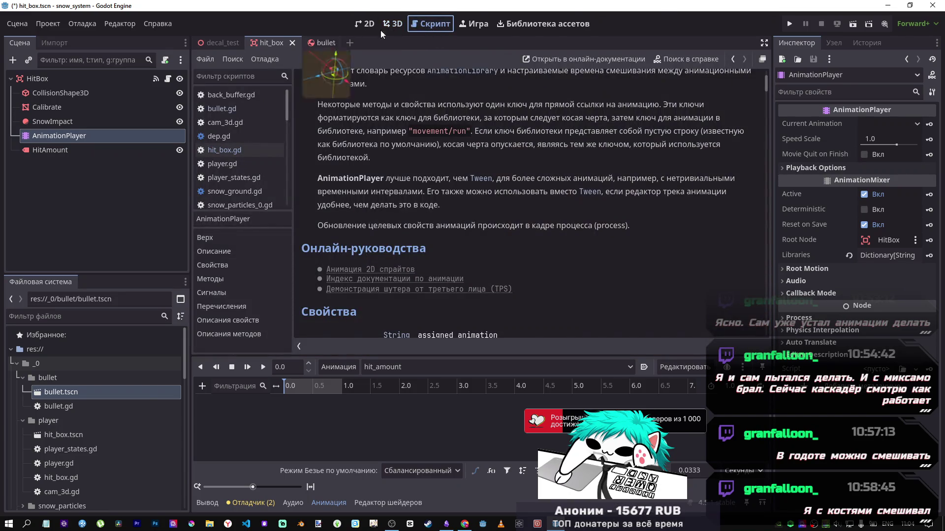
Open hit_box.gd and insert a new indented line before char.hit(part_amount).
{"action": "left_click", "coordinate": [238, 134]}
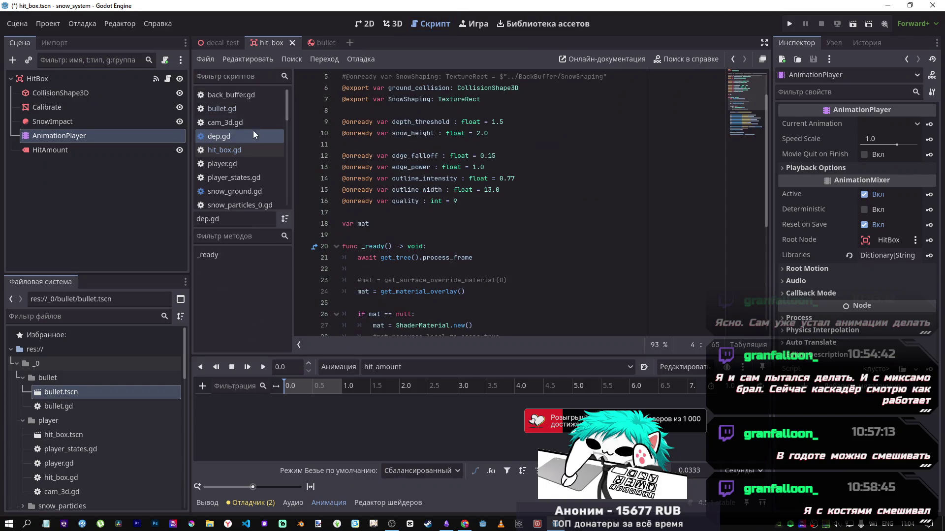
{"action": "left_click", "coordinate": [224, 150]}
{"action": "left_click", "coordinate": [418, 303]}
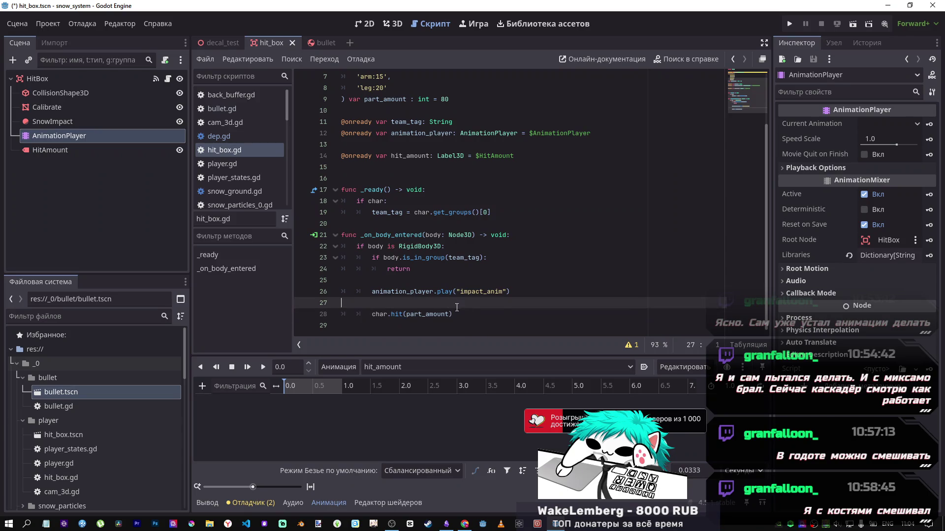
{"action": "left_click", "coordinate": [493, 317]}
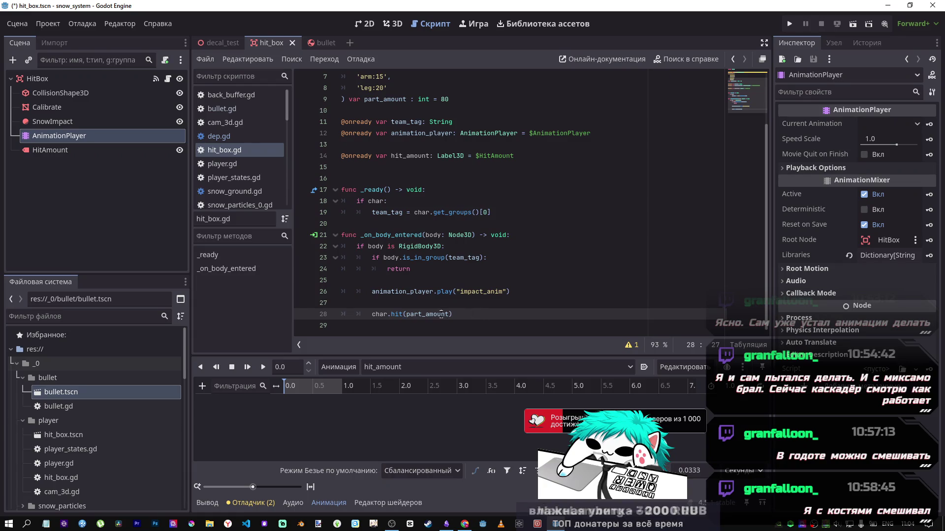
{"action": "double_click", "coordinate": [442, 315]}
{"action": "left_click", "coordinate": [476, 317]}
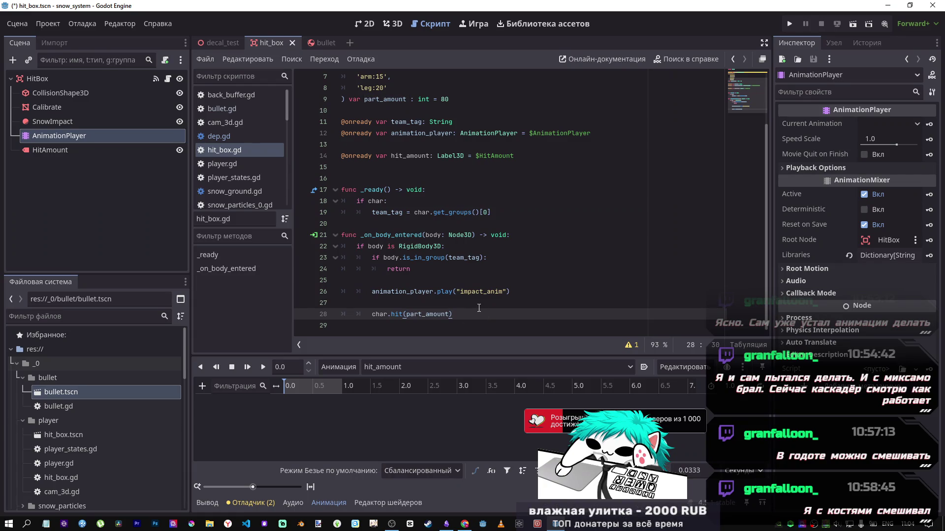
{"action": "left_click", "coordinate": [478, 306]}
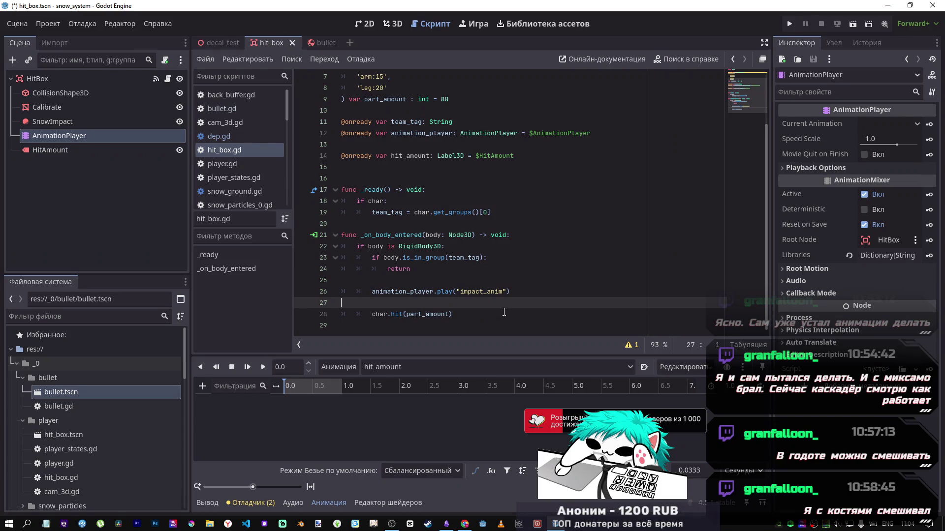
{"action": "left_click", "coordinate": [453, 281]}
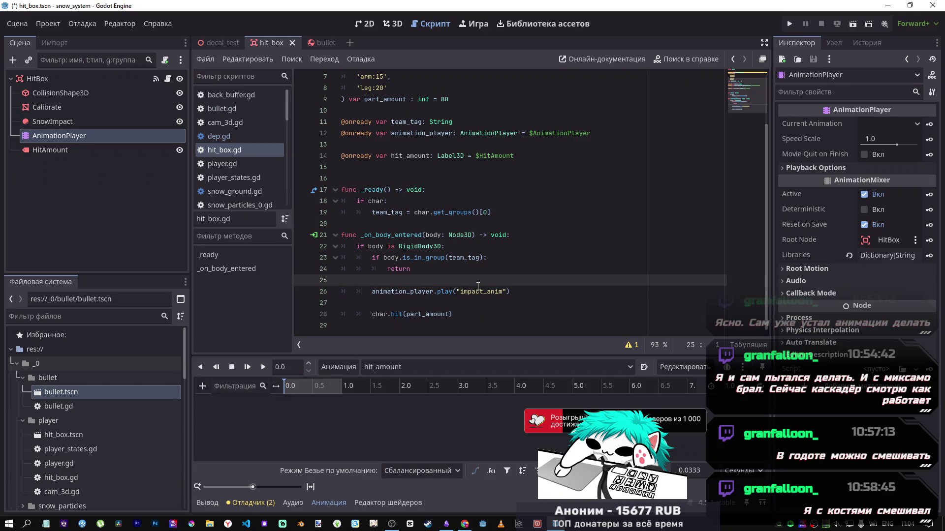
{"action": "left_click", "coordinate": [481, 304]}
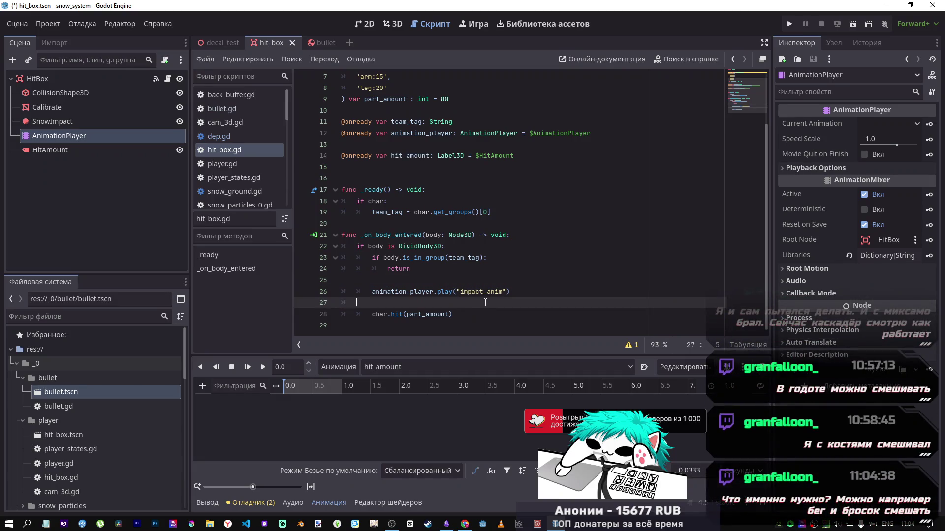
{"action": "key", "text": "Return"}
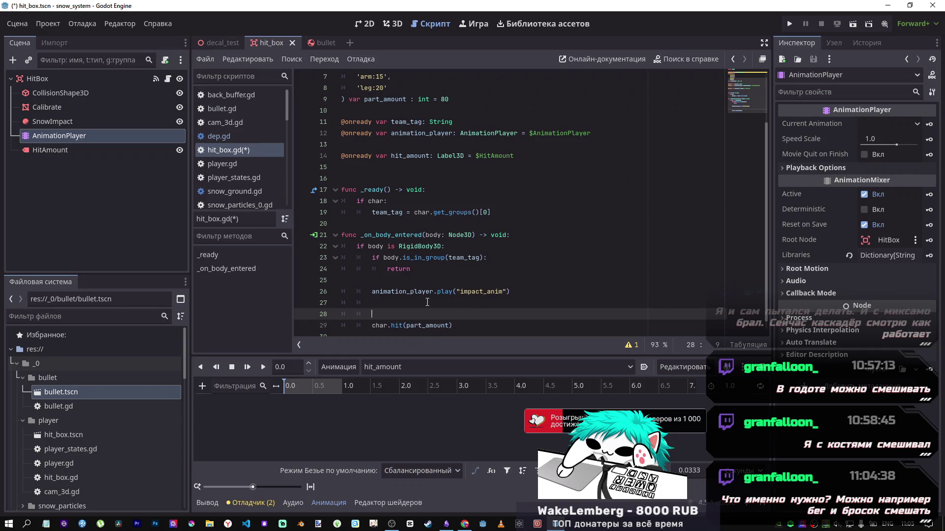
Check the HitAmount label's Text property and the hit_amount declaration, then return to empty line 28.
{"action": "mouse_move", "coordinate": [419, 298]}
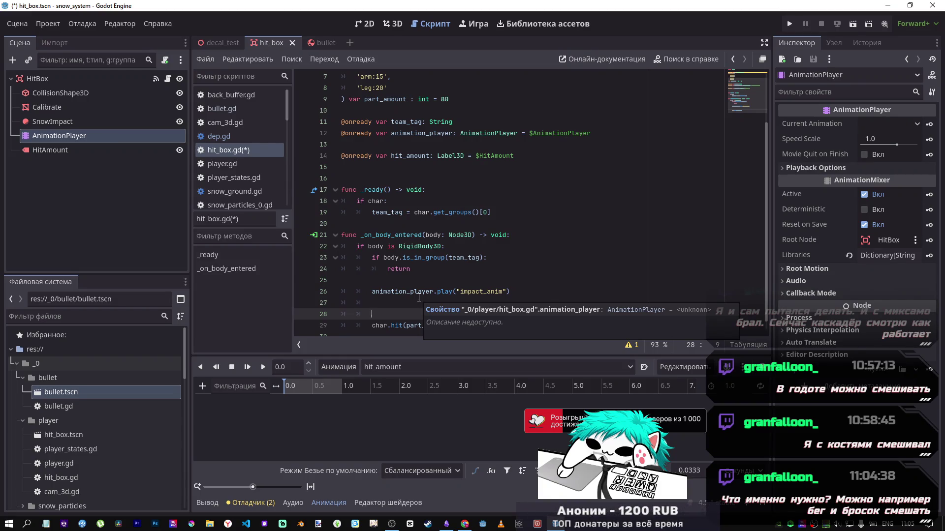
{"action": "left_click", "coordinate": [79, 150]}
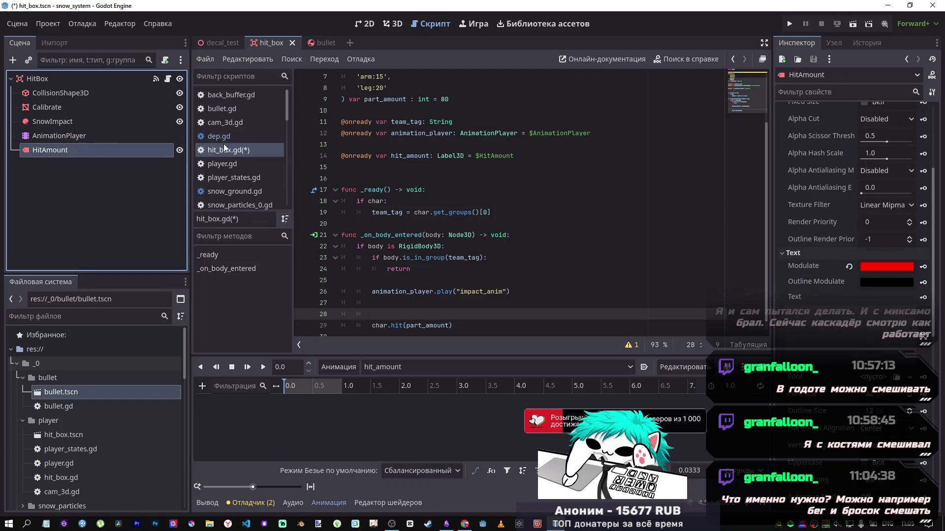
{"action": "left_click", "coordinate": [834, 304]}
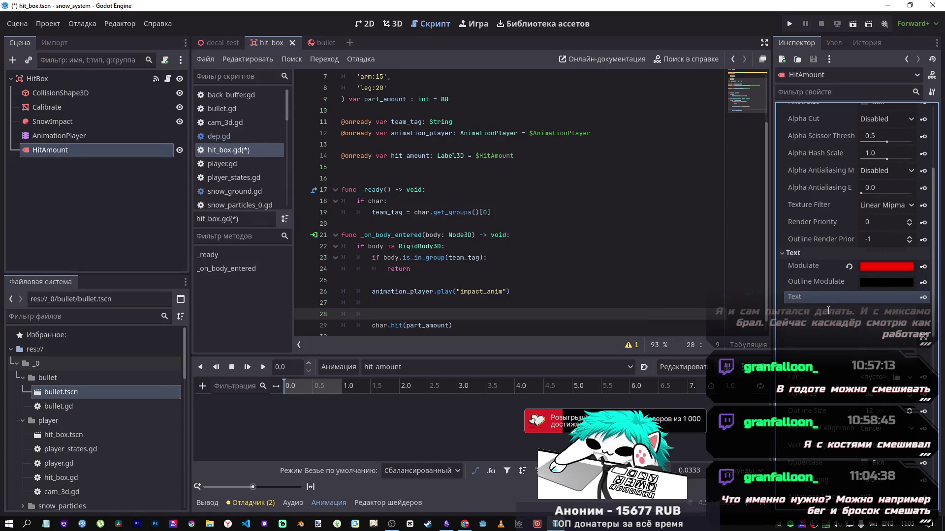
{"action": "left_click", "coordinate": [398, 302]}
{"action": "scroll", "coordinate": [404, 246], "scroll_direction": "up", "scroll_amount": 2}
{"action": "left_click", "coordinate": [408, 224]}
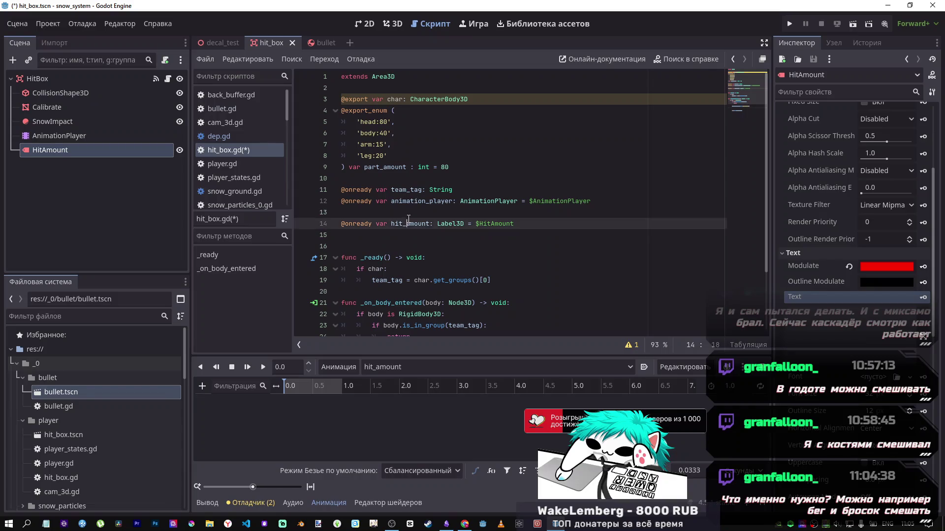
{"action": "scroll", "coordinate": [414, 256], "scroll_direction": "down", "scroll_amount": 2}
{"action": "left_click", "coordinate": [420, 301]}
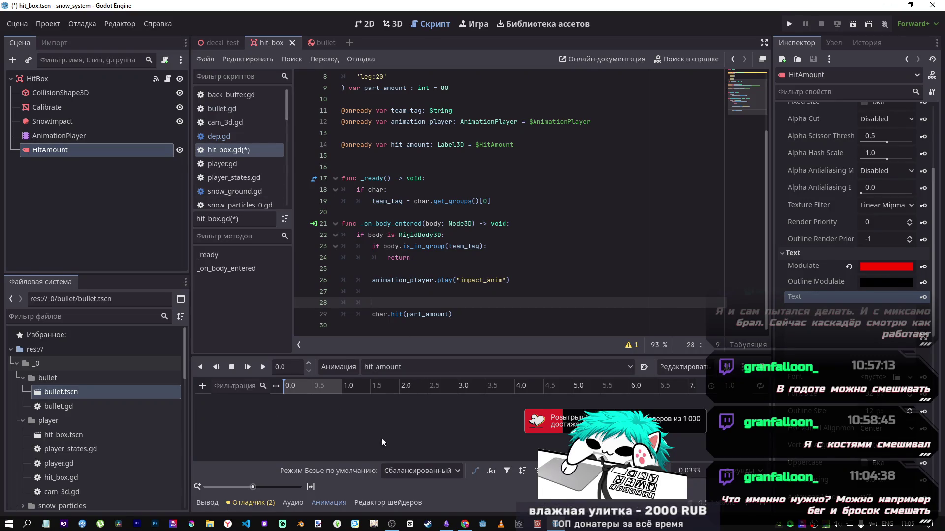
{"action": "left_click", "coordinate": [339, 369]}
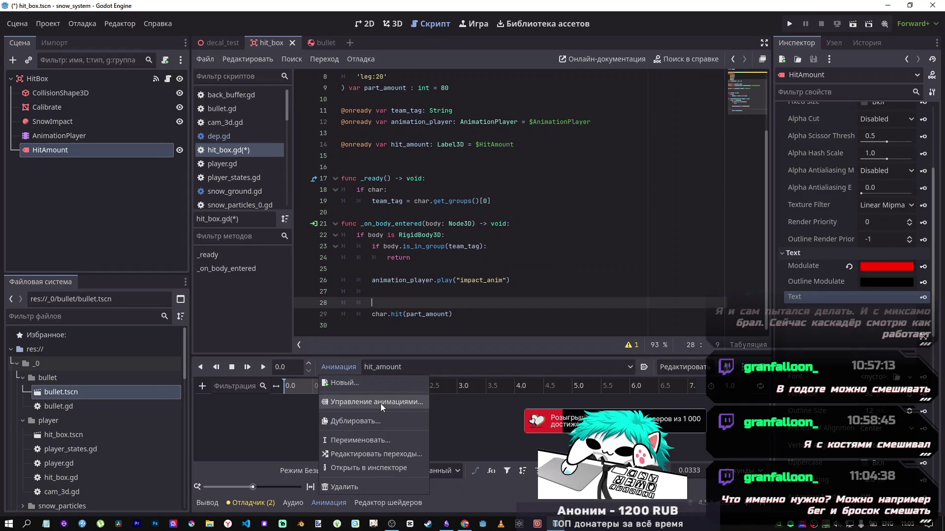
Rename hit_amount to impact_amount in the animation library and review the animation list.
{"action": "left_click", "coordinate": [380, 402]}
{"action": "double_click", "coordinate": [302, 220]}
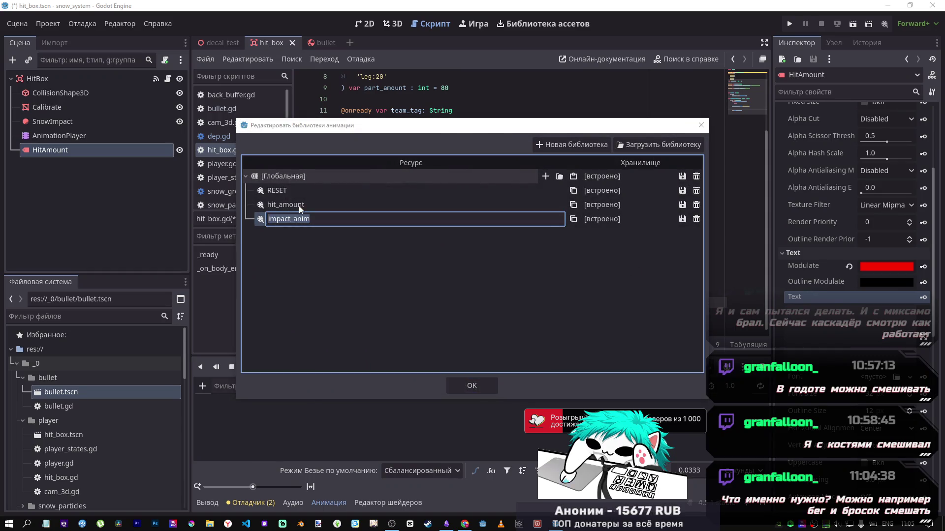
{"action": "double_click", "coordinate": [299, 205]}
{"action": "left_click", "coordinate": [283, 208]}
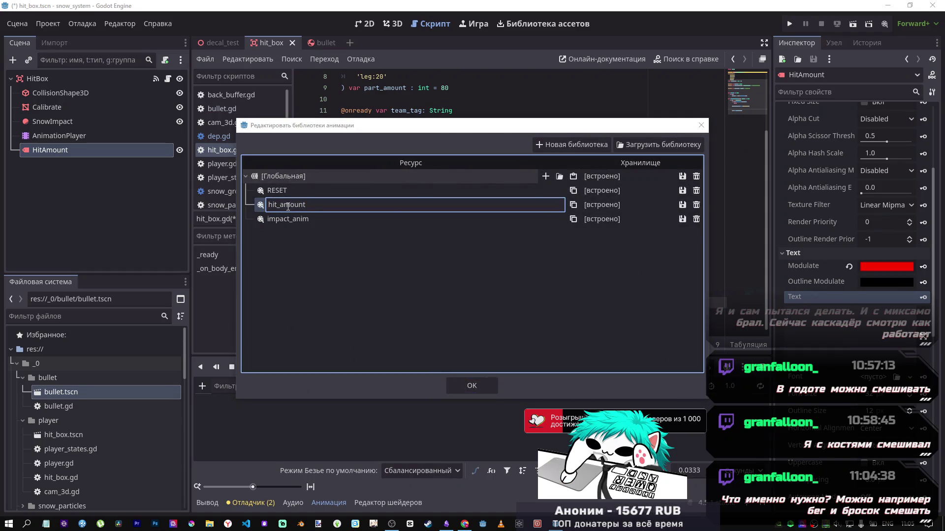
{"action": "key", "text": "BackSpace"}
{"action": "key", "text": "BackSpace"}
{"action": "key", "text": "BackSpace"}
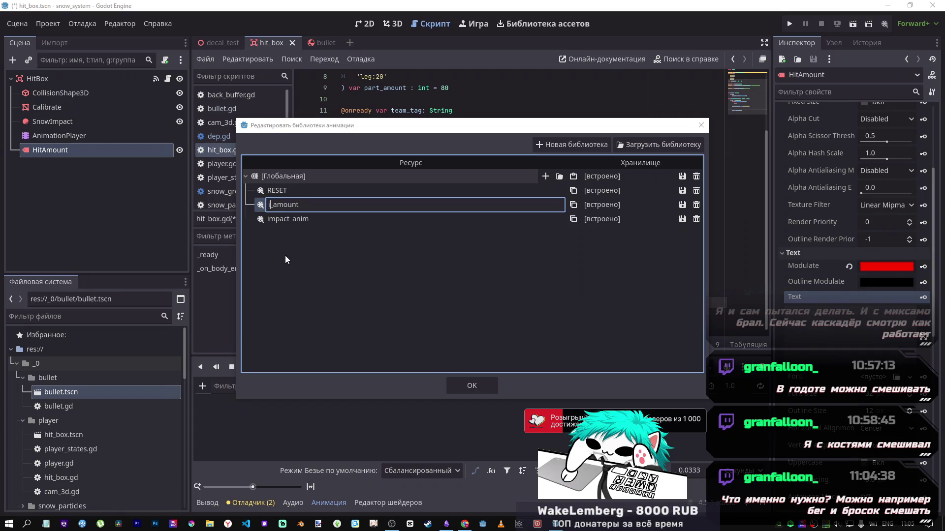
{"action": "type", "text": "impact"}
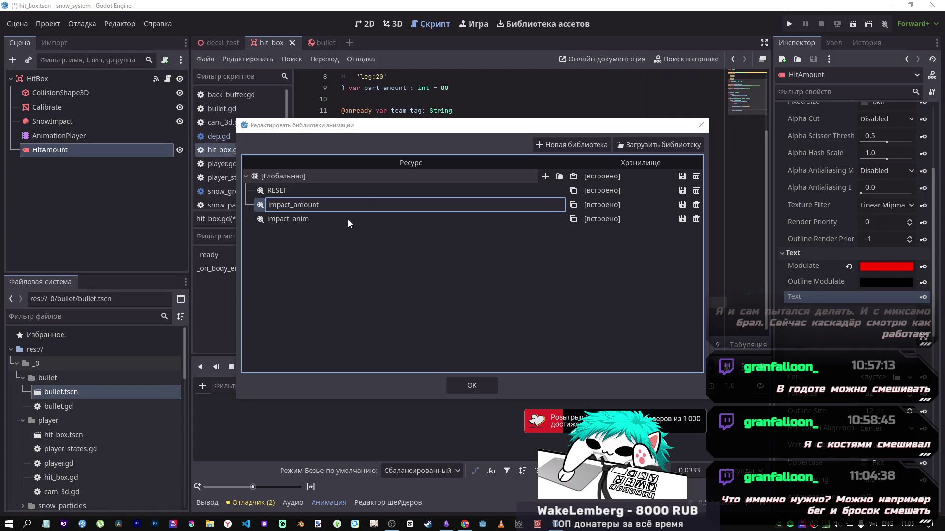
{"action": "left_click", "coordinate": [460, 377]}
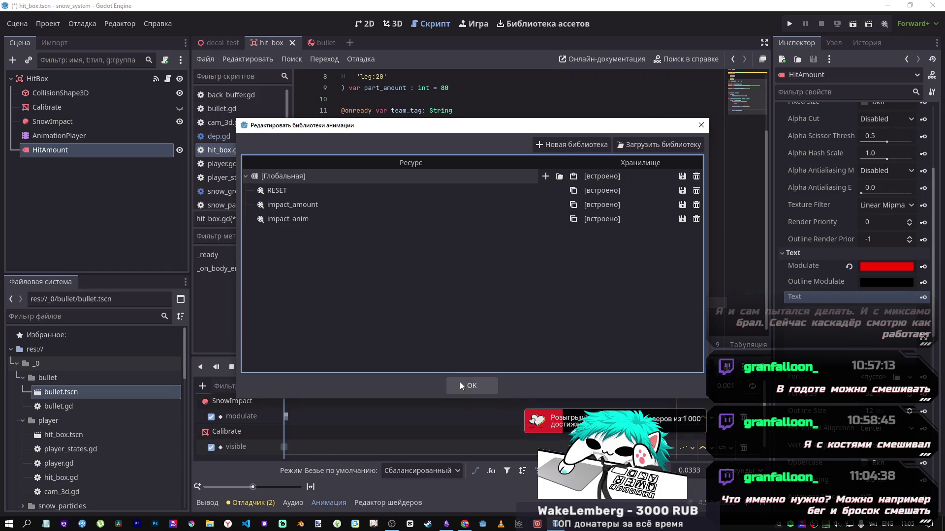
{"action": "left_click", "coordinate": [460, 384]}
{"action": "left_click", "coordinate": [404, 368]}
{"action": "left_click", "coordinate": [403, 408]}
{"action": "left_click", "coordinate": [404, 369]}
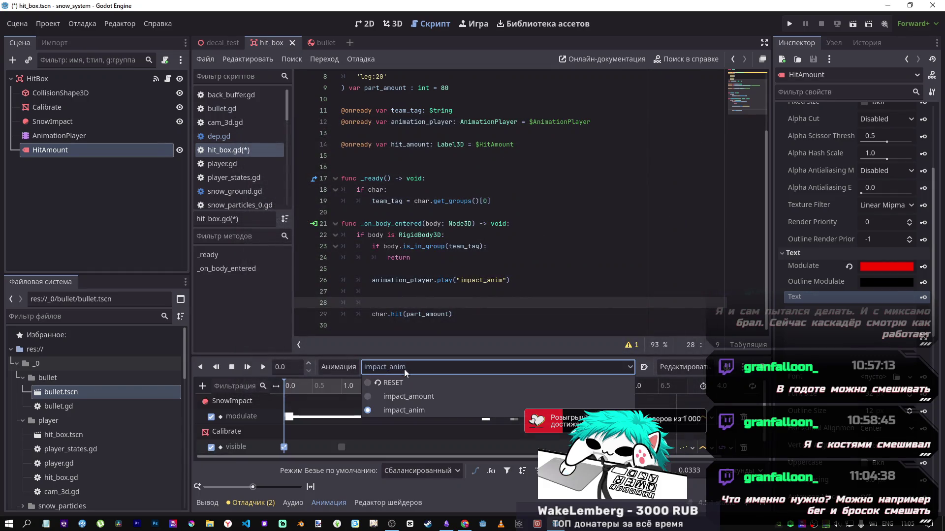
Switch the Animation panel dropdown to impact_amount.
{"action": "left_click", "coordinate": [399, 396]}
{"action": "left_click", "coordinate": [388, 301]}
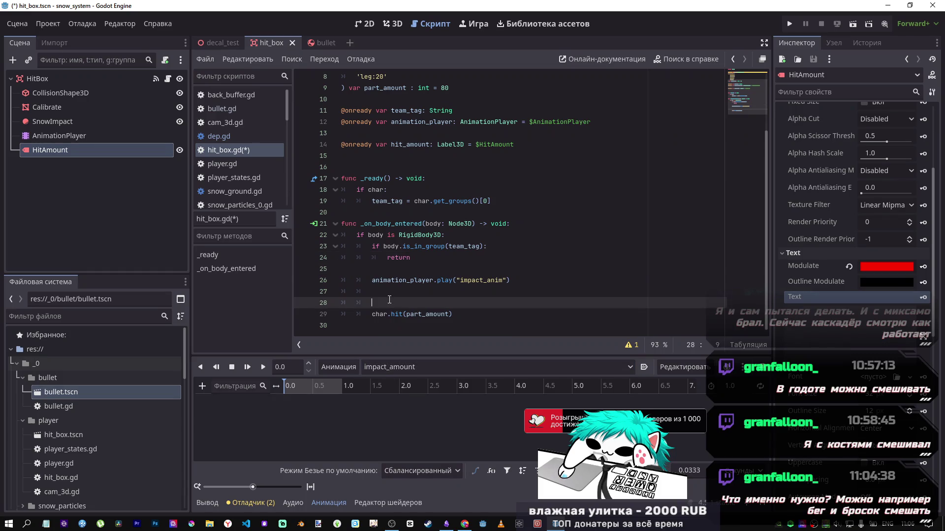
{"action": "type", "text": "impact_amount"}
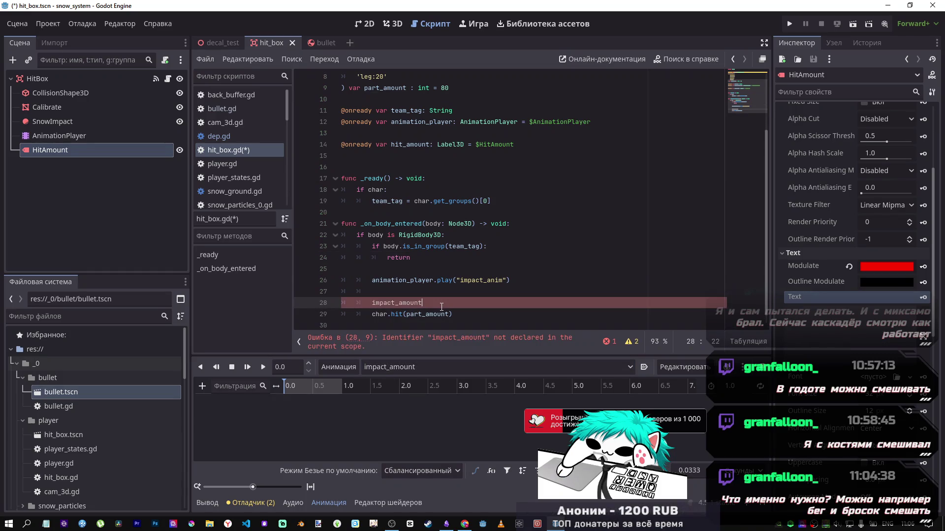
{"action": "key", "text": "ctrl+z"}
Duplicate line 26's play call and change it to play("impact_amount").
{"action": "left_click_drag", "start_coordinate": [512, 280], "coordinate": [370, 285]}
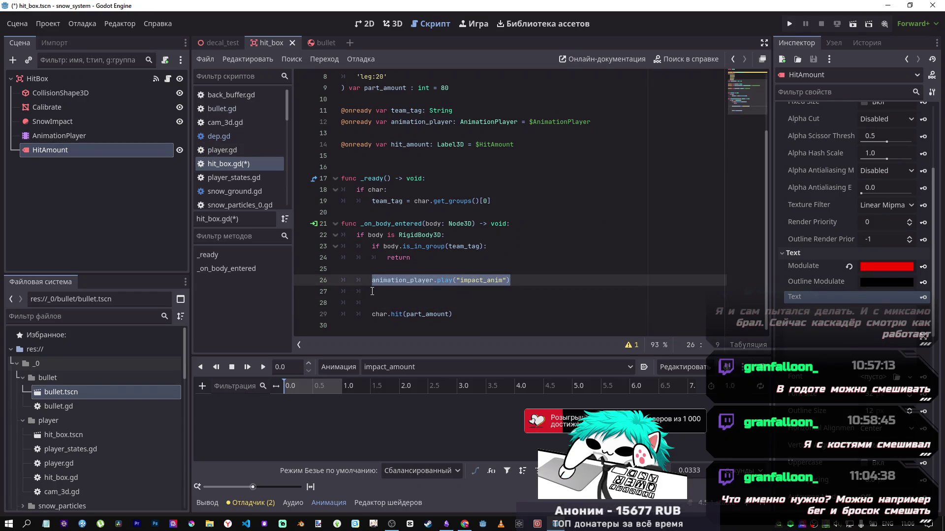
{"action": "key", "text": "ctrl+alt+Down"}
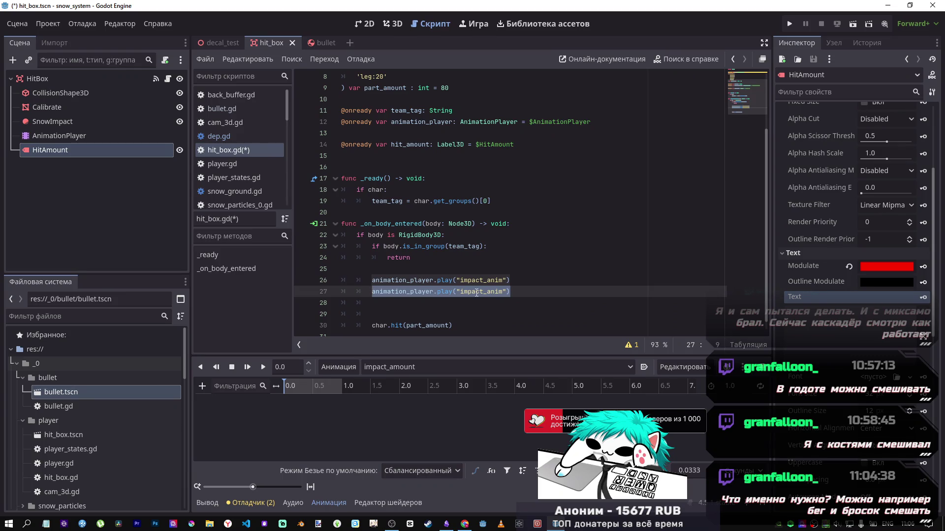
{"action": "double_click", "coordinate": [476, 293]}
{"action": "type", "text": "impact_amount"}
Insert blank lines between the two play calls, then trim the extras.
{"action": "left_click", "coordinate": [524, 284]}
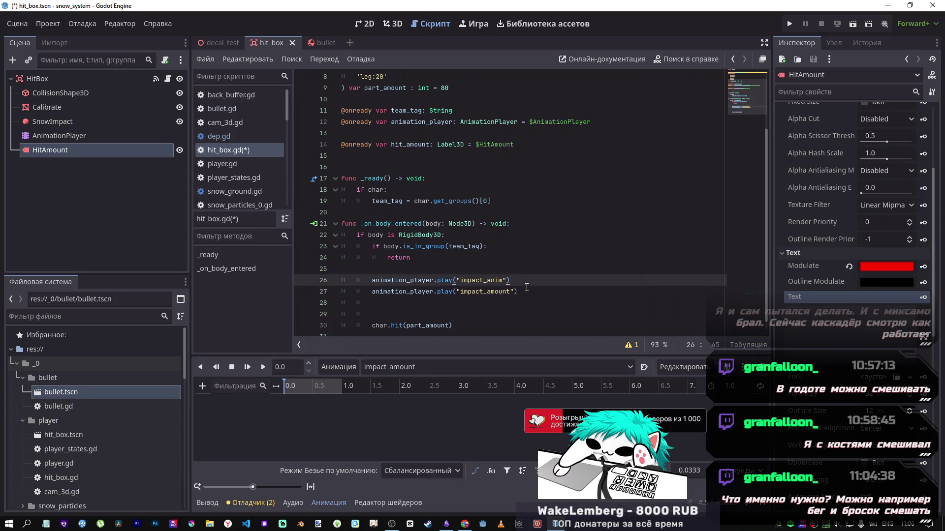
{"action": "key", "text": "Return"}
{"action": "key", "text": "Return"}
{"action": "scroll", "coordinate": [527, 287], "scroll_direction": "down", "scroll_amount": 1}
{"action": "left_click_drag", "start_coordinate": [372, 302], "coordinate": [340, 293]}
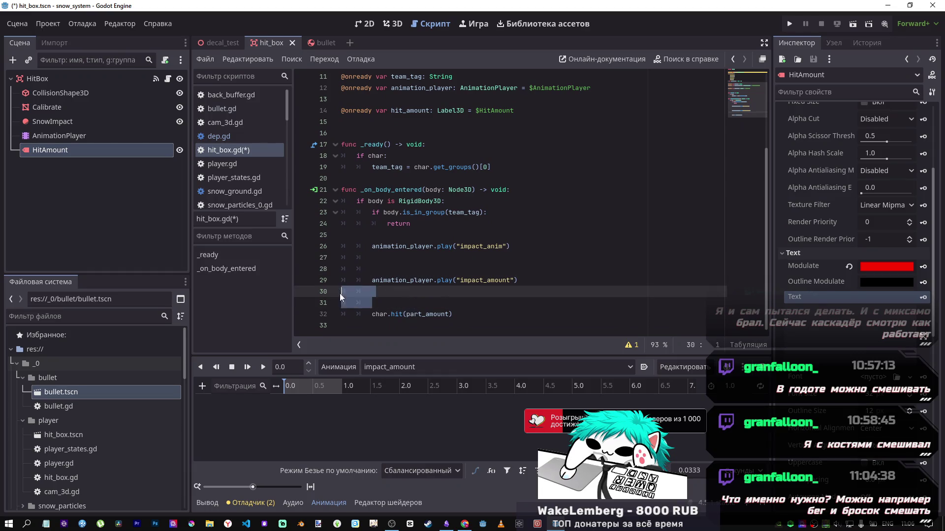
{"action": "key", "text": "BackSpace"}
{"action": "key", "text": "BackSpace"}
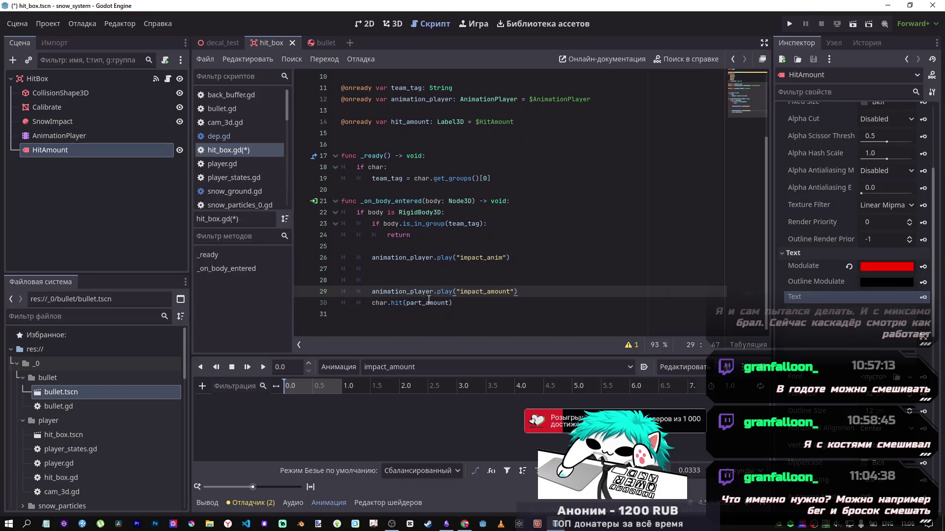
{"action": "key", "text": "Return"}
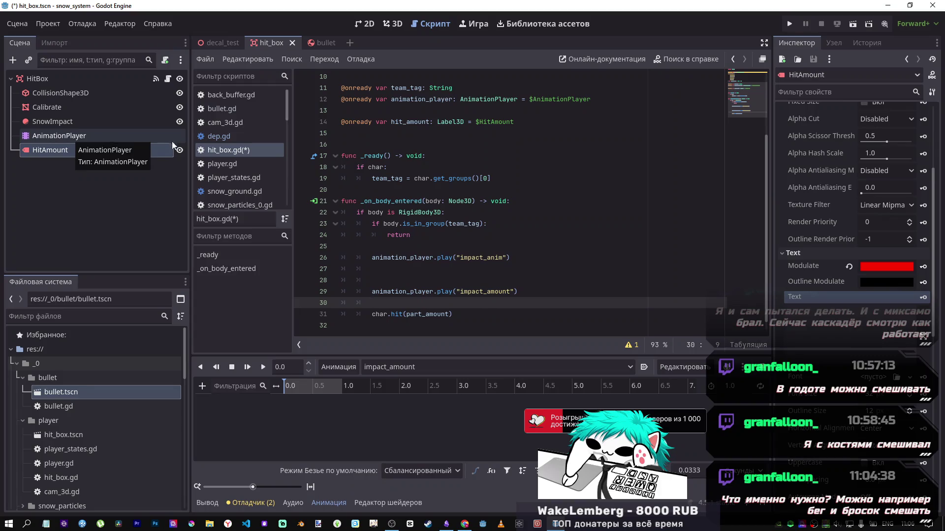
{"action": "mouse_move", "coordinate": [387, 255]}
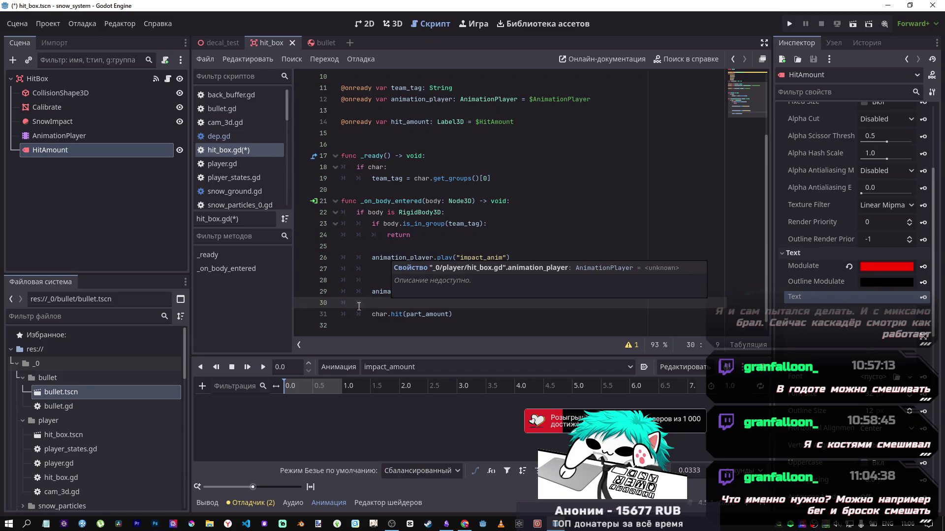
Remove the leftover indented empty lines around the two play calls.
{"action": "key", "text": "shift+Up"}
{"action": "key", "text": "shift+Home"}
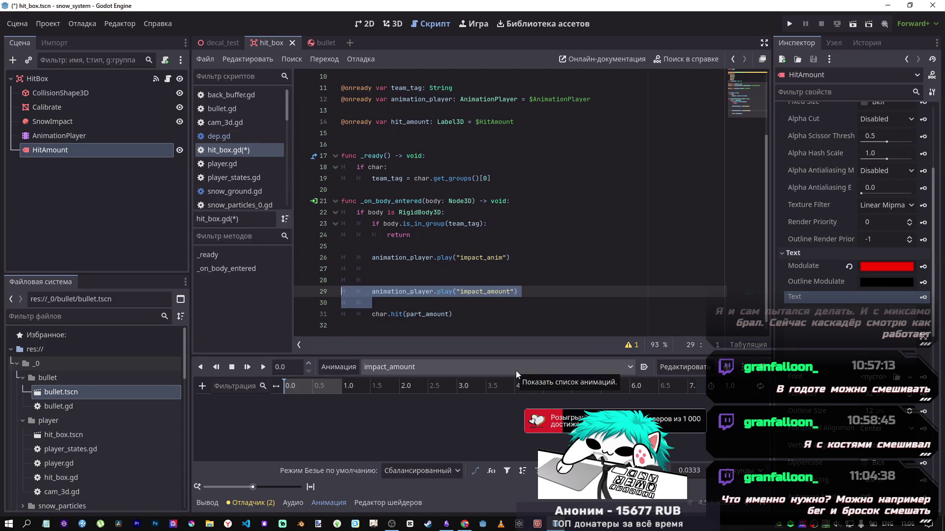
{"action": "key", "text": "Down"}
{"action": "key", "text": "Delete"}
{"action": "key", "text": "Delete"}
{"action": "key", "text": "BackSpace"}
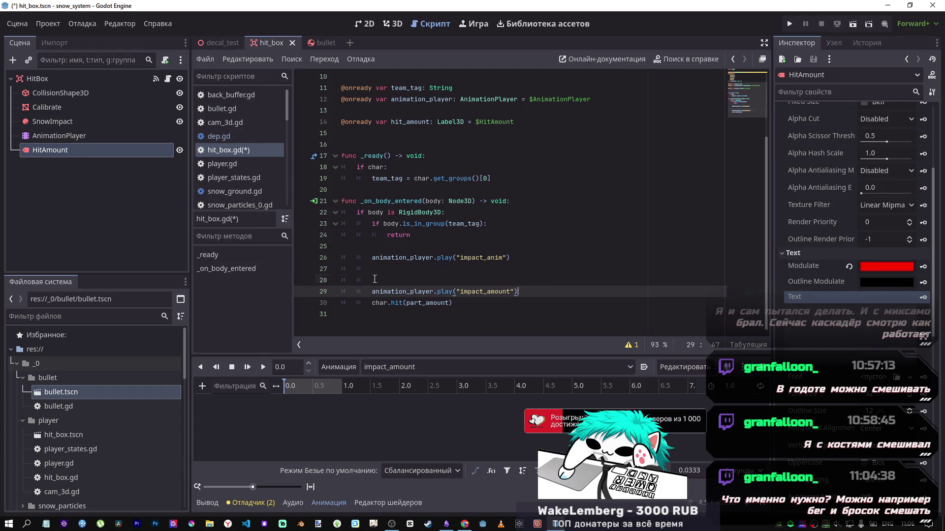
{"action": "left_click_drag", "start_coordinate": [372, 280], "coordinate": [332, 270]}
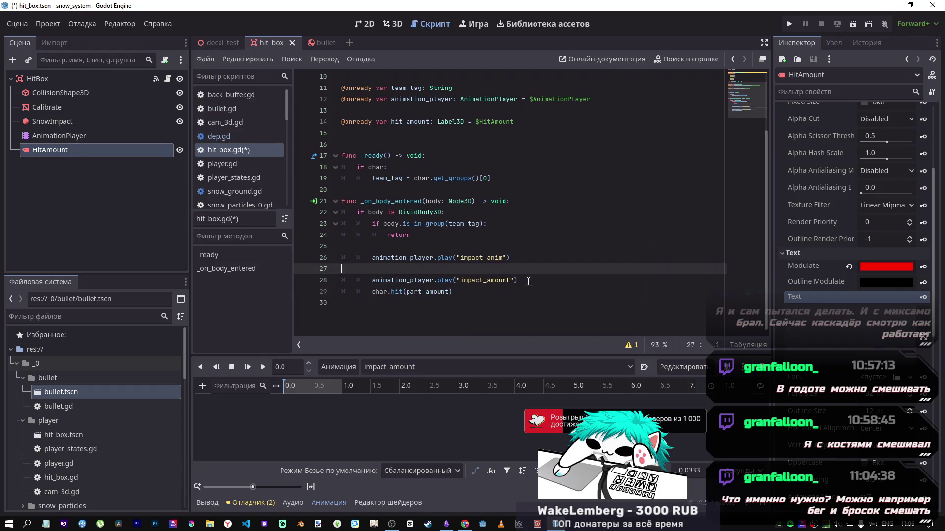
{"action": "key", "text": "BackSpace"}
Select the hit_amount variable name on line 14 for reuse below.
{"action": "left_click", "coordinate": [533, 280]}
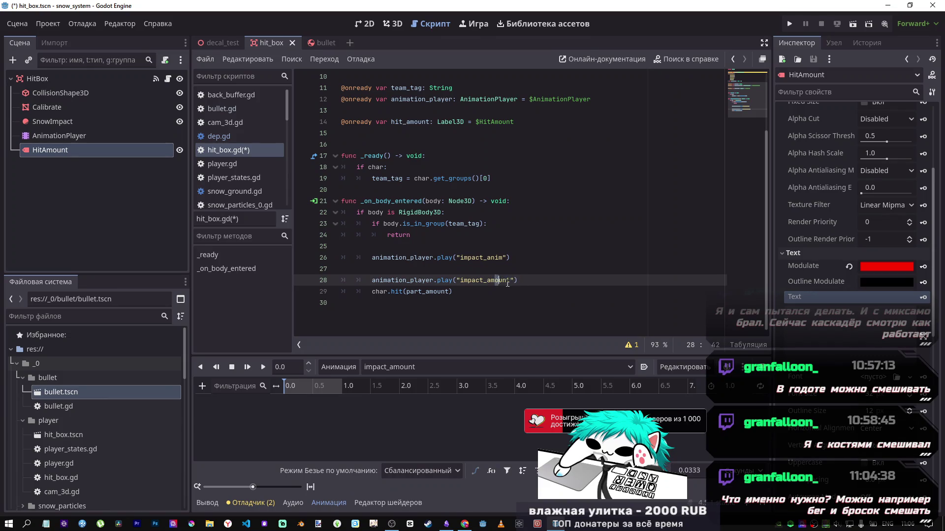
{"action": "left_click", "coordinate": [525, 281]}
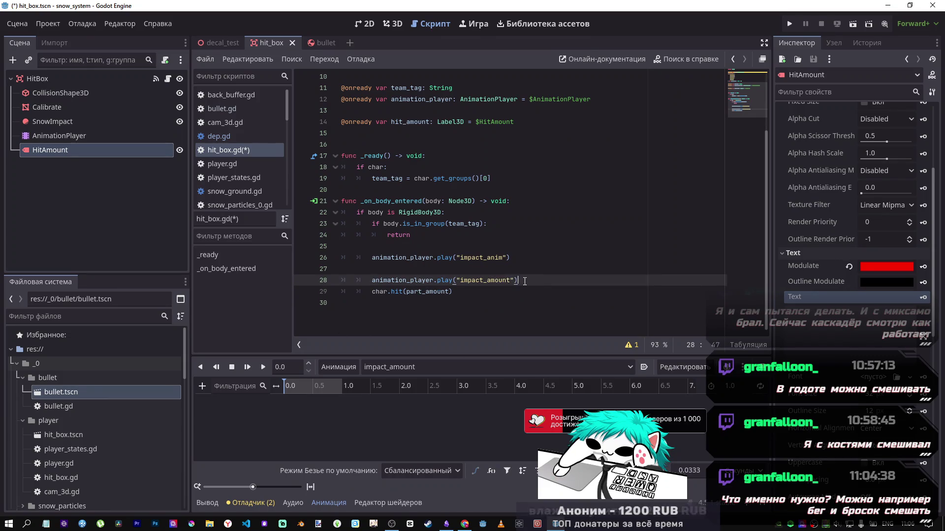
{"action": "left_click", "coordinate": [92, 151]}
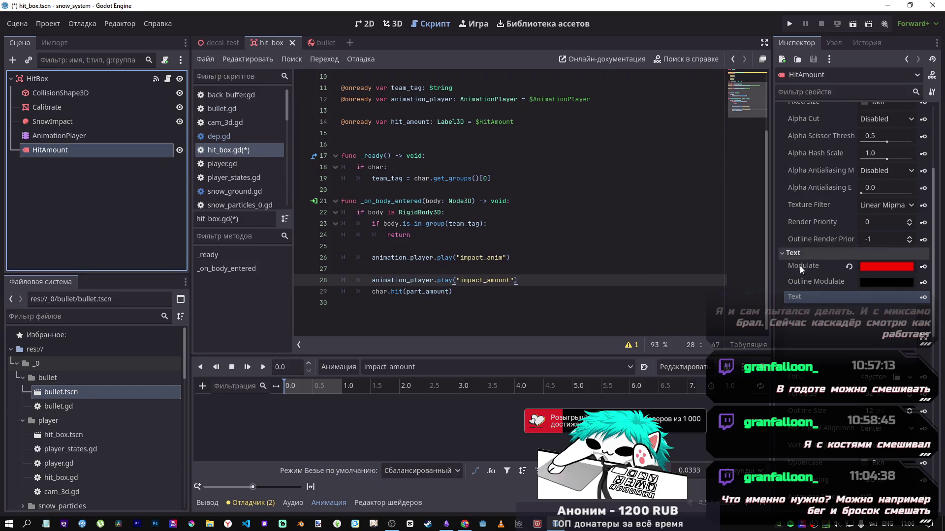
{"action": "left_click", "coordinate": [492, 292]}
{"action": "scroll", "coordinate": [415, 220], "scroll_direction": "up", "scroll_amount": 3}
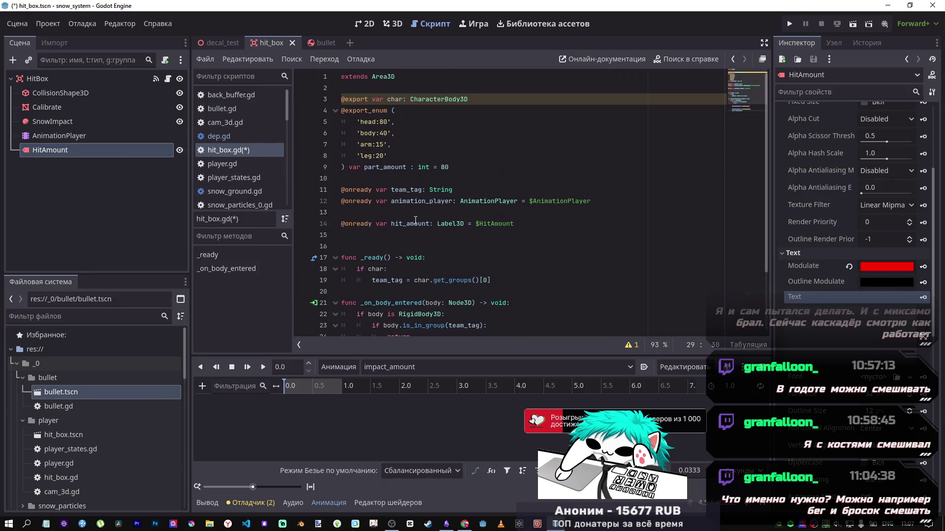
{"action": "double_click", "coordinate": [415, 220]}
{"action": "key", "text": "ctrl+c"}
{"action": "scroll", "coordinate": [493, 275], "scroll_direction": "down", "scroll_amount": 2}
{"action": "left_click", "coordinate": [538, 302]}
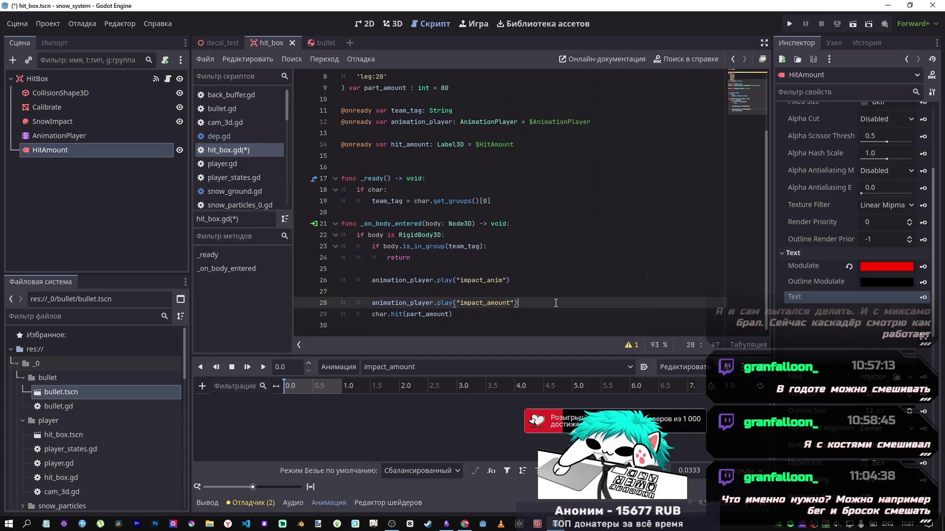
Add hit_amount.text = part_amount on line 29 above the impact_amount play call.
{"action": "left_click", "coordinate": [535, 293]}
{"action": "key", "text": "Return"}
{"action": "key", "text": "Return"}
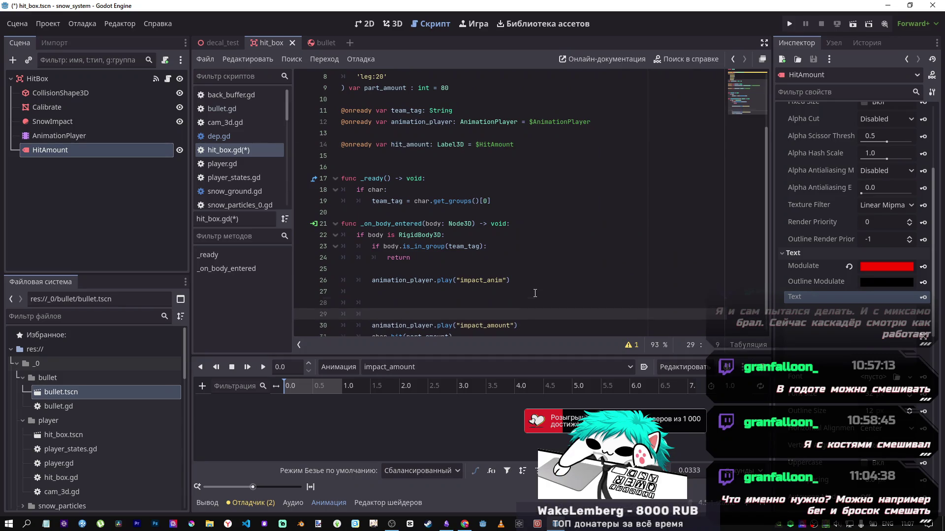
{"action": "key", "text": "ctrl+v"}
{"action": "type", "text": ".text ="}
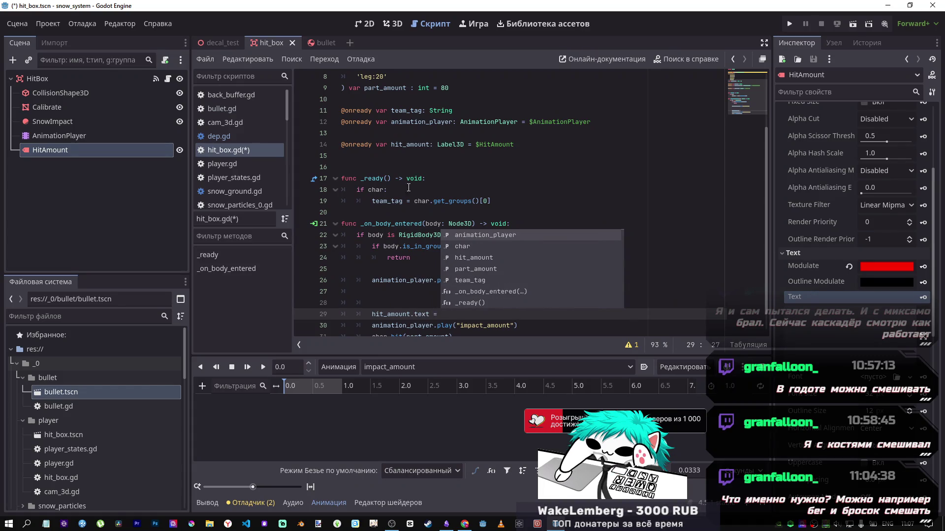
{"action": "scroll", "coordinate": [383, 164], "scroll_direction": "up", "scroll_amount": 3}
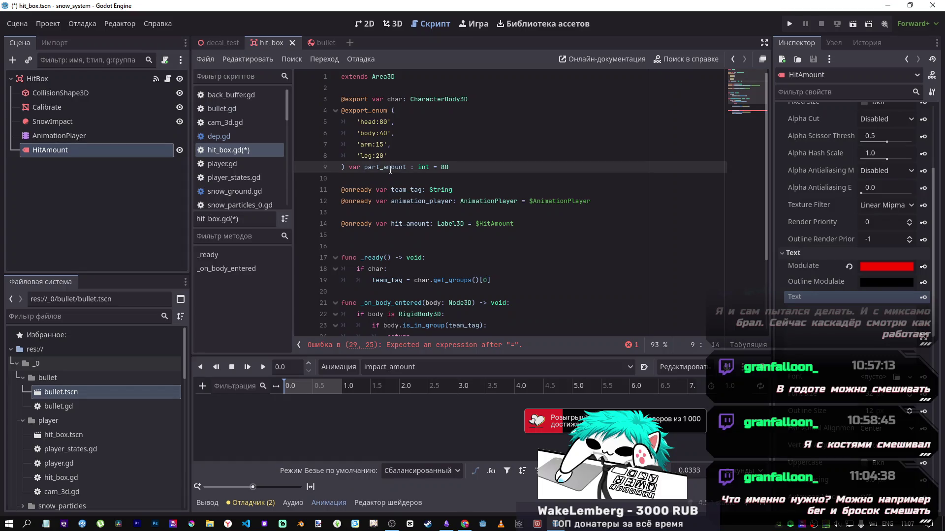
{"action": "double_click", "coordinate": [383, 164]}
{"action": "key", "text": "ctrl+c"}
{"action": "scroll", "coordinate": [453, 296], "scroll_direction": "down", "scroll_amount": 3}
{"action": "left_click", "coordinate": [453, 296]}
{"action": "key", "text": "ctrl+v"}
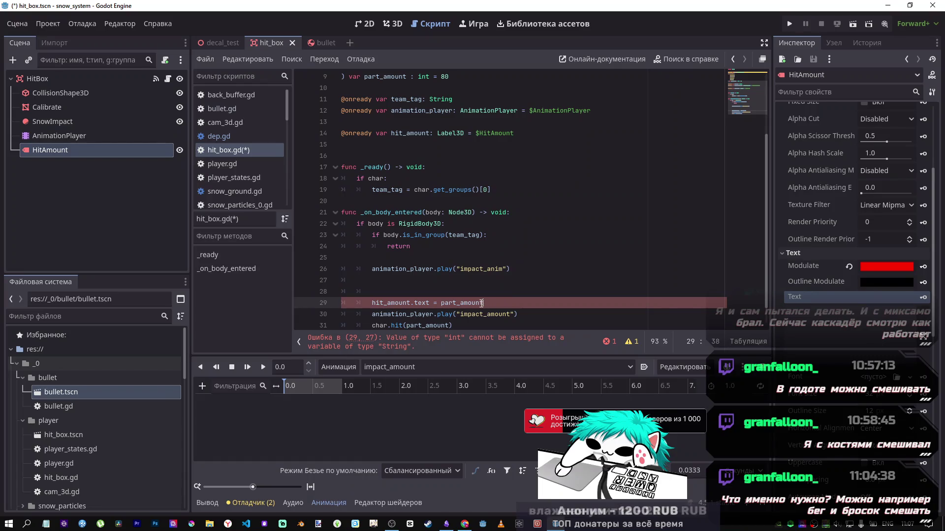
Search the built-in documentation for 'to string'.
{"action": "key", "text": "BackSpace"}
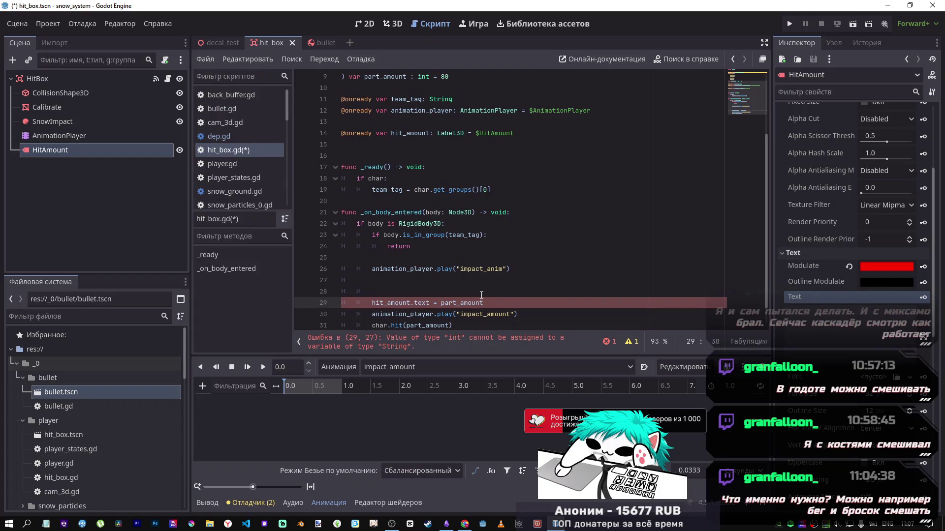
{"action": "left_click", "coordinate": [672, 62]}
{"action": "type", "text": "to strin"}
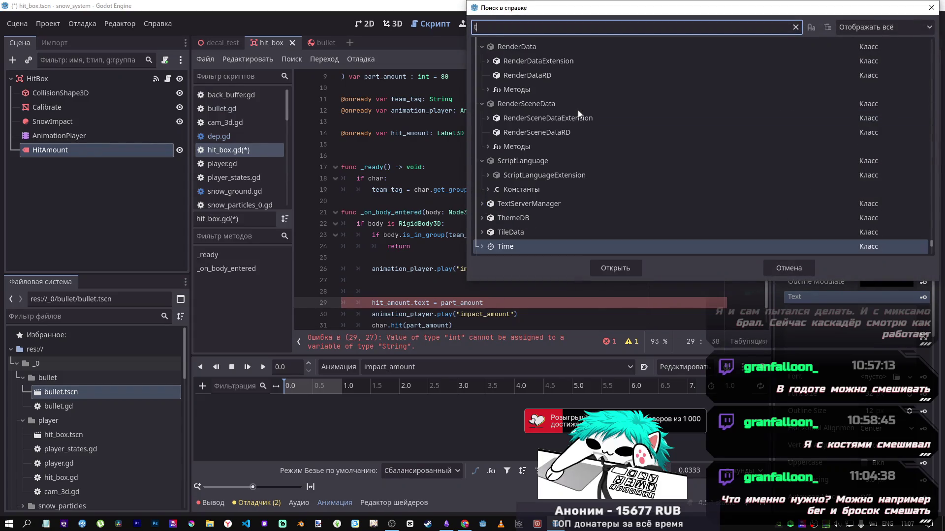
{"action": "type", "text": "g"}
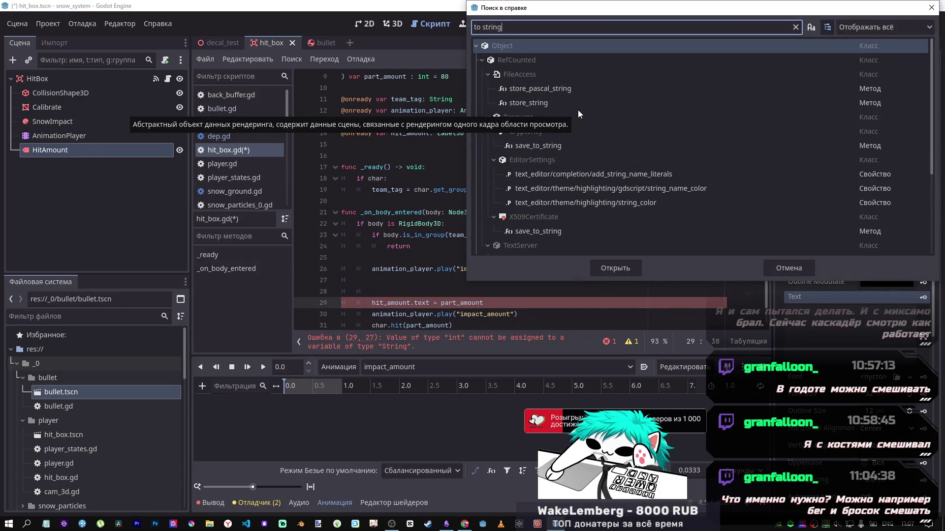
Read the _to_string documentation and append .to_string() to part_amount on line 29.
{"action": "scroll", "coordinate": [624, 178], "scroll_direction": "down", "scroll_amount": 5}
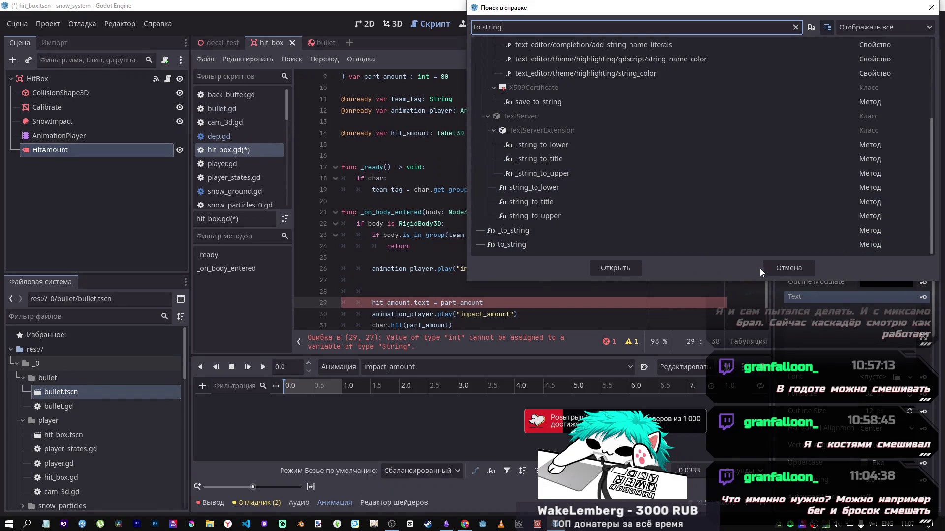
{"action": "double_click", "coordinate": [513, 236]}
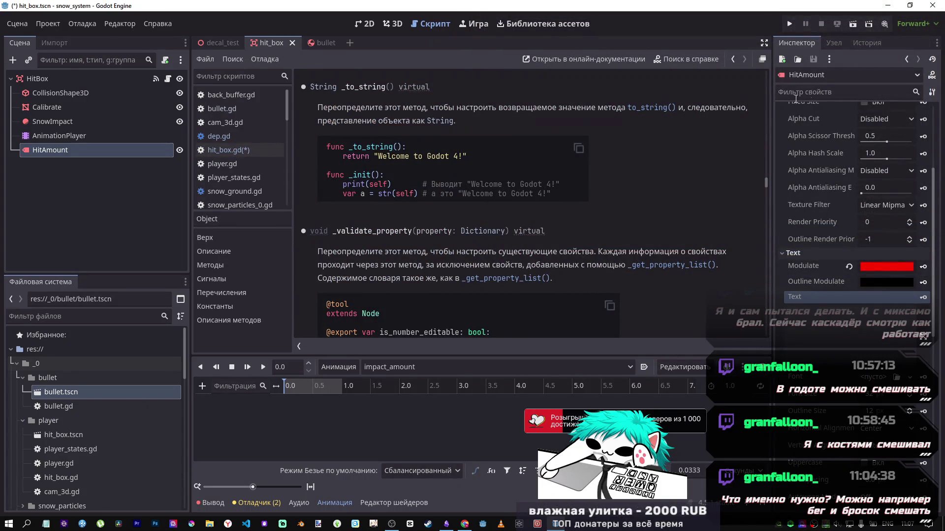
{"action": "left_click", "coordinate": [731, 60]}
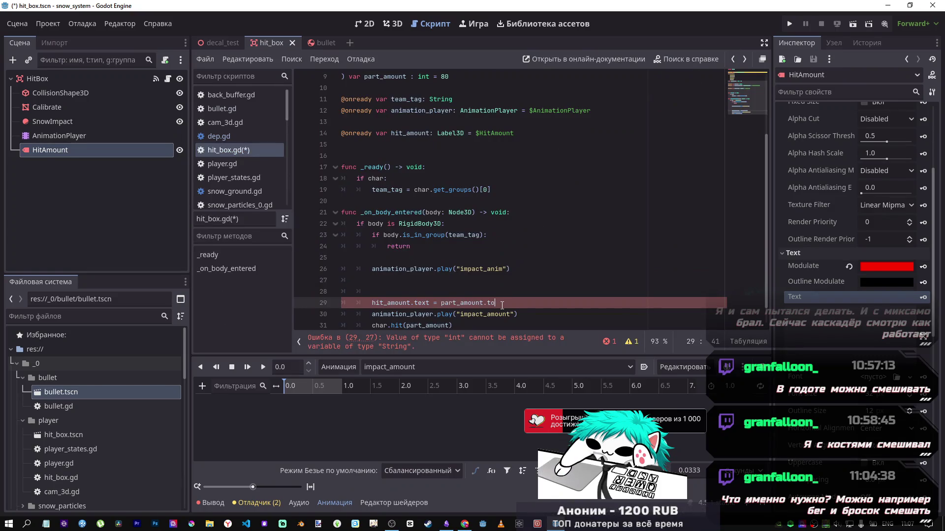
{"action": "type", "text": "ring"}
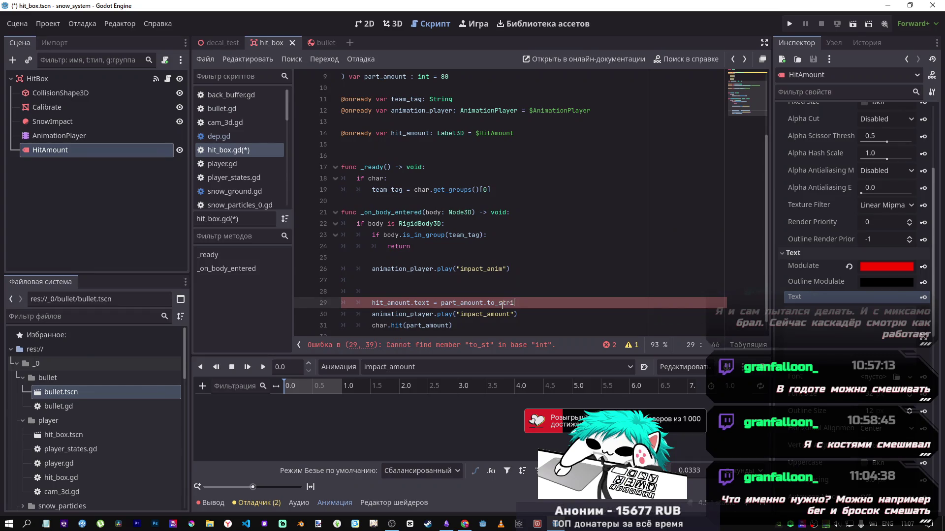
{"action": "type", "text": "()"}
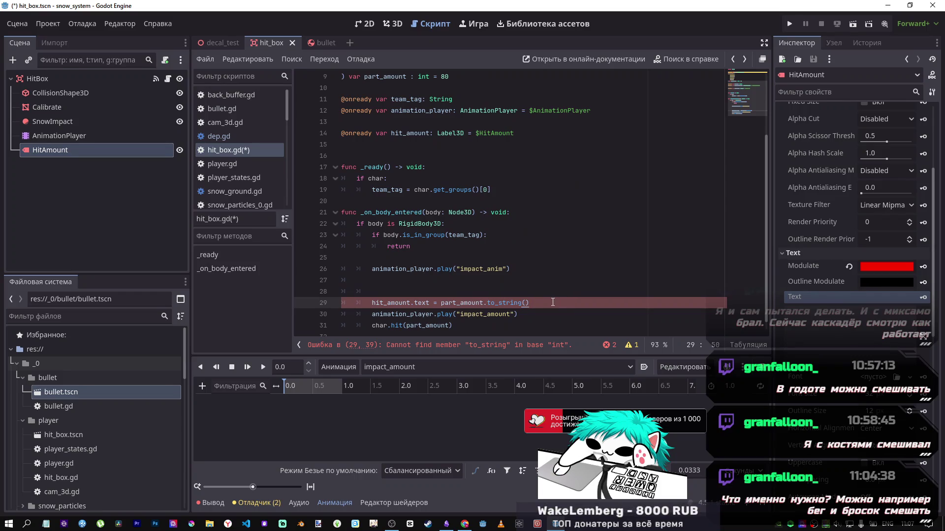
Look up the to_string method in the built-in help.
{"action": "double_click", "coordinate": [513, 303]}
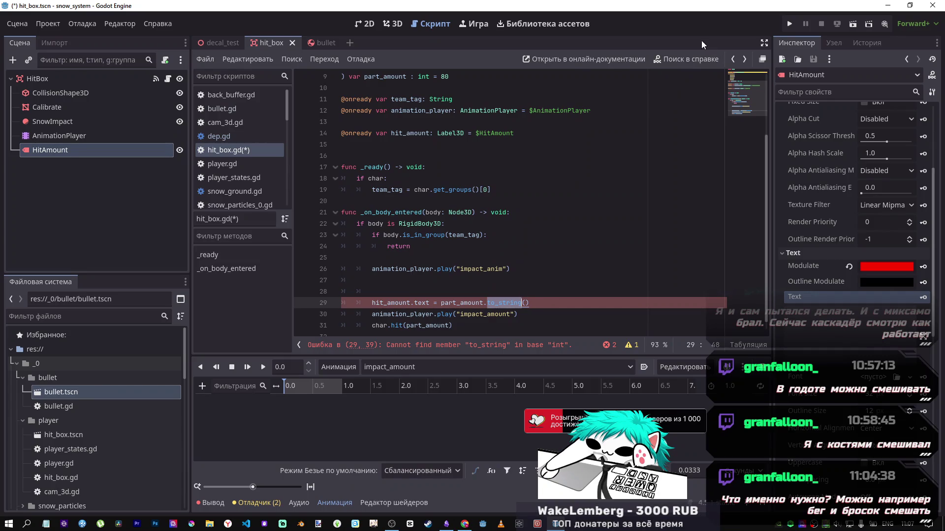
{"action": "left_click", "coordinate": [687, 59]}
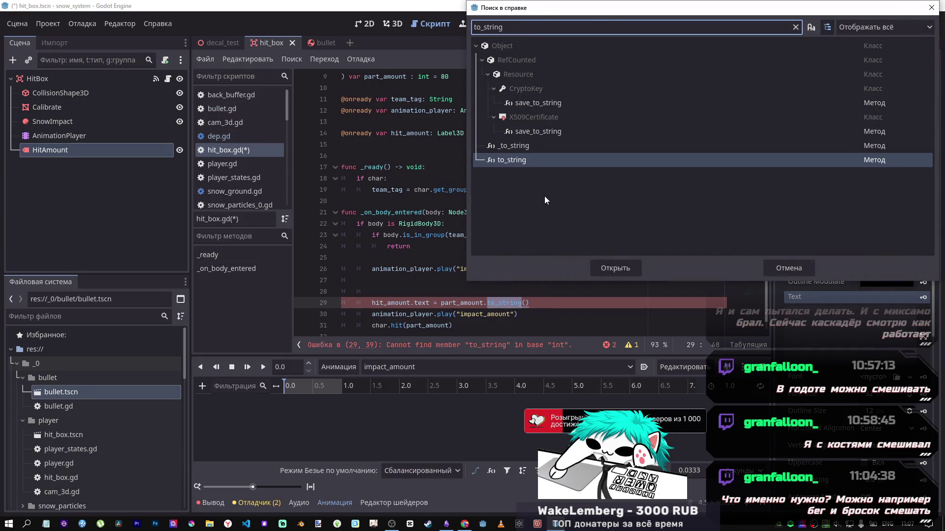
{"action": "double_click", "coordinate": [521, 160]}
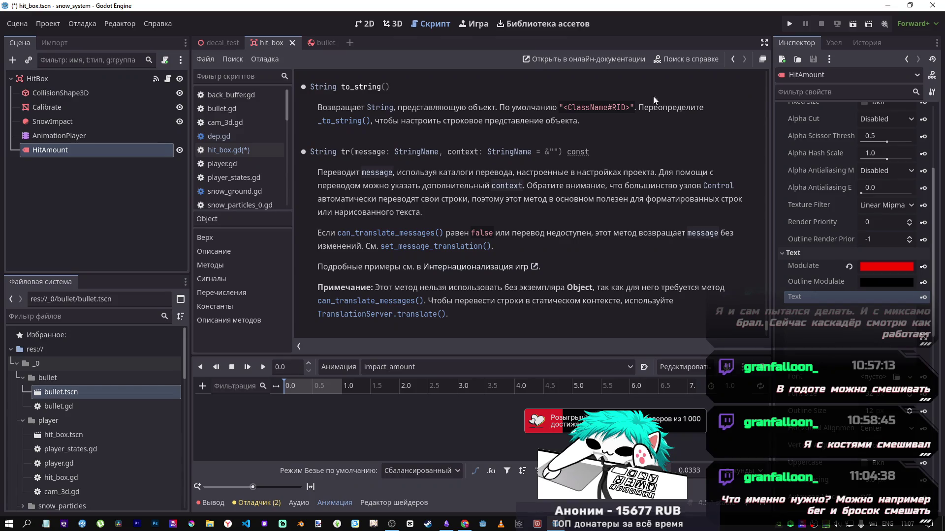
Delete the .to_string() call from line 29.
{"action": "left_click", "coordinate": [733, 59]}
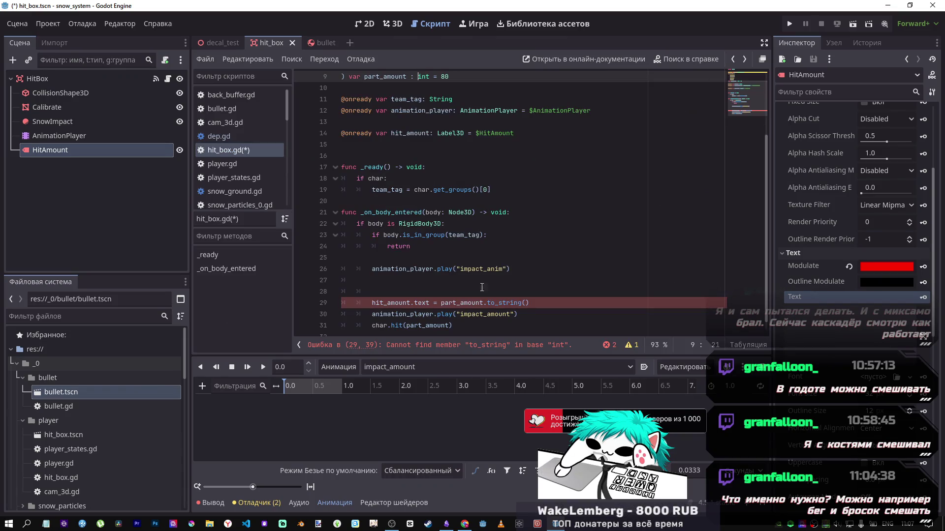
{"action": "left_click", "coordinate": [518, 314]}
{"action": "left_click_drag", "start_coordinate": [537, 297], "coordinate": [483, 302]}
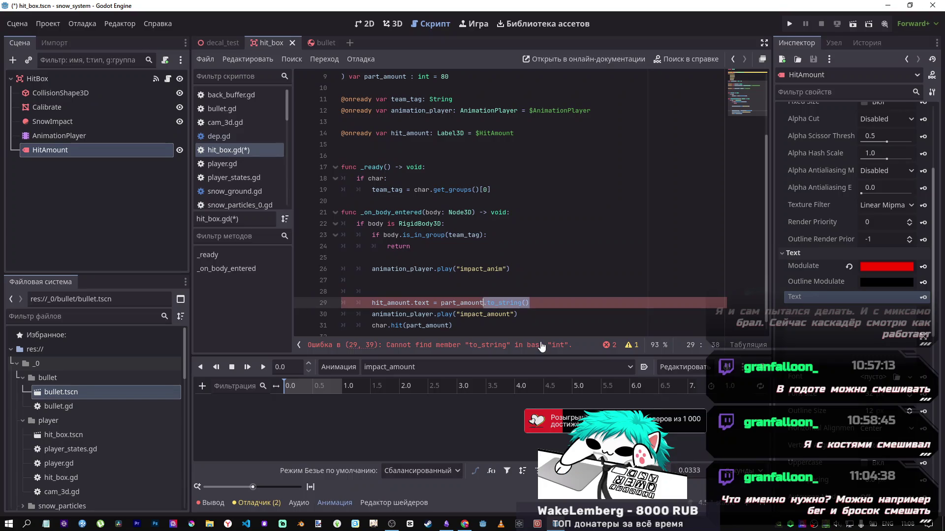
{"action": "key", "text": "BackSpace"}
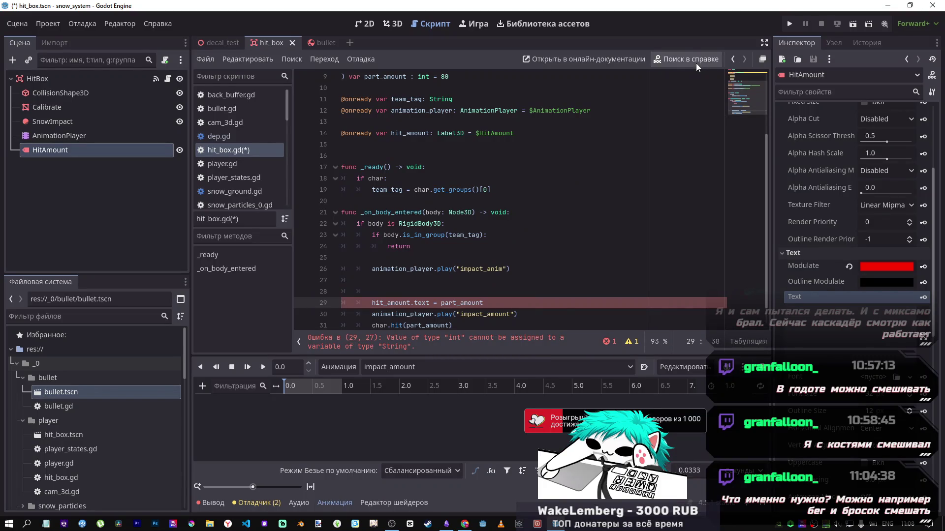
Type and correct an 'int to string' help search, then cancel it unopened.
{"action": "left_click", "coordinate": [692, 63]}
{"action": "type", "text": "int t"}
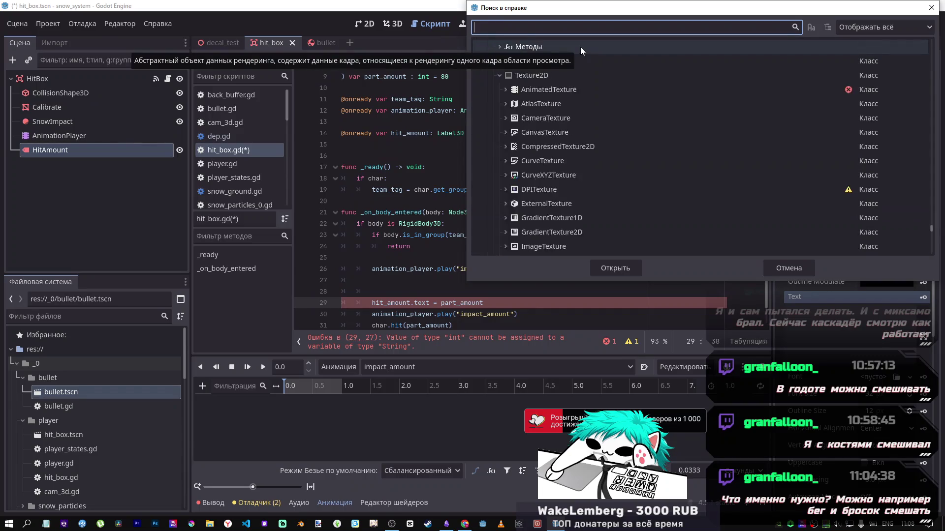
{"action": "type", "text": "i strin"}
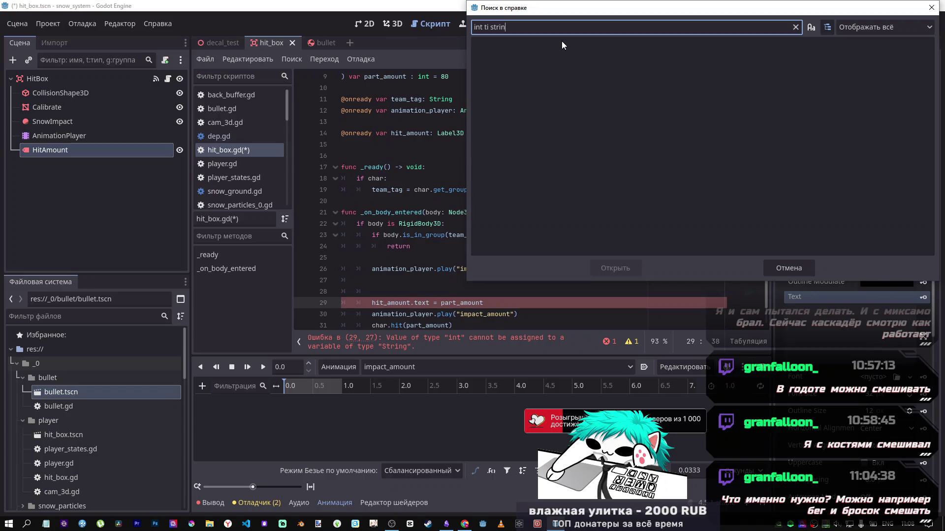
{"action": "type", "text": "g"}
{"action": "key", "text": "ctrl+a"}
{"action": "left_click", "coordinate": [484, 26]}
{"action": "key", "text": "BackSpace"}
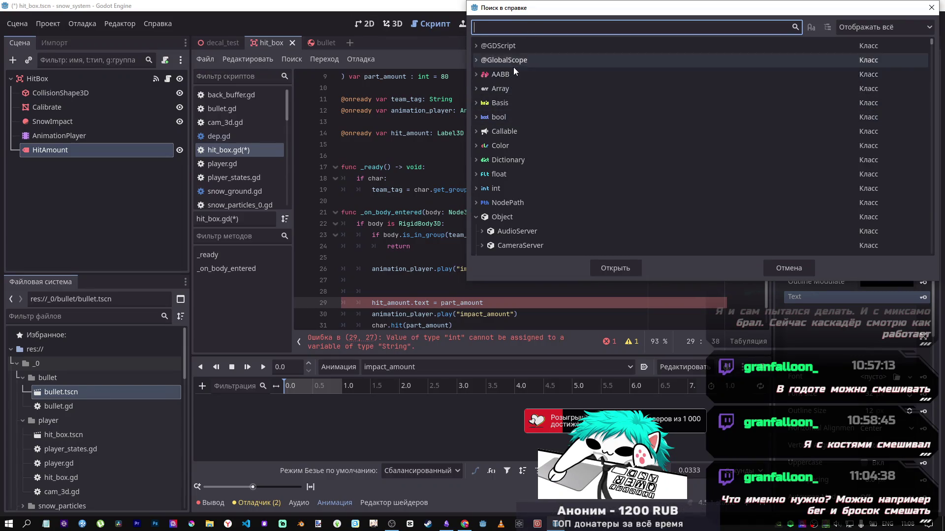
{"action": "type", "text": "i"}
{"action": "key", "text": "BackSpace"}
{"action": "type", "text": "o string"}
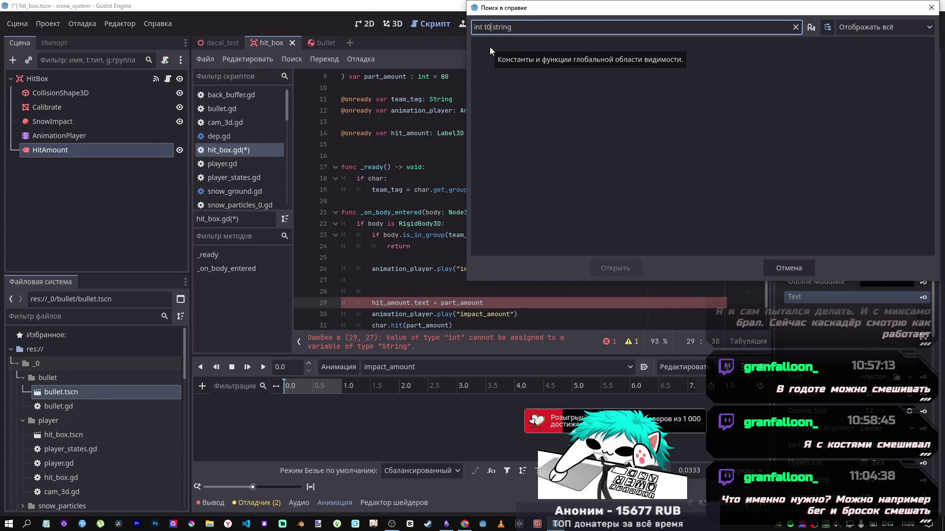
{"action": "key", "text": "ctrl+a"}
{"action": "key", "text": "BackSpace"}
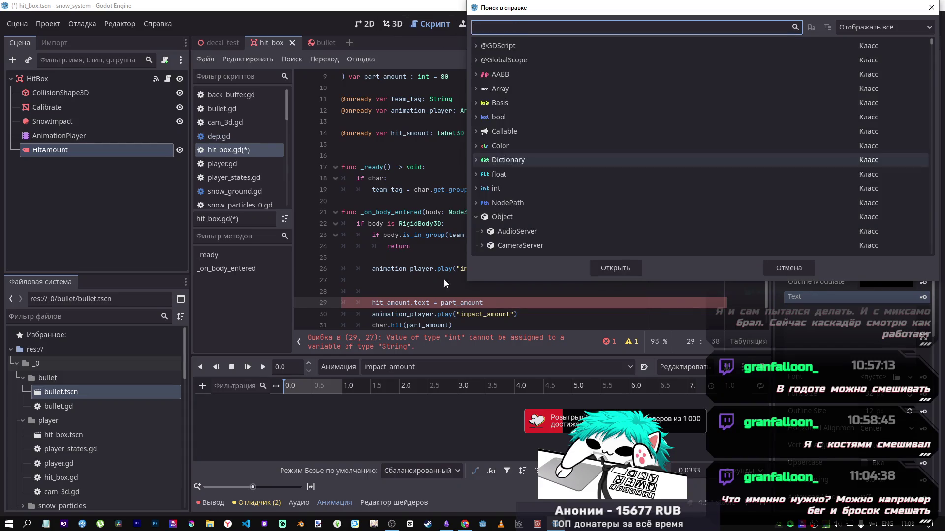
{"action": "left_click", "coordinate": [796, 272]}
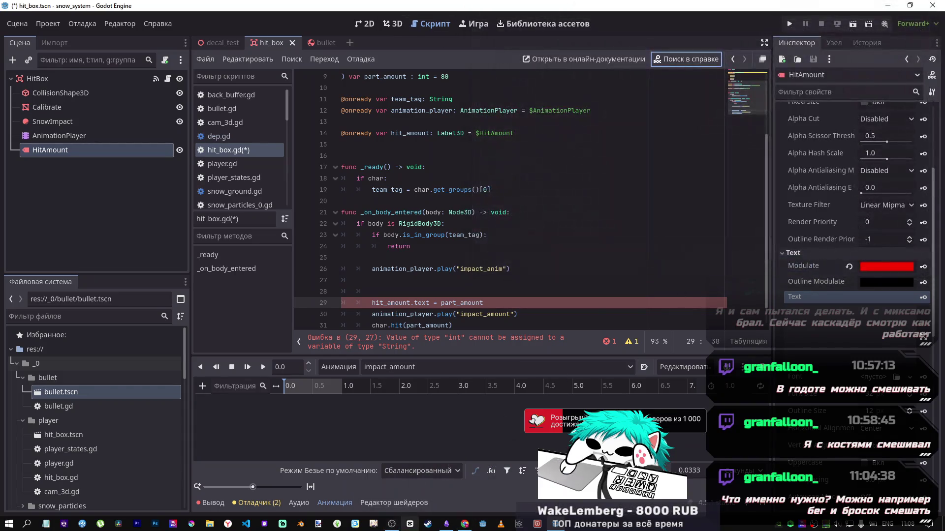
{"action": "left_click", "coordinate": [465, 484]}
Google 'int to string godot' and highlight the suggested str() function.
{"action": "left_click", "coordinate": [843, 10]}
{"action": "type", "text": "int to string "}
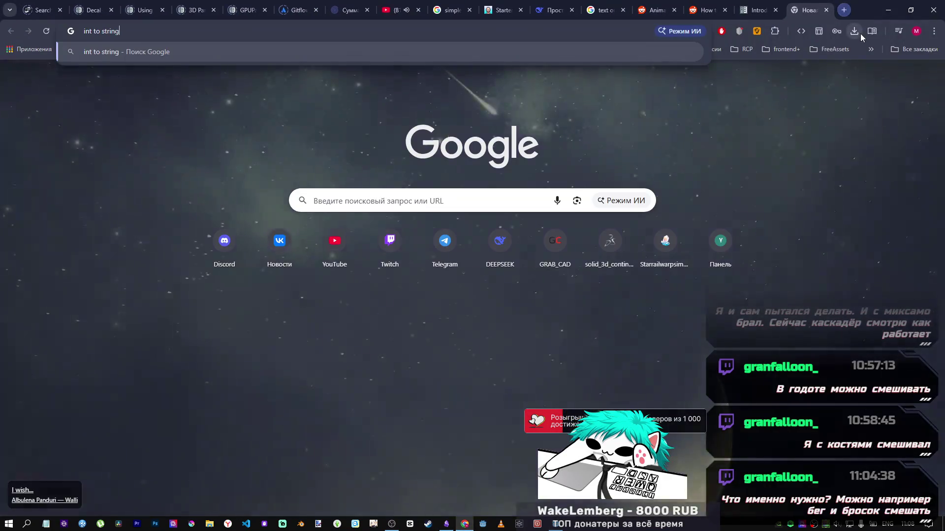
{"action": "type", "text": "go"}
{"action": "key", "text": "Return"}
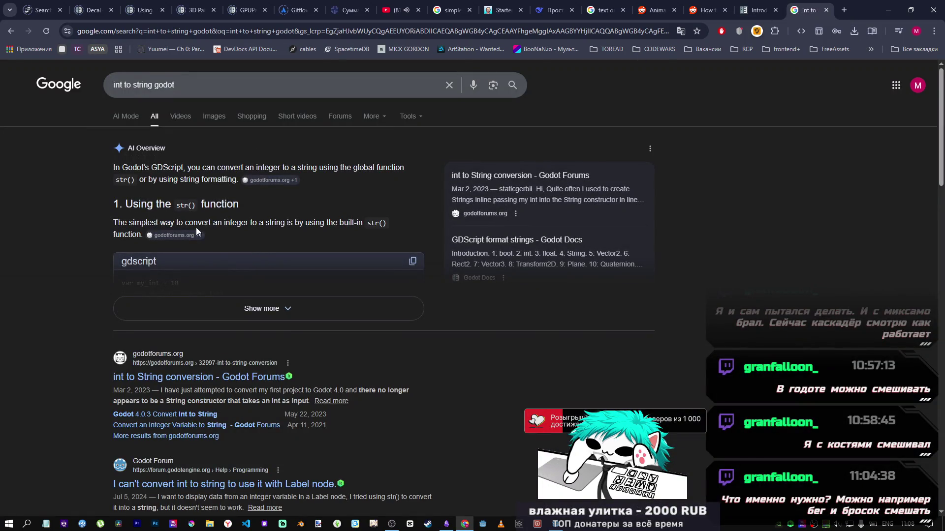
{"action": "left_click_drag", "start_coordinate": [116, 180], "coordinate": [139, 181]}
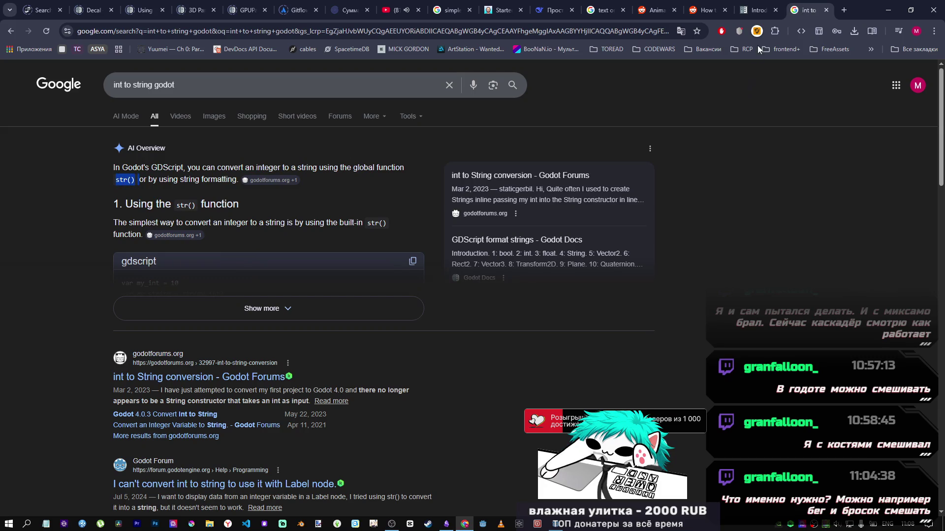
{"action": "left_click", "coordinate": [758, 10]}
{"action": "left_click", "coordinate": [555, 524]}
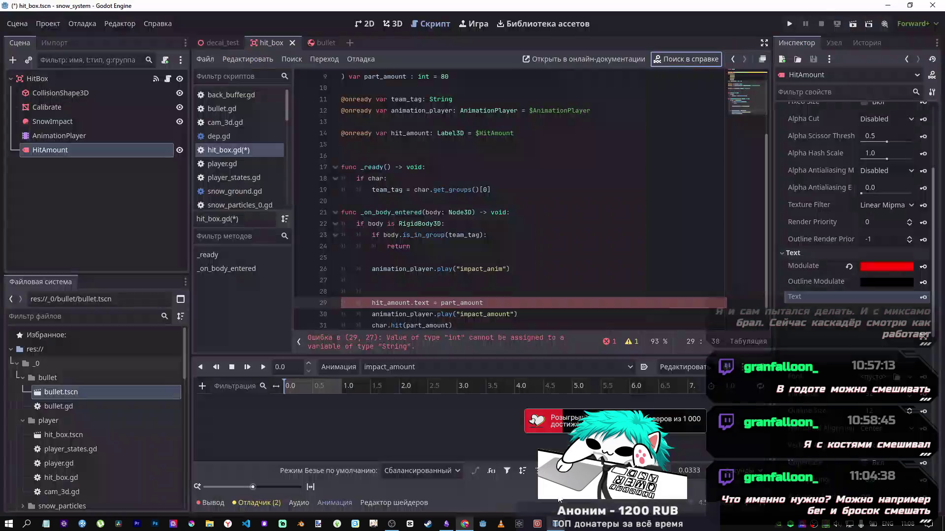
Wrap part_amount in str() on line 29.
{"action": "left_click", "coordinate": [445, 302]}
{"action": "type", "text": "str()"}
{"action": "key", "text": "ctrl+z"}
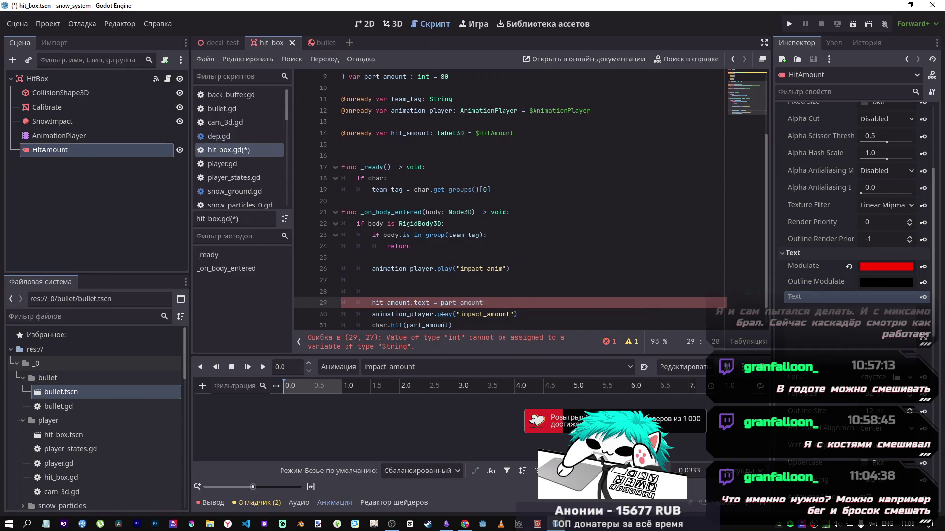
{"action": "type", "text": "str()"}
{"action": "double_click", "coordinate": [481, 302]}
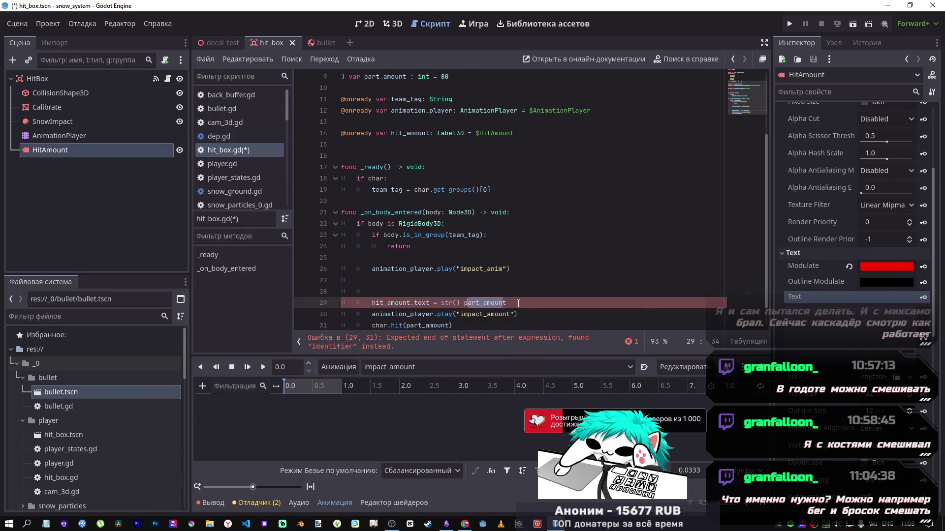
{"action": "left_click", "coordinate": [481, 303]}
{"action": "double_click", "coordinate": [481, 303]}
{"action": "key", "text": "ctrl+x"}
{"action": "key", "text": "Left"}
{"action": "key", "text": "Left"}
{"action": "key", "text": "ctrl+v"}
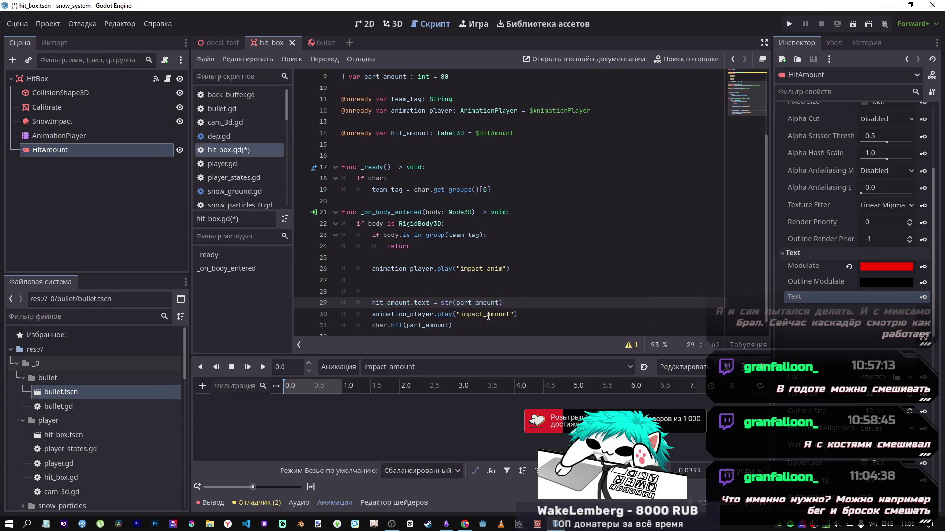
Clean up the end of line 29 and save hit_box.gd.
{"action": "key", "text": "Delete"}
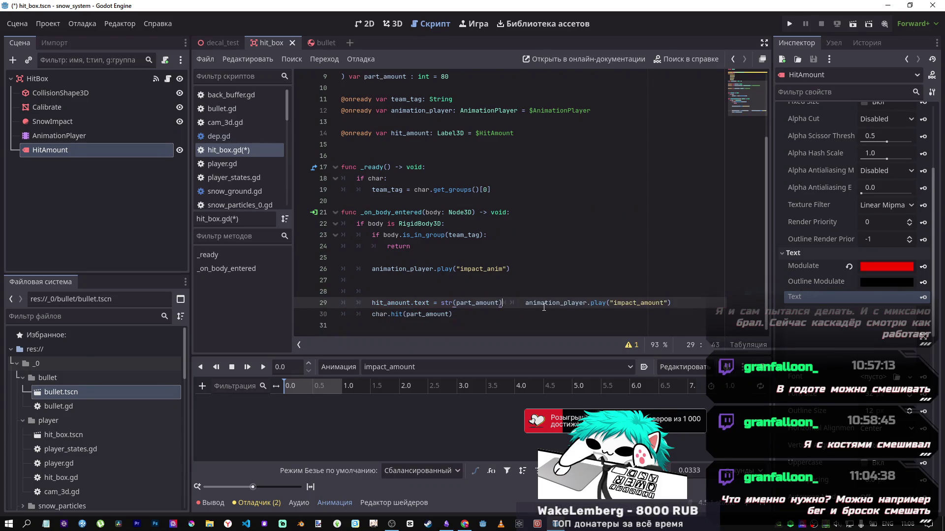
{"action": "key", "text": "Delete"}
{"action": "key", "text": "Delete"}
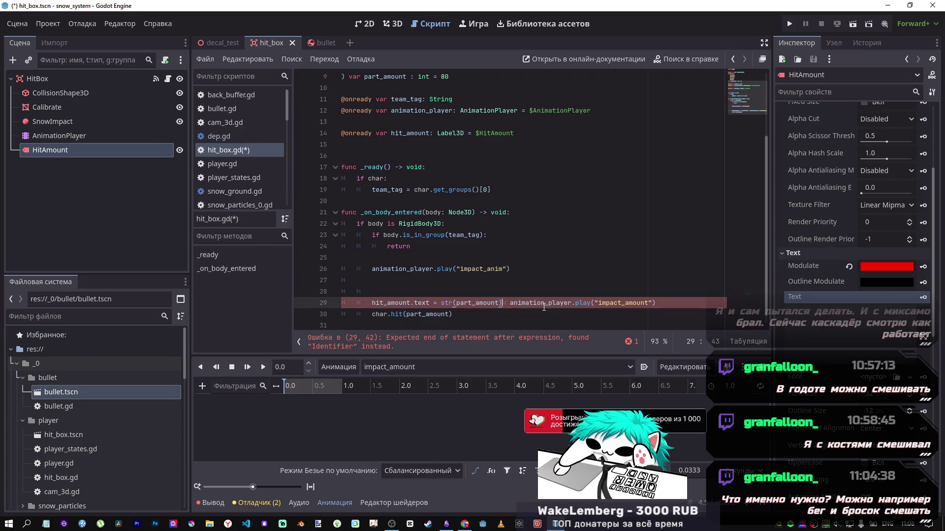
{"action": "key", "text": "Return"}
{"action": "key", "text": "ctrl+s"}
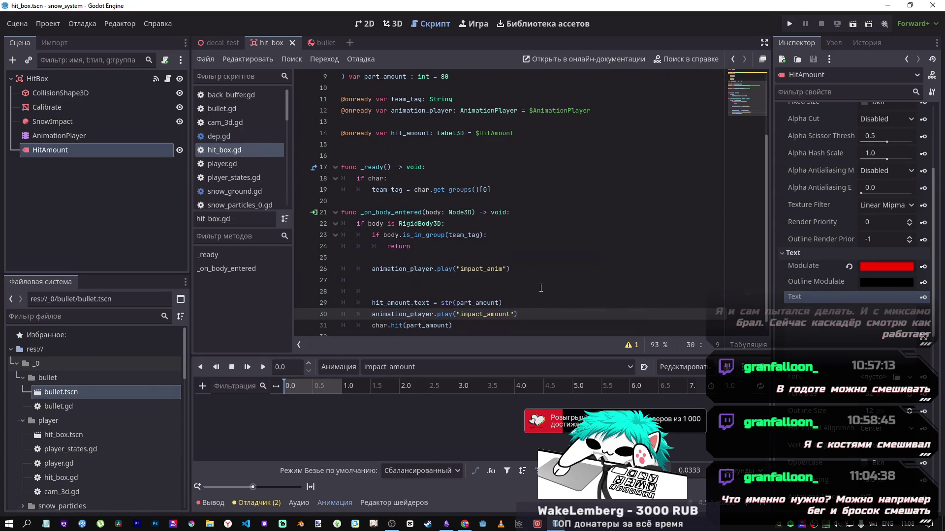
Inspect the HitAmount Modulate colour, then close the colour picker.
{"action": "left_click", "coordinate": [460, 269]}
{"action": "left_click", "coordinate": [501, 302]}
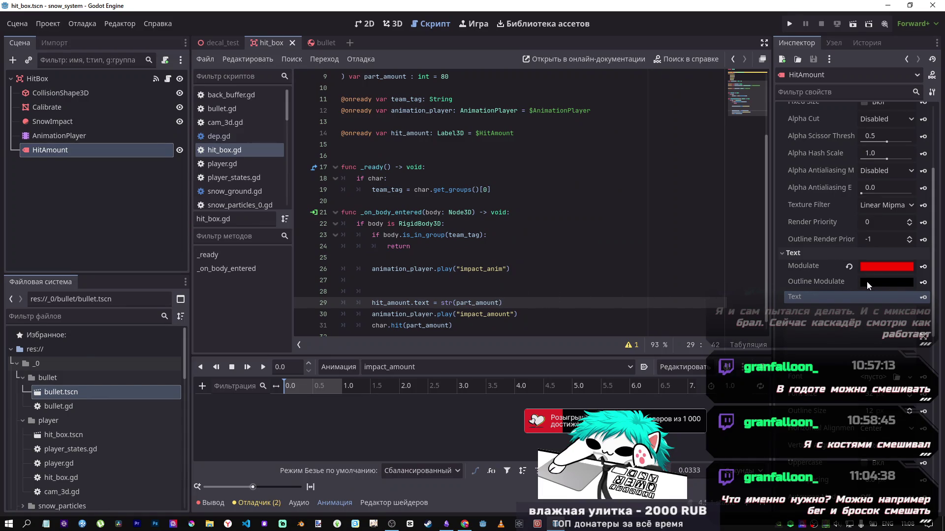
{"action": "mouse_move", "coordinate": [861, 267]}
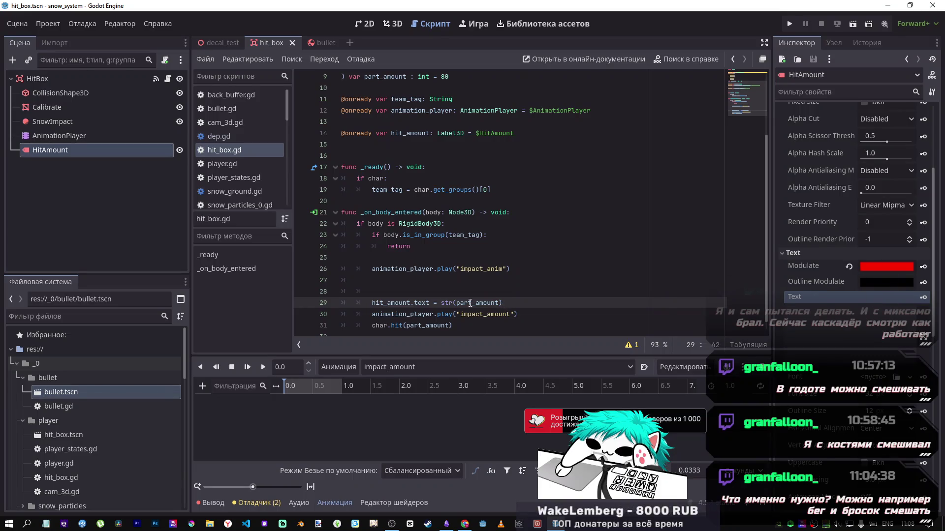
{"action": "left_click", "coordinate": [528, 302]}
{"action": "left_click", "coordinate": [878, 267]}
{"action": "left_click", "coordinate": [532, 295]}
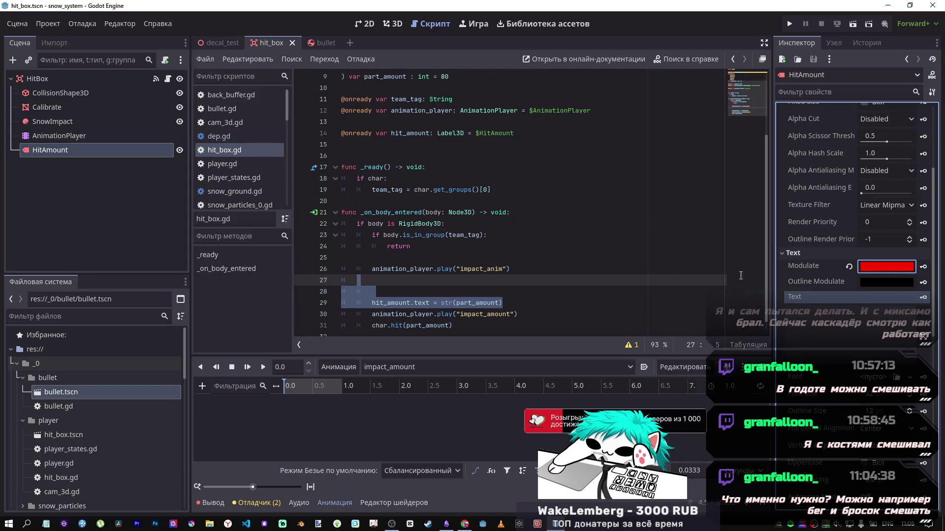
{"action": "left_click", "coordinate": [533, 295]}
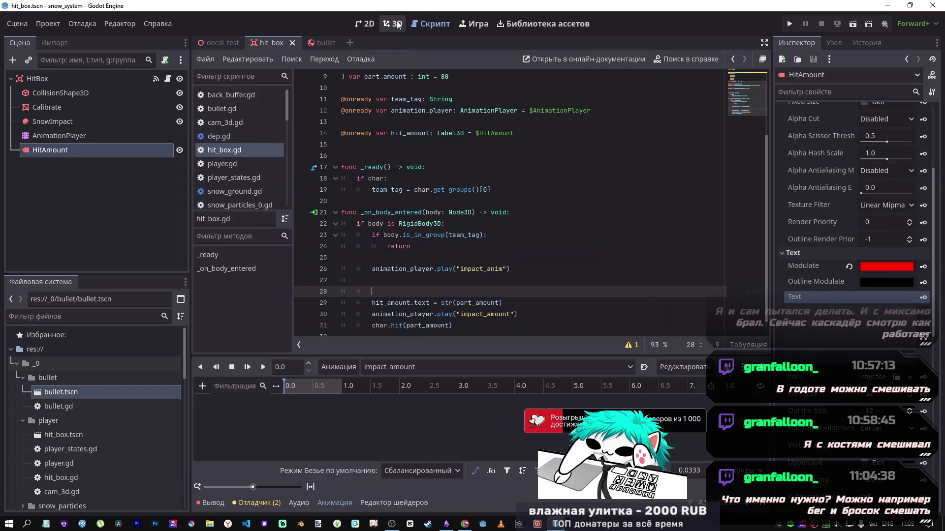
{"action": "left_click", "coordinate": [393, 23]}
{"action": "left_click_drag", "start_coordinate": [419, 170], "coordinate": [424, 143]}
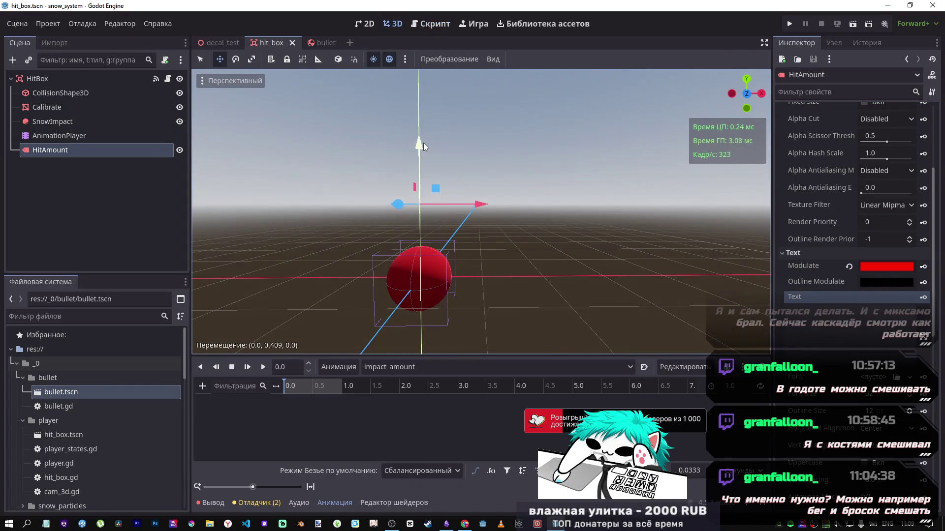
{"action": "left_click", "coordinate": [108, 149]}
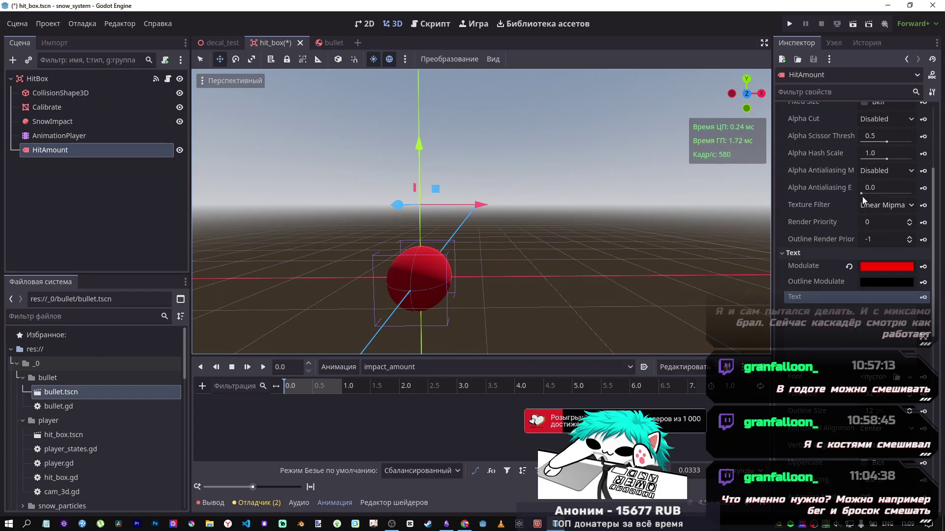
{"action": "scroll", "coordinate": [824, 201], "scroll_direction": "up", "scroll_amount": 5}
{"action": "scroll", "coordinate": [825, 201], "scroll_direction": "down", "scroll_amount": 5}
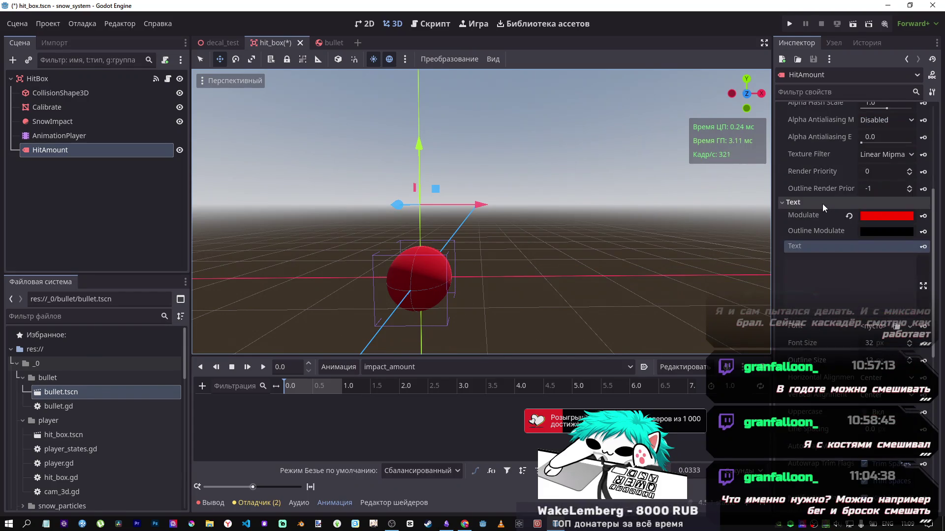
{"action": "scroll", "coordinate": [822, 204], "scroll_direction": "up", "scroll_amount": 2}
{"action": "scroll", "coordinate": [822, 204], "scroll_direction": "down", "scroll_amount": 3}
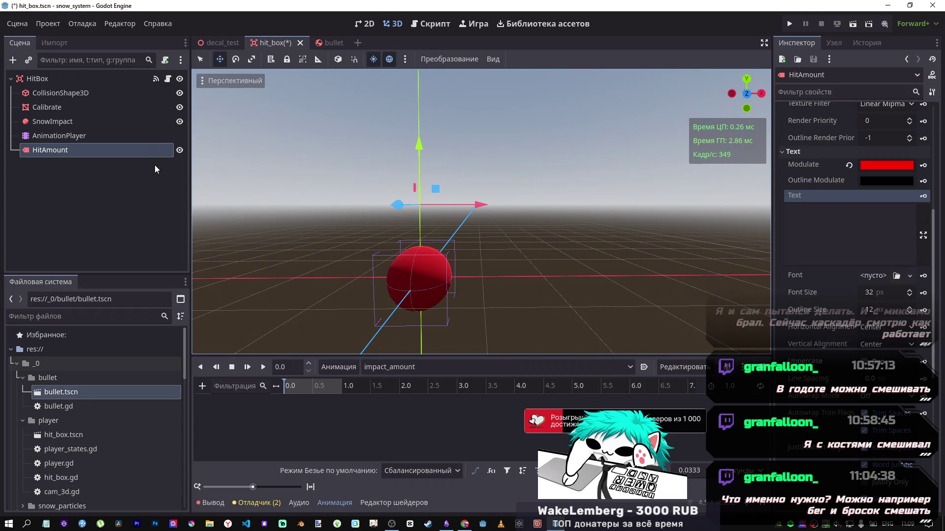
In hit_box.gd, drag the Inspector's Font Size property onto empty line 28 as "font_size".
{"action": "left_click", "coordinate": [415, 26]}
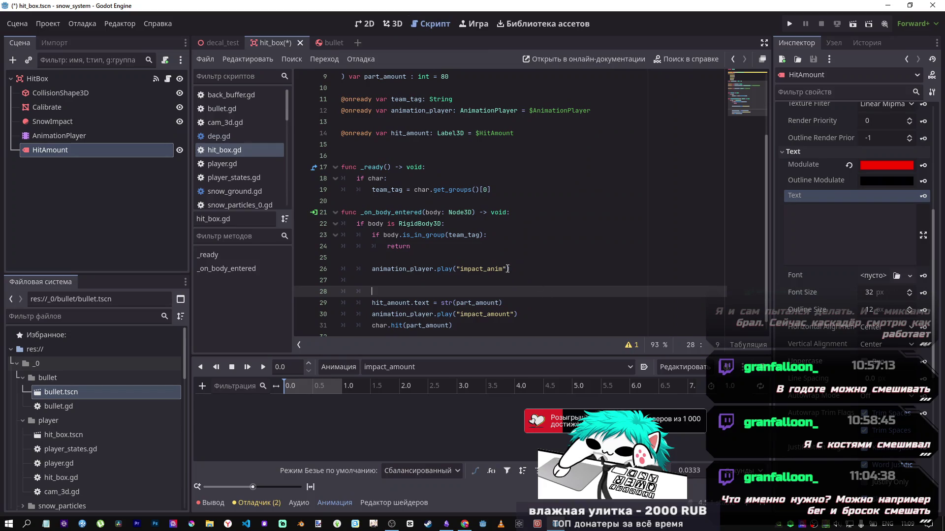
{"action": "scroll", "coordinate": [501, 261], "scroll_direction": "up", "scroll_amount": 3}
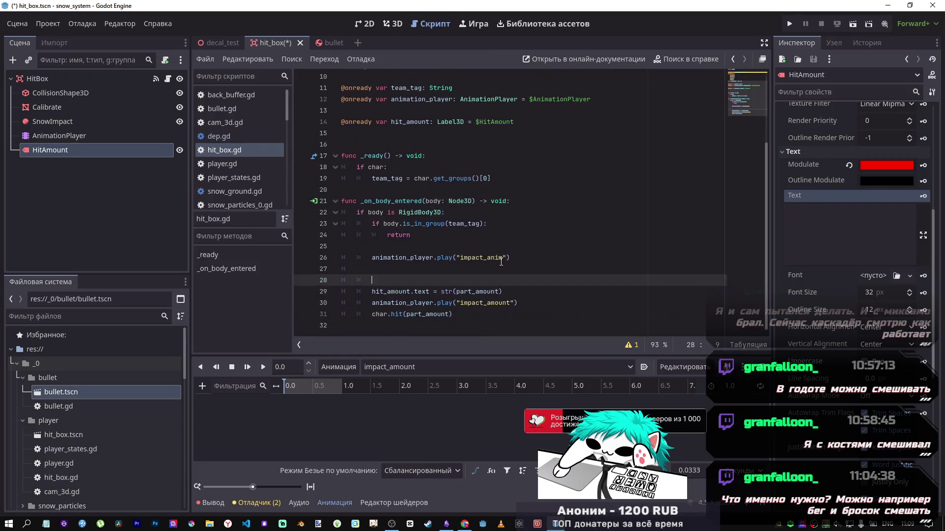
{"action": "scroll", "coordinate": [502, 263], "scroll_direction": "down", "scroll_amount": 1}
{"action": "scroll", "coordinate": [502, 262], "scroll_direction": "up", "scroll_amount": 1}
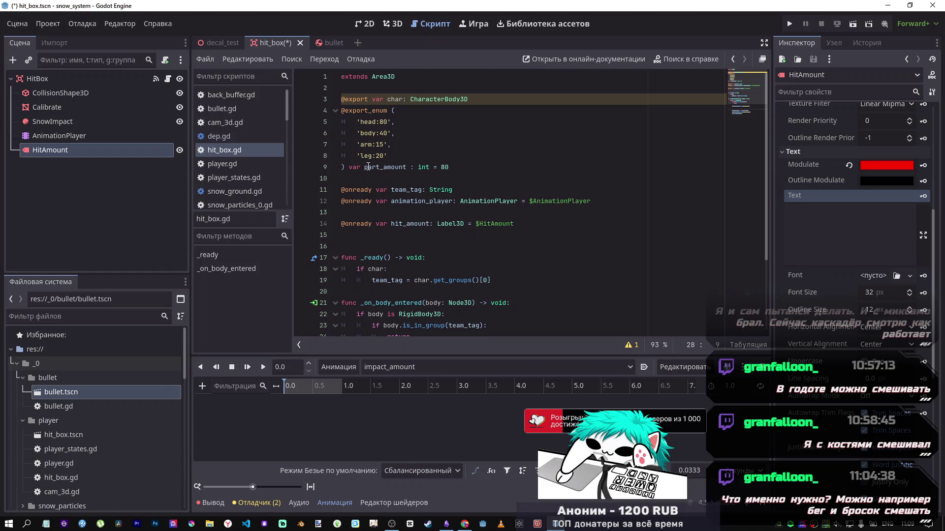
{"action": "double_click", "coordinate": [385, 167]}
{"action": "scroll", "coordinate": [442, 247], "scroll_direction": "down", "scroll_amount": 1}
{"action": "scroll", "coordinate": [442, 247], "scroll_direction": "down", "scroll_amount": 3}
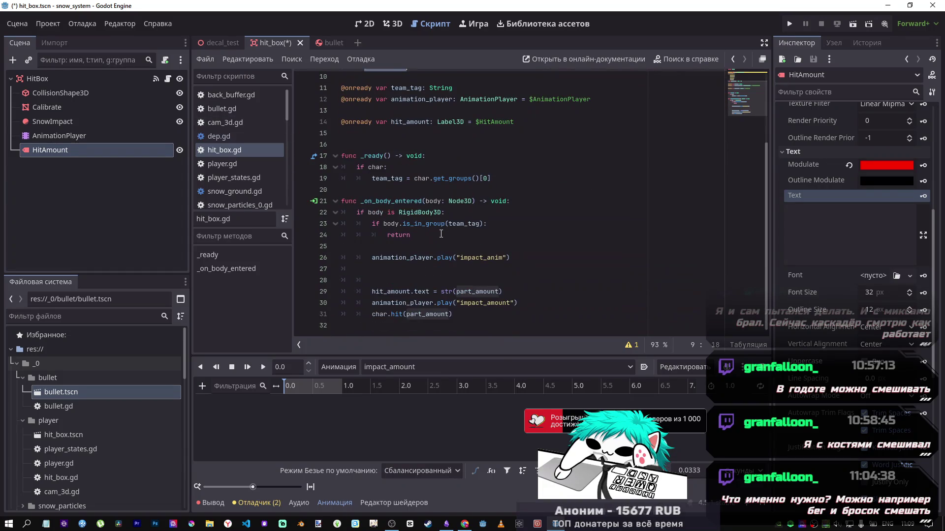
{"action": "left_click", "coordinate": [466, 281]}
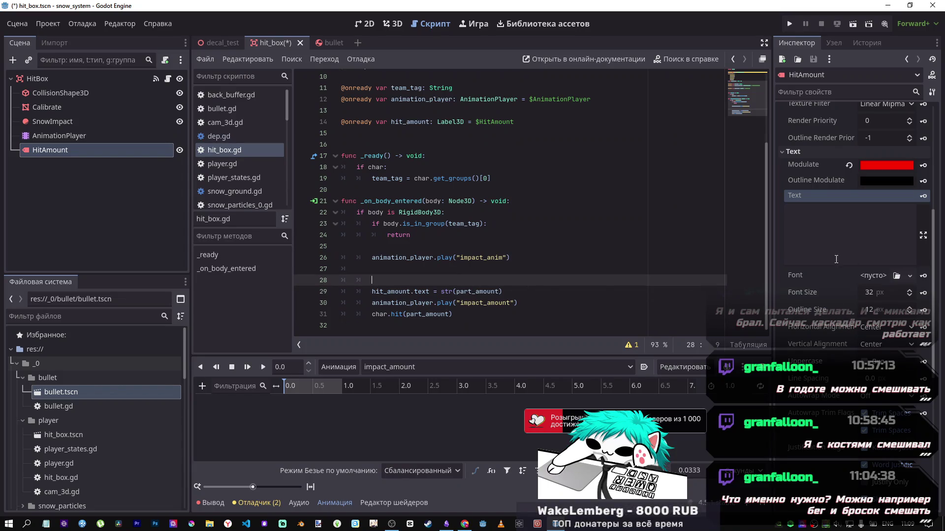
{"action": "left_click_drag", "start_coordinate": [811, 294], "coordinate": [464, 282]}
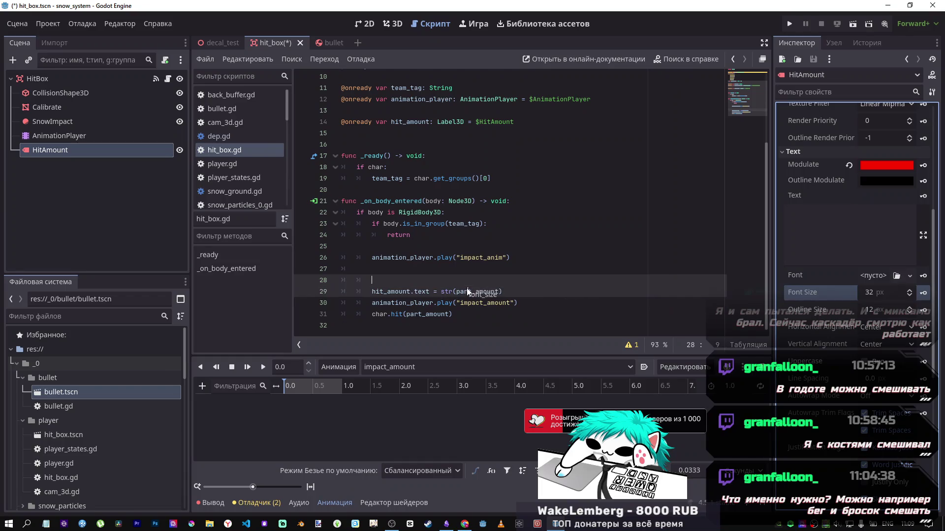
{"action": "left_click", "coordinate": [465, 524]}
Trim the YouTube search to '30stm full' and run it.
{"action": "left_click", "coordinate": [426, 10]}
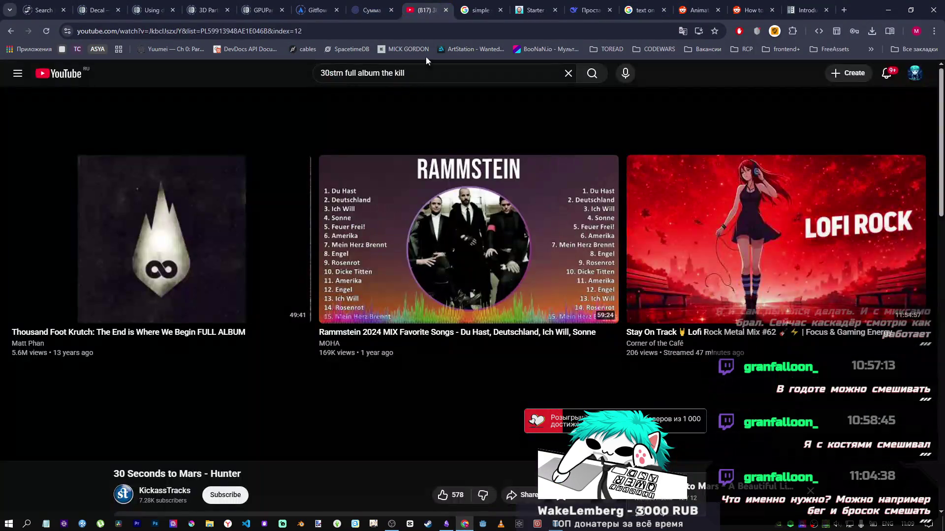
{"action": "scroll", "coordinate": [453, 415], "scroll_direction": "down", "scroll_amount": 5}
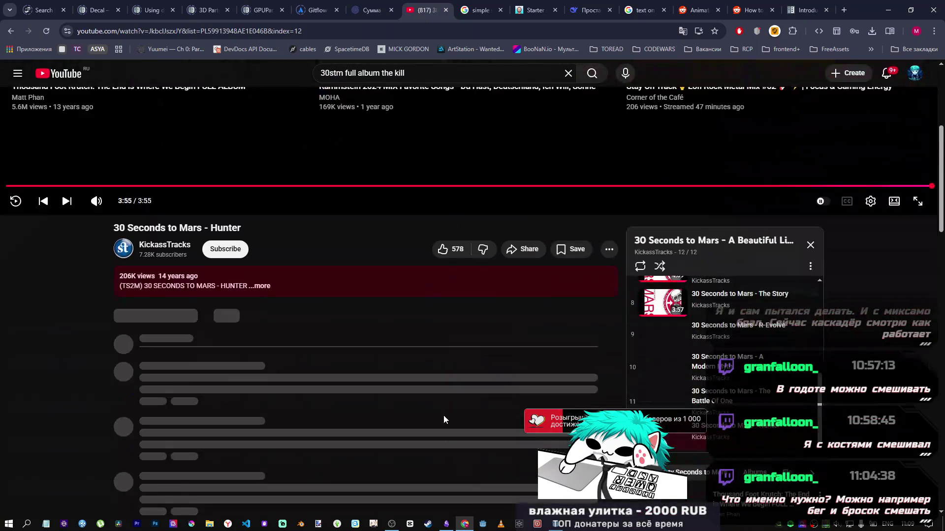
{"action": "scroll", "coordinate": [443, 416], "scroll_direction": "down", "scroll_amount": 4}
{"action": "scroll", "coordinate": [441, 403], "scroll_direction": "up", "scroll_amount": 4}
{"action": "scroll", "coordinate": [715, 347], "scroll_direction": "up", "scroll_amount": 4}
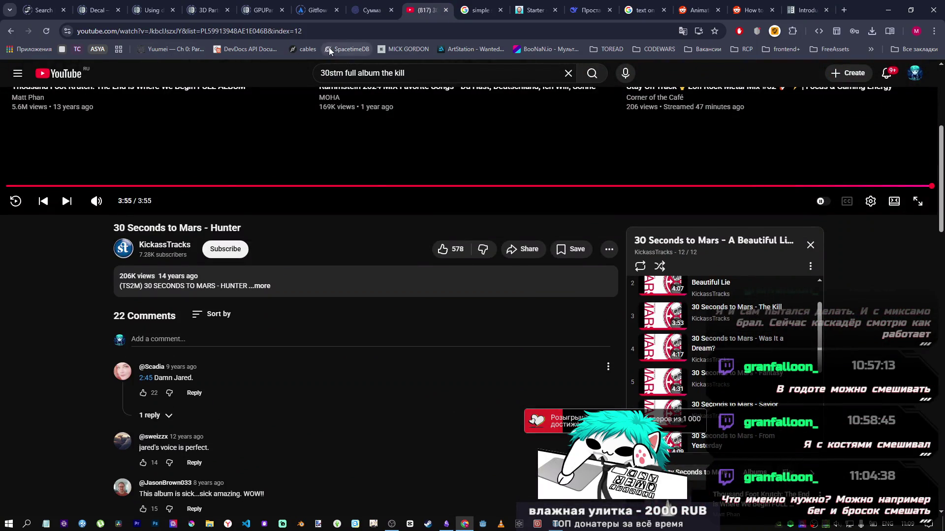
{"action": "left_click_drag", "start_coordinate": [356, 73], "coordinate": [404, 72]}
{"action": "key", "text": "BackSpace"}
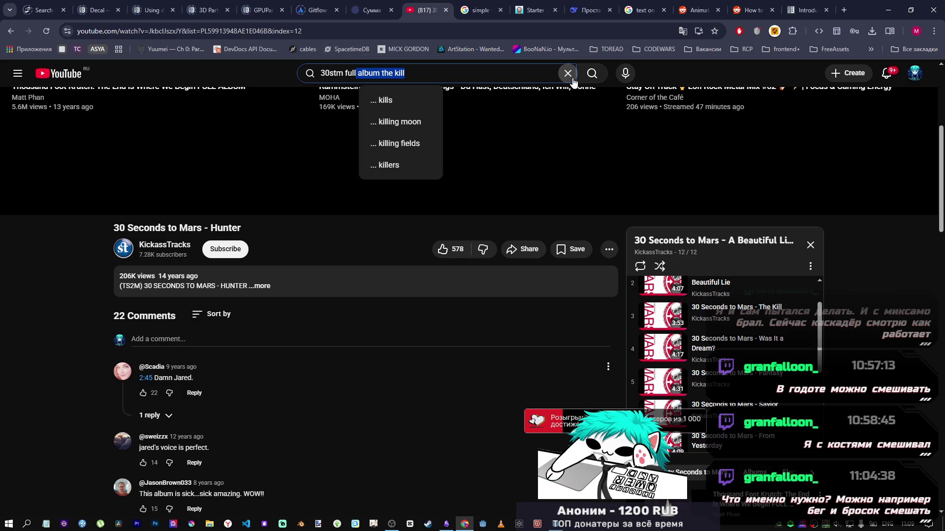
{"action": "key", "text": "Return"}
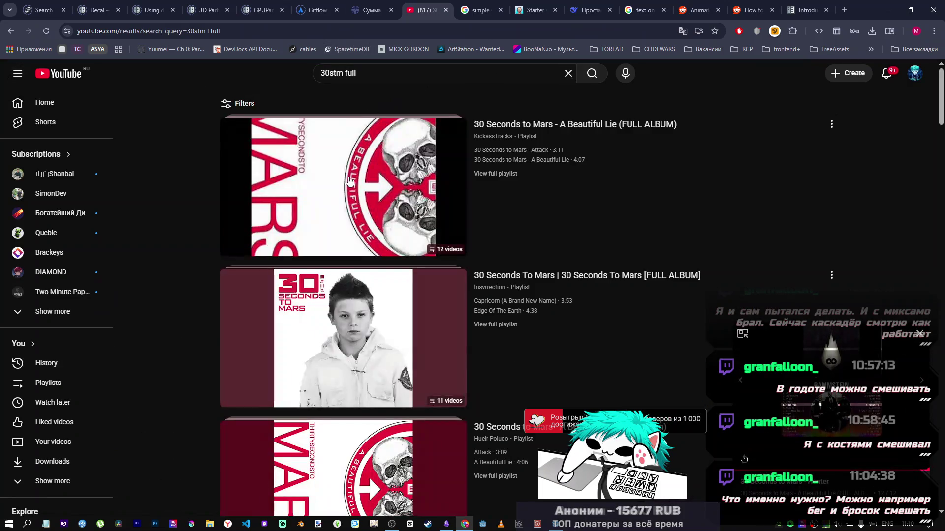
Play the Creepy Nuts Bling-Bang-Bang-Born mix from the YouTube home feed.
{"action": "left_click", "coordinate": [66, 85]}
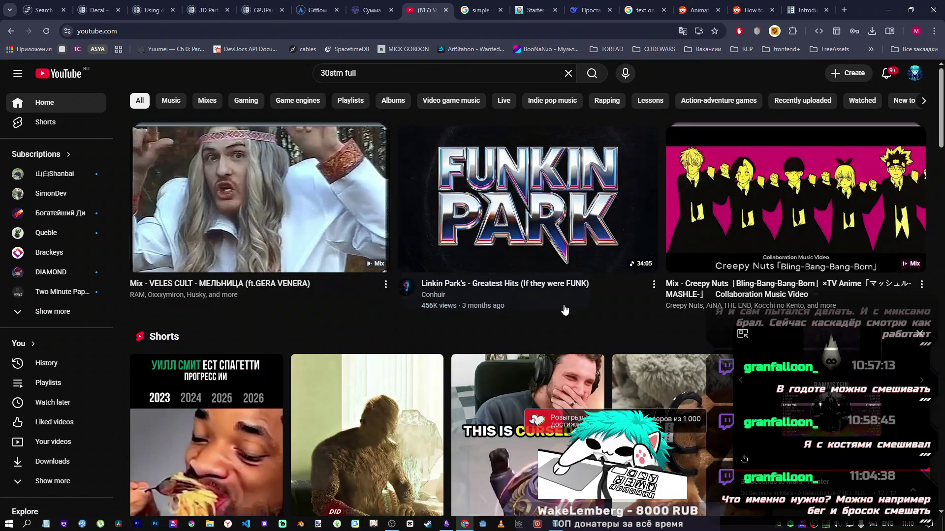
{"action": "left_click", "coordinate": [754, 229]}
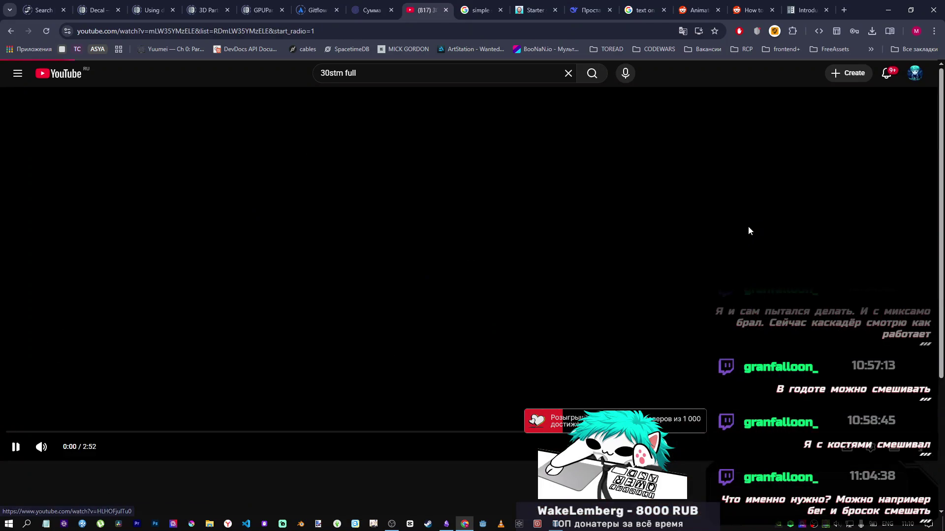
{"action": "scroll", "coordinate": [370, 328], "scroll_direction": "down", "scroll_amount": 5}
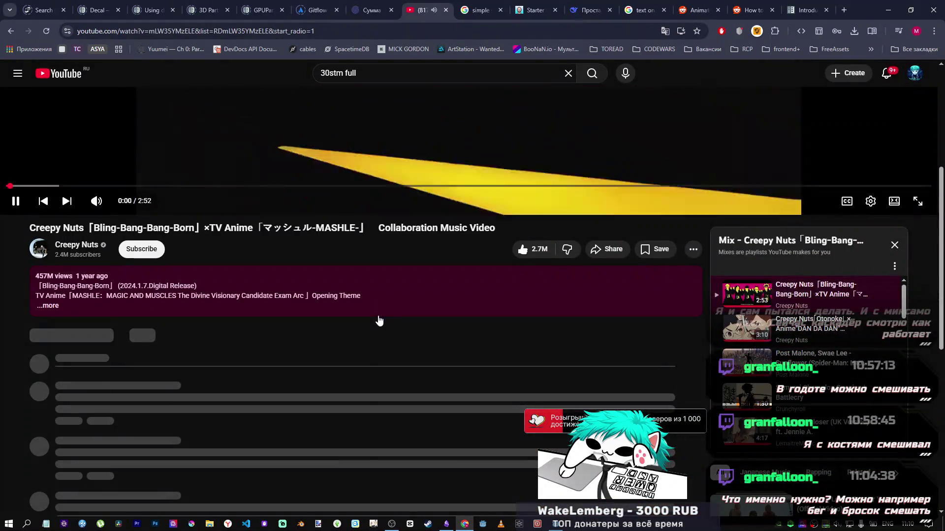
{"action": "scroll", "coordinate": [807, 364], "scroll_direction": "down", "scroll_amount": 2}
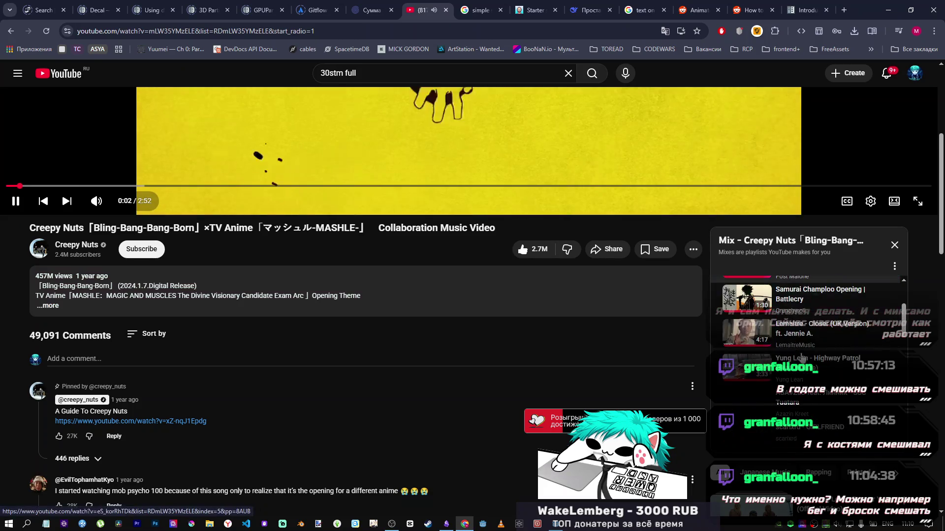
{"action": "scroll", "coordinate": [704, 391], "scroll_direction": "up", "scroll_amount": 5}
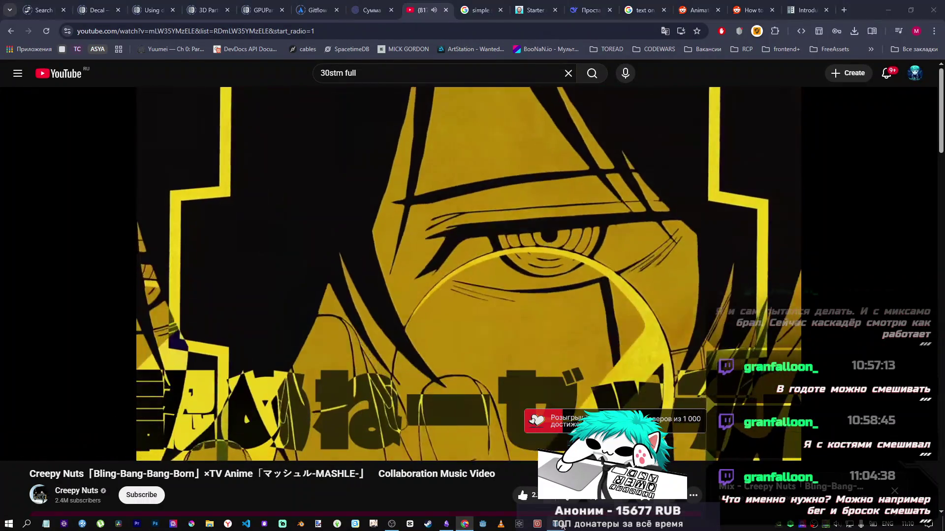
{"action": "left_click", "coordinate": [556, 523]}
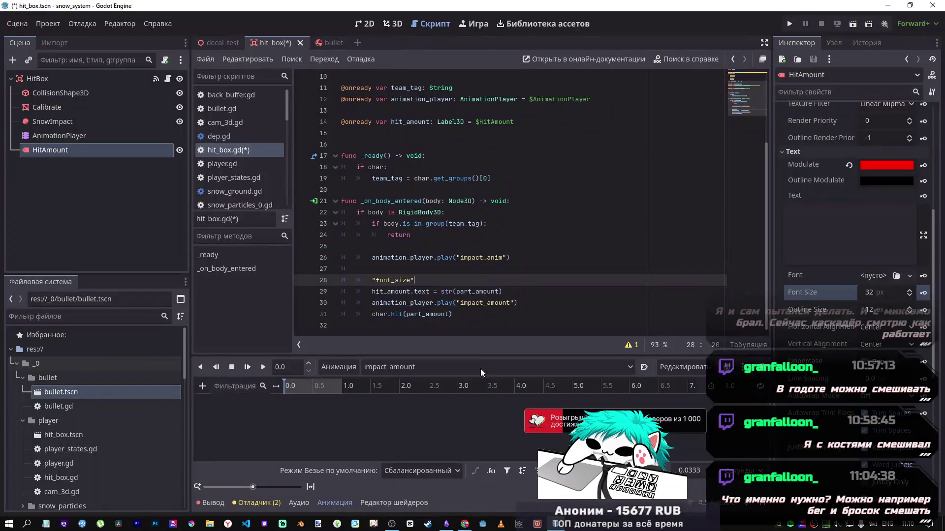
Turn line 28's "font_size" into hit_amount.font_size, removing the quote.
{"action": "left_click", "coordinate": [523, 266]}
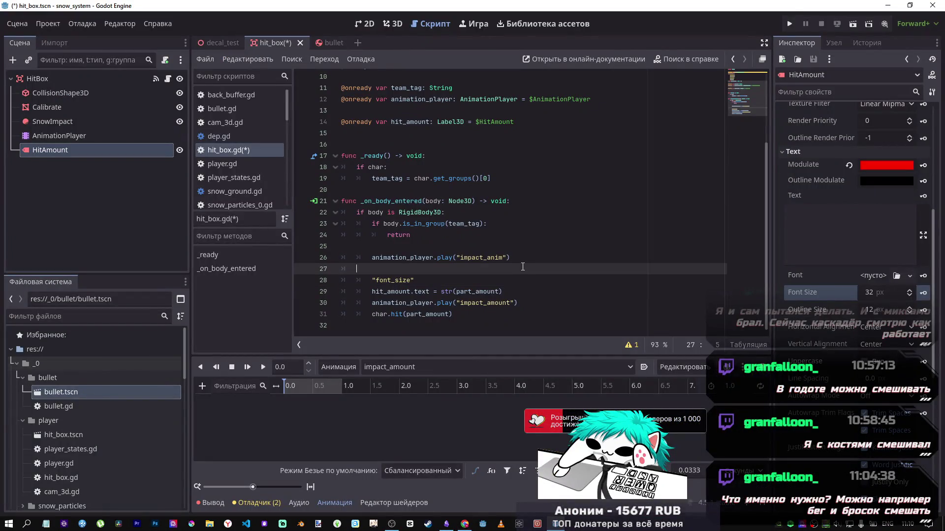
{"action": "left_click", "coordinate": [458, 279]}
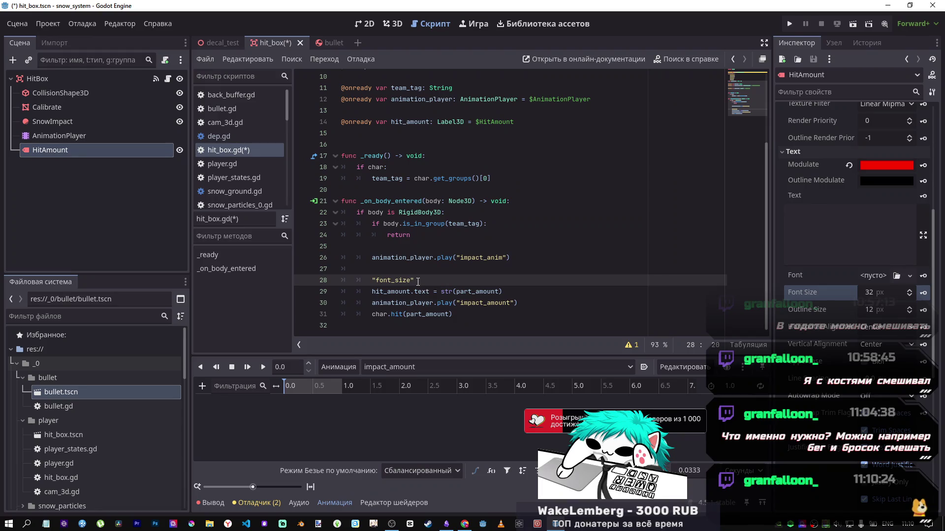
{"action": "left_click", "coordinate": [410, 290]}
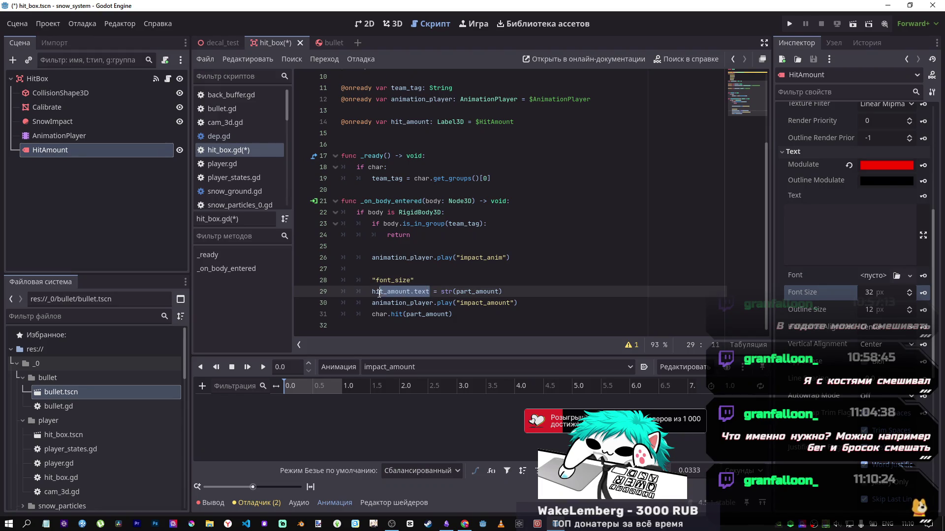
{"action": "double_click", "coordinate": [409, 291]}
{"action": "key", "text": "ctrl+c"}
{"action": "left_click", "coordinate": [375, 280]}
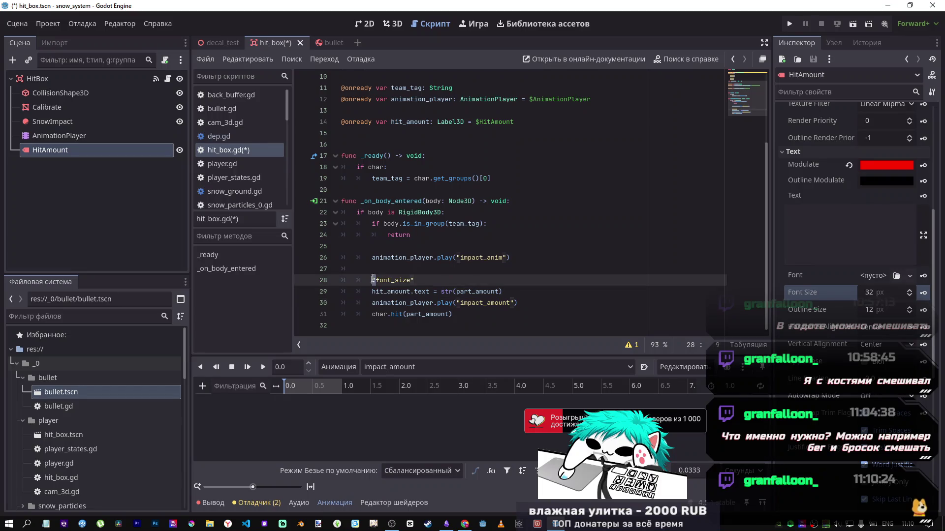
{"action": "key", "text": "BackSpace"}
{"action": "key", "text": "ctrl+v"}
{"action": "type", "text": "."}
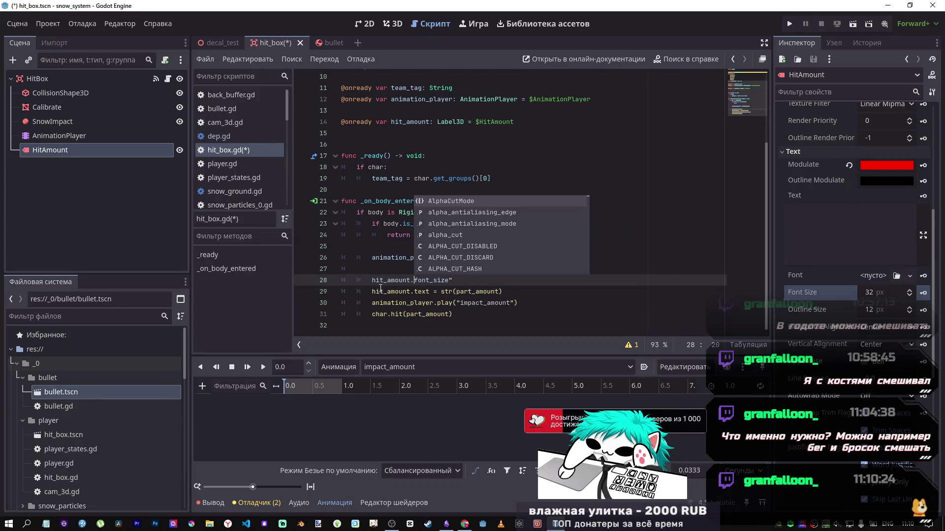
{"action": "key", "text": "End"}
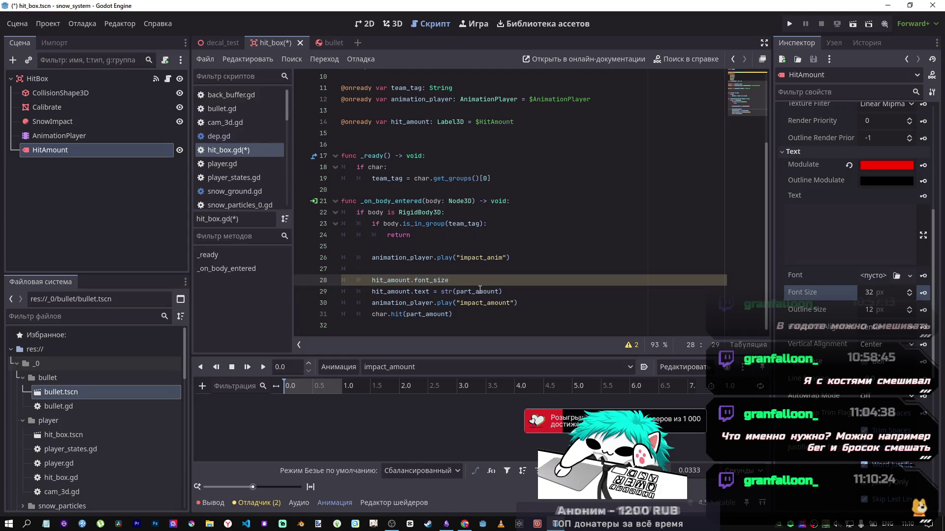
Start an unfinished 'if part_amount >' condition on a new line 28.
{"action": "double_click", "coordinate": [480, 292]}
{"action": "left_click", "coordinate": [467, 274]}
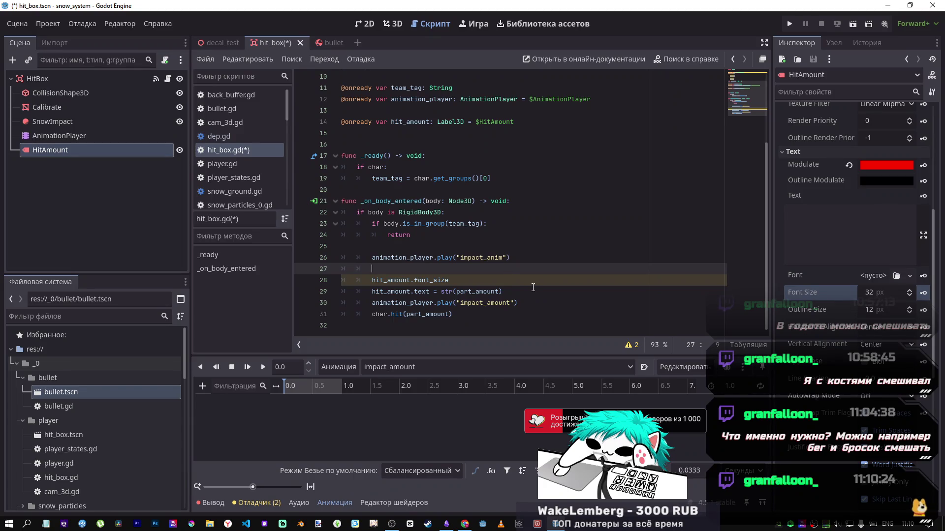
{"action": "key", "text": "Return"}
{"action": "type", "text": "if"}
{"action": "scroll", "coordinate": [533, 288], "scroll_direction": "up", "scroll_amount": 1}
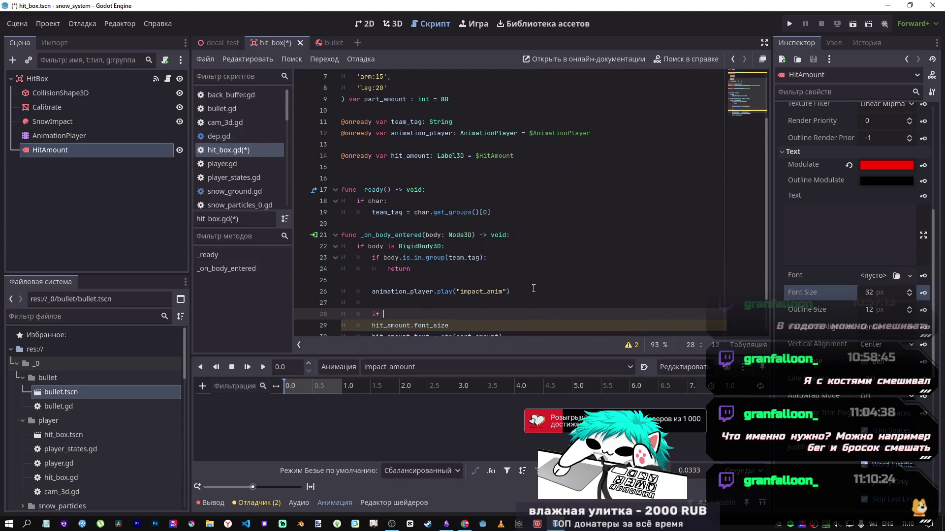
{"action": "type", "text": "part_amount"}
{"action": "scroll", "coordinate": [527, 282], "scroll_direction": "down", "scroll_amount": 1}
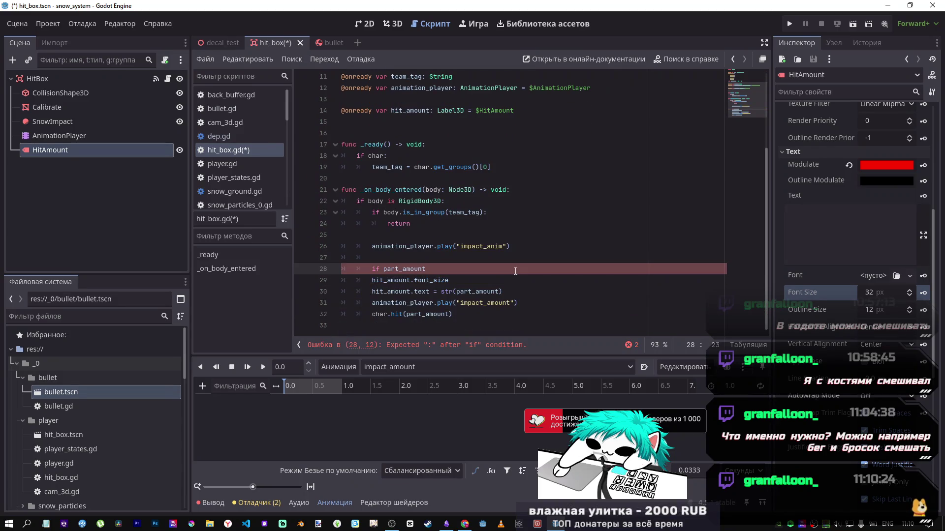
{"action": "type", "text": ">"}
{"action": "scroll", "coordinate": [509, 256], "scroll_direction": "up", "scroll_amount": 3}
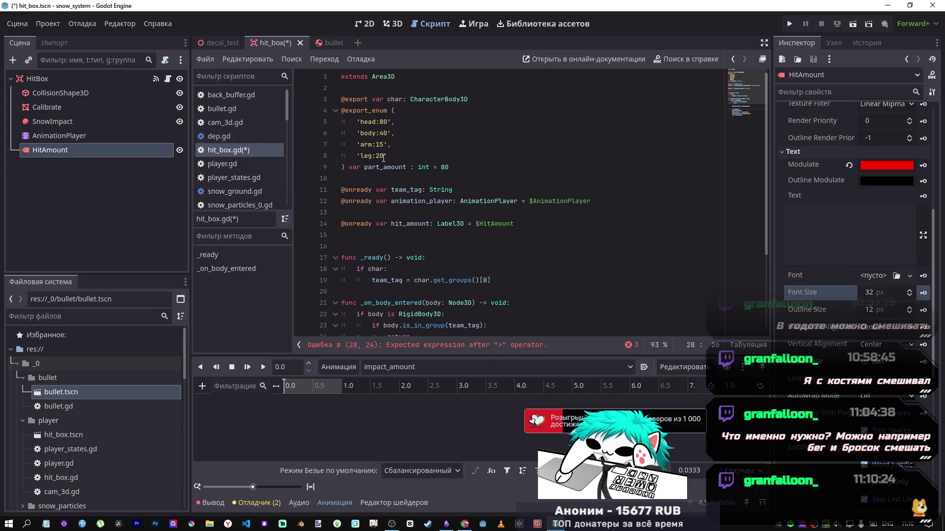
In the 3D scene, try HitAmount's font size at 80 and set its Text to 123.
{"action": "left_click", "coordinate": [393, 23]}
{"action": "left_click", "coordinate": [886, 294]}
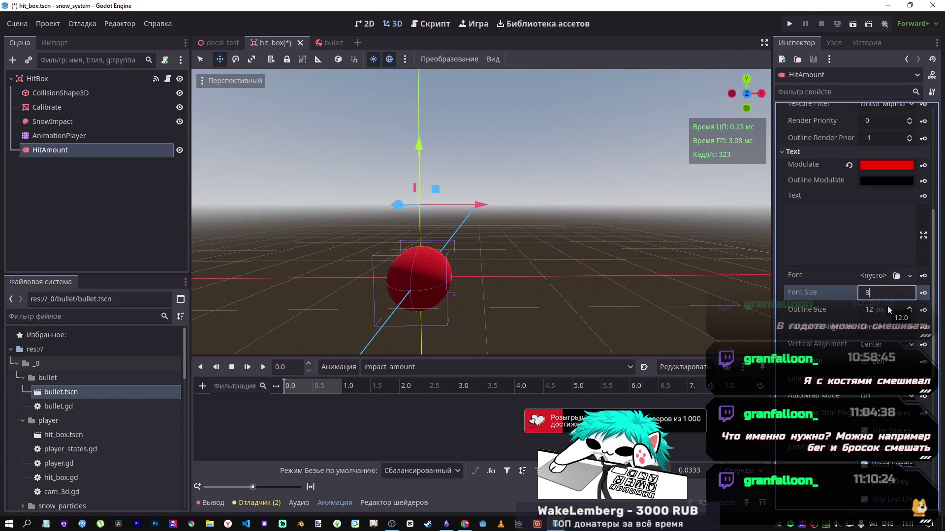
{"action": "type", "text": "0"}
{"action": "key", "text": "Return"}
{"action": "left_click", "coordinate": [851, 228]}
{"action": "type", "text": "1"}
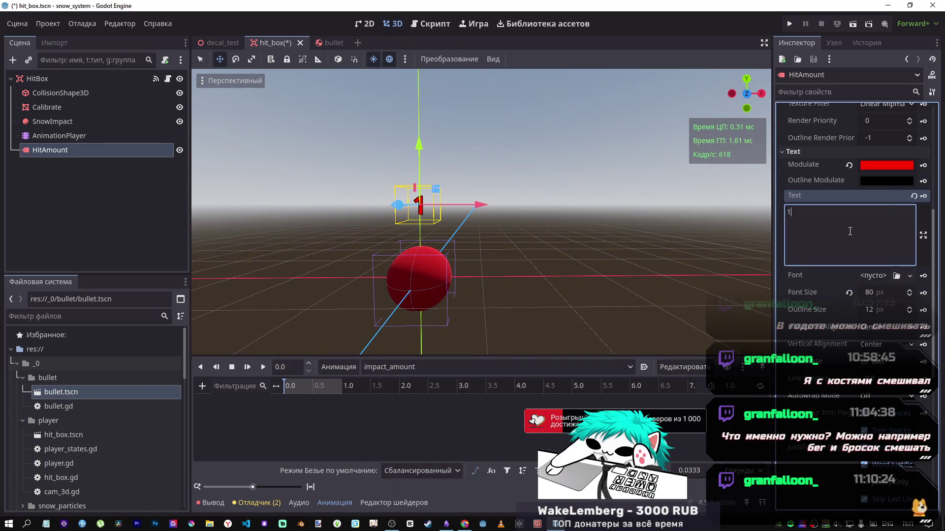
{"action": "type", "text": "23"}
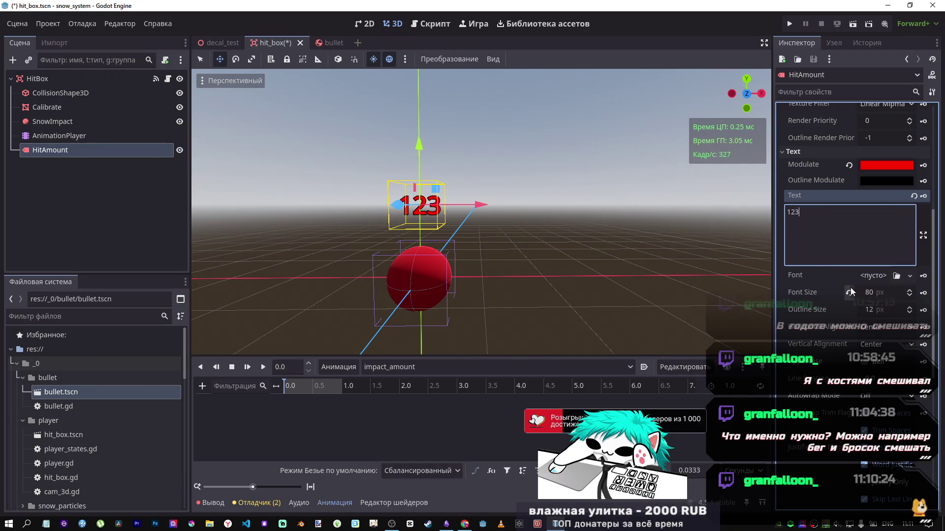
Revert HitAmount's font size to 32 and return to the hit_box.gd script.
{"action": "left_click", "coordinate": [849, 292]}
{"action": "left_click", "coordinate": [869, 293]}
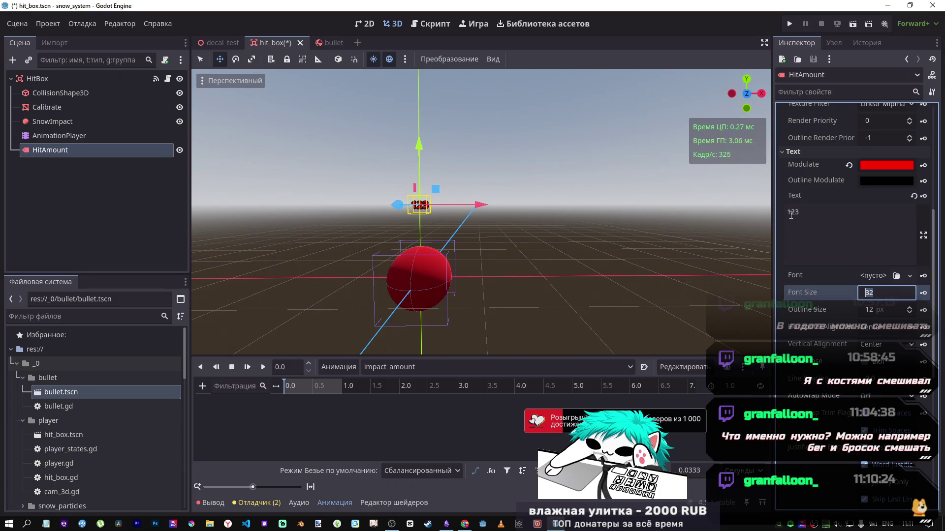
{"action": "key", "text": "alt+Tab"}
{"action": "key", "text": "alt+Tab"}
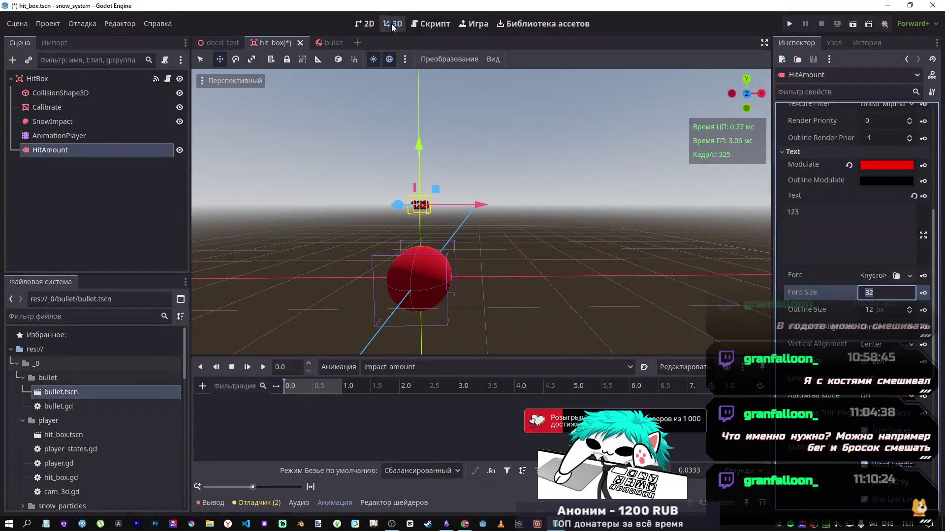
{"action": "left_click", "coordinate": [431, 23]}
{"action": "left_click", "coordinate": [441, 183]}
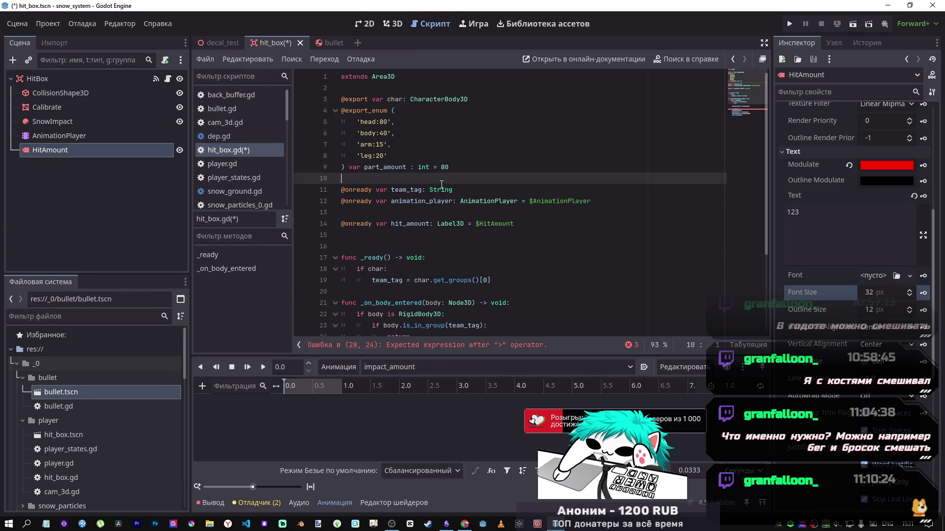
Delete the broken 'if part_amount >' line from hit_box.gd.
{"action": "scroll", "coordinate": [465, 250], "scroll_direction": "down", "scroll_amount": 3}
{"action": "left_click", "coordinate": [492, 256]}
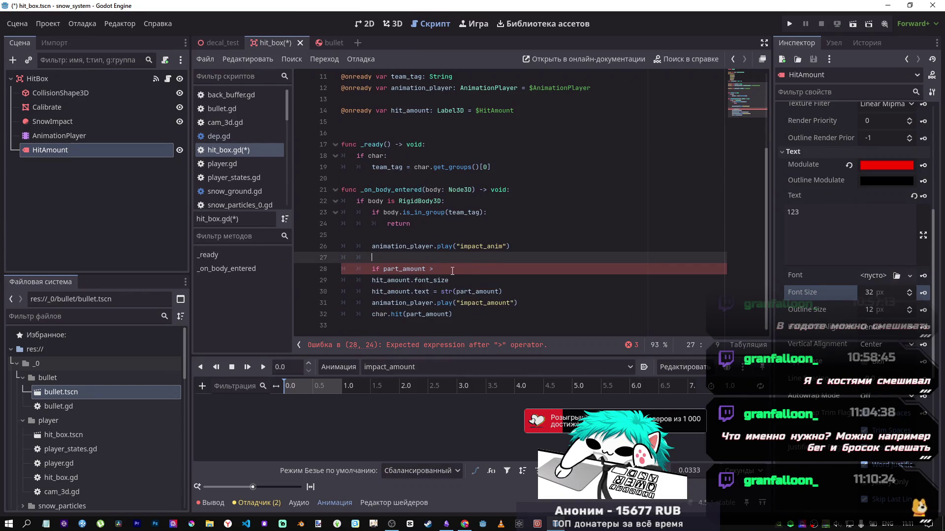
{"action": "left_click_drag", "start_coordinate": [452, 271], "coordinate": [314, 261]}
{"action": "key", "text": "BackSpace"}
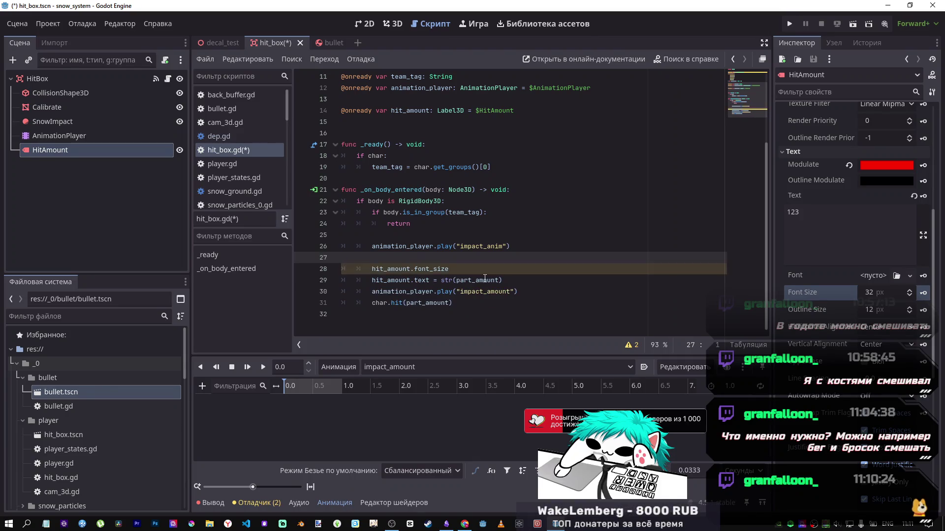
{"action": "double_click", "coordinate": [477, 280]}
{"action": "left_click", "coordinate": [470, 261]}
Complete line 28 as hit_amount.font_size = part_amount, save, and go to empty line 27.
{"action": "left_click", "coordinate": [498, 274]}
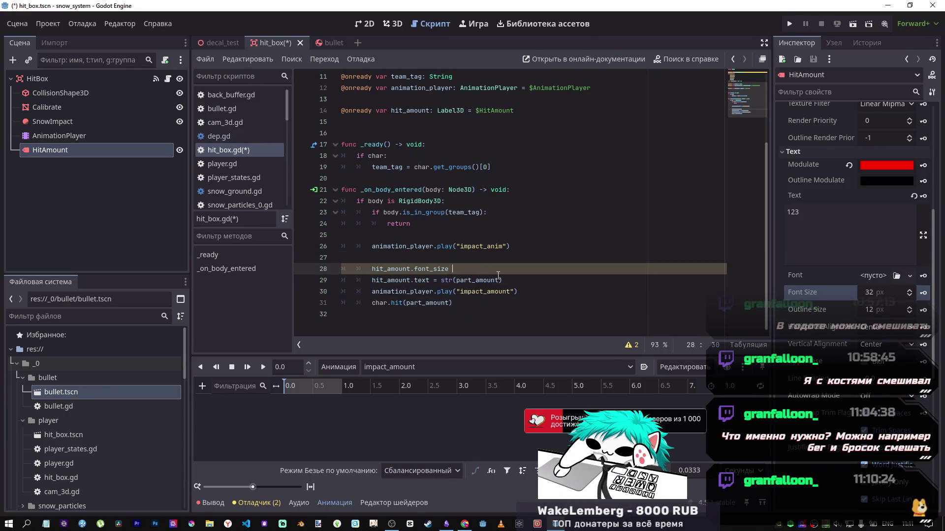
{"action": "type", "text": "= part_amount"}
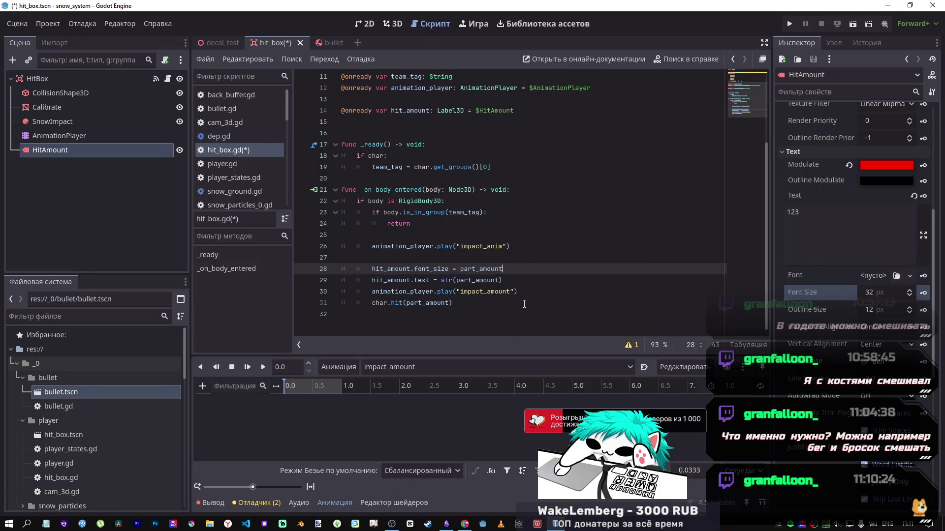
{"action": "left_click", "coordinate": [385, 257]}
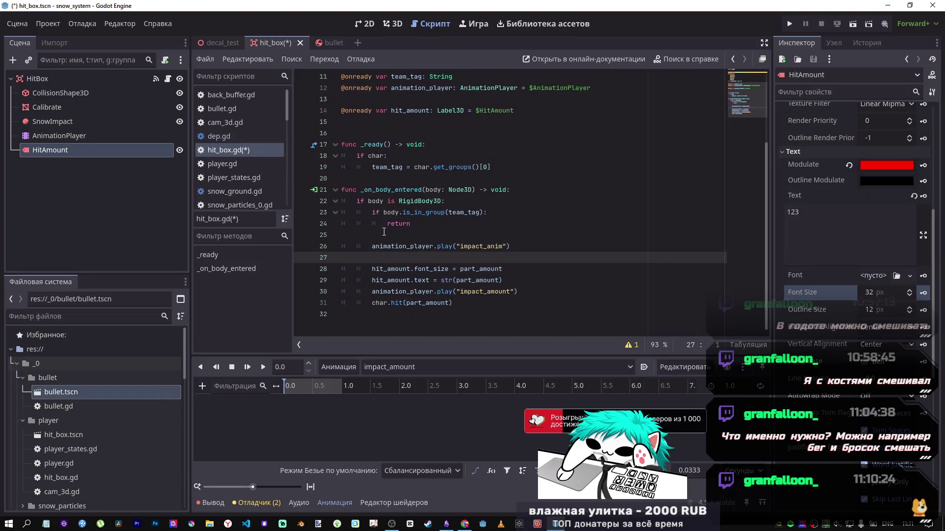
{"action": "key", "text": "ctrl+s"}
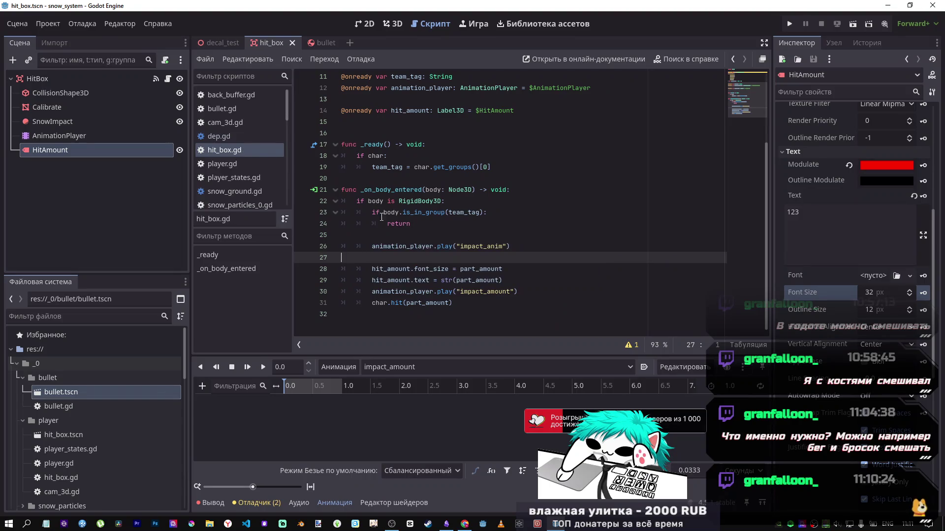
{"action": "scroll", "coordinate": [384, 231], "scroll_direction": "up", "scroll_amount": 4}
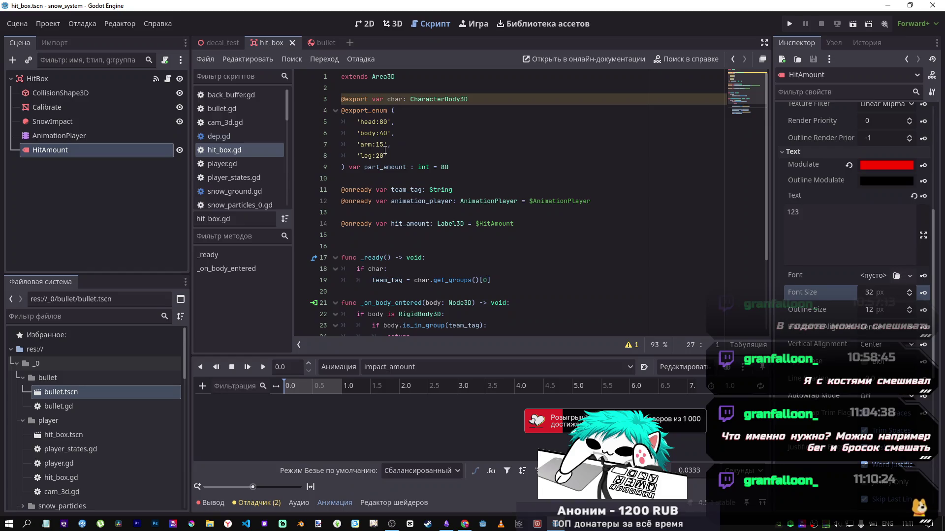
{"action": "scroll", "coordinate": [385, 150], "scroll_direction": "down", "scroll_amount": 3}
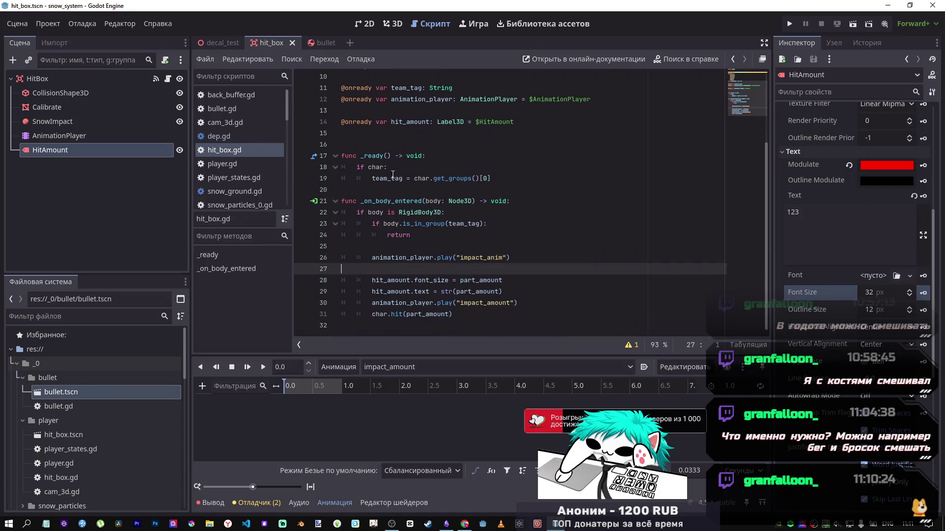
{"action": "left_click", "coordinate": [482, 280]}
{"action": "left_click", "coordinate": [512, 269]}
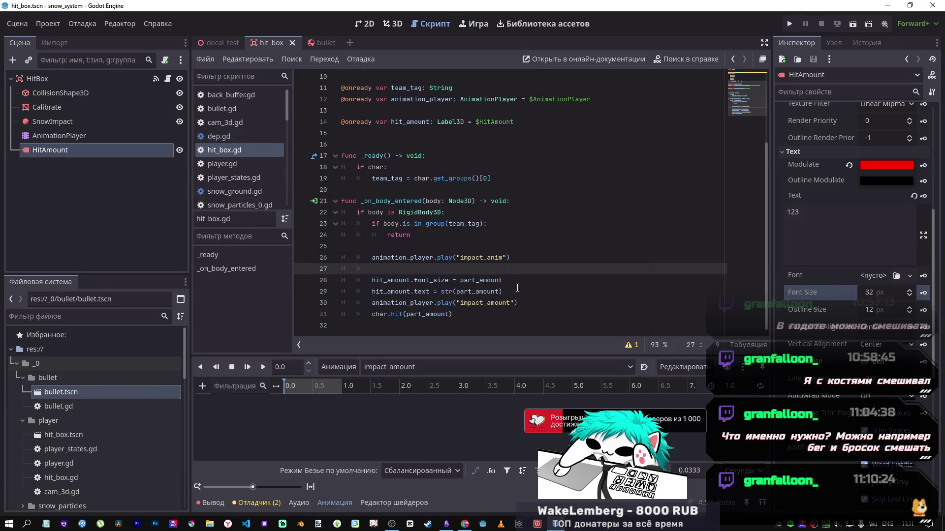
Start an 'if' condition on line 27 and scroll through the script.
{"action": "type", "text": "if"}
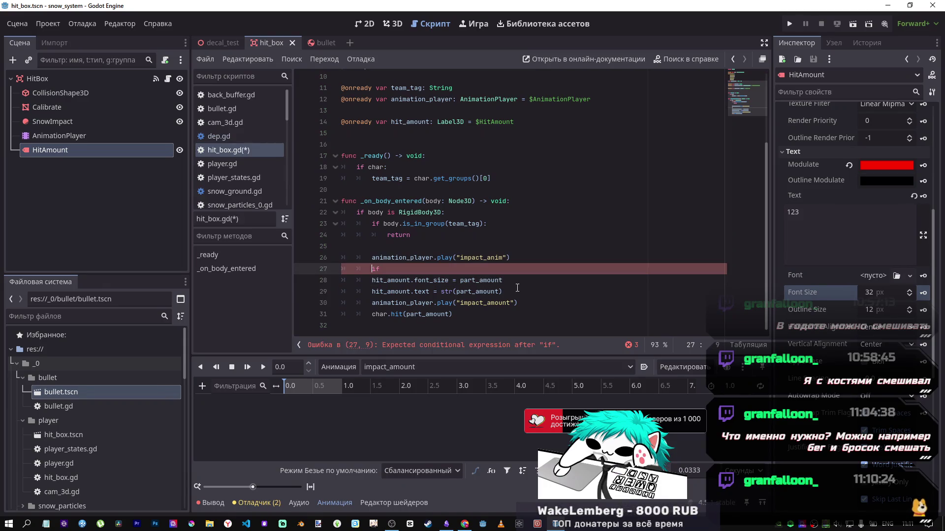
{"action": "key", "text": "Return"}
{"action": "scroll", "coordinate": [479, 248], "scroll_direction": "up", "scroll_amount": 3}
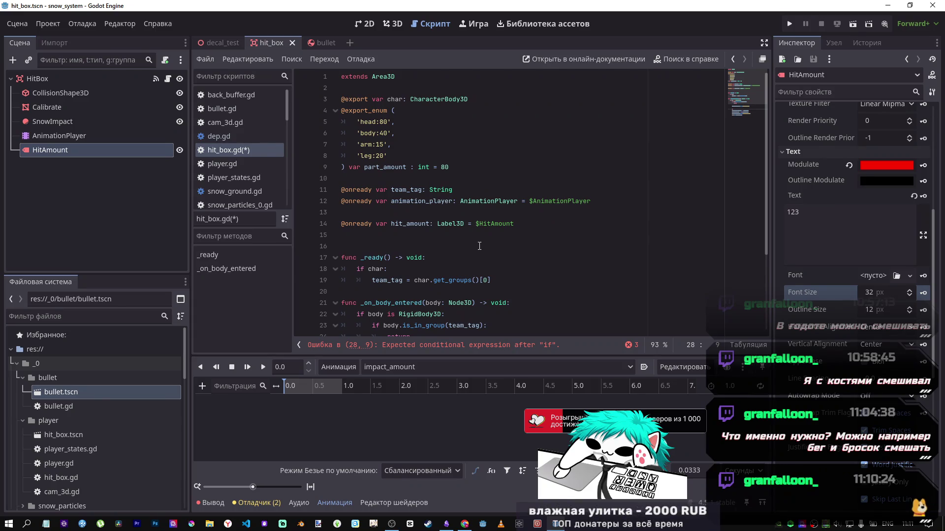
{"action": "scroll", "coordinate": [477, 243], "scroll_direction": "down", "scroll_amount": 2}
{"action": "scroll", "coordinate": [472, 239], "scroll_direction": "up", "scroll_amount": 2}
{"action": "scroll", "coordinate": [460, 226], "scroll_direction": "down", "scroll_amount": 1}
{"action": "scroll", "coordinate": [457, 225], "scroll_direction": "down", "scroll_amount": 2}
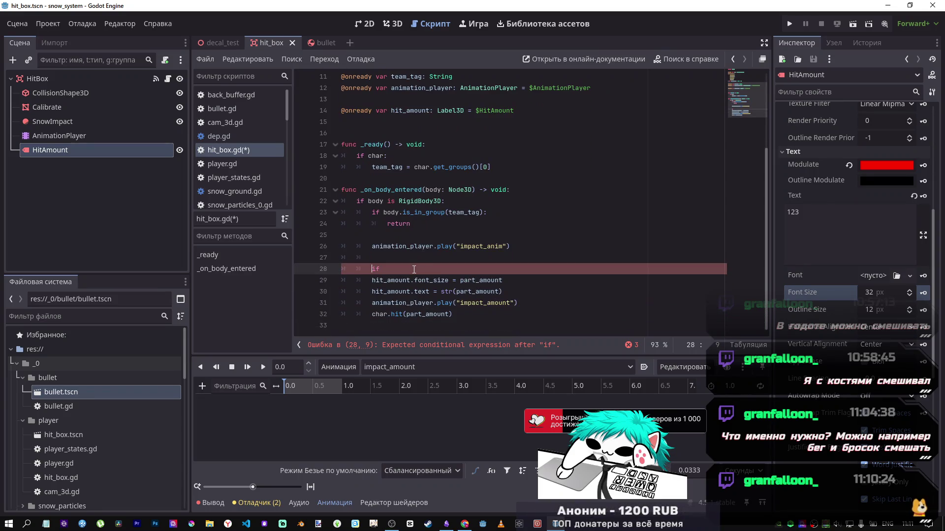
Remove the incomplete if line, change font_size to part_amount * 2, and save.
{"action": "key", "text": "shift+Home"}
{"action": "key", "text": "BackSpace"}
{"action": "key", "text": "BackSpace"}
{"action": "left_click", "coordinate": [506, 269]}
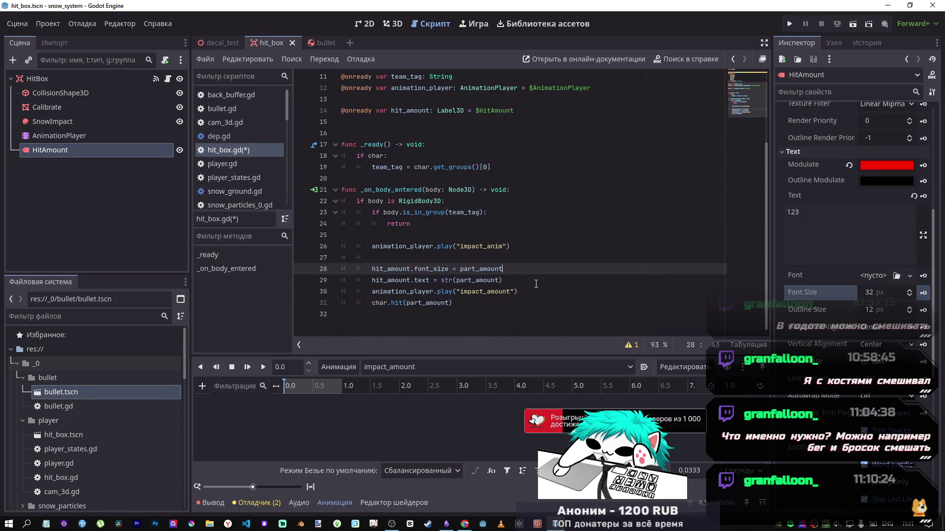
{"action": "type", "text": "* 2"}
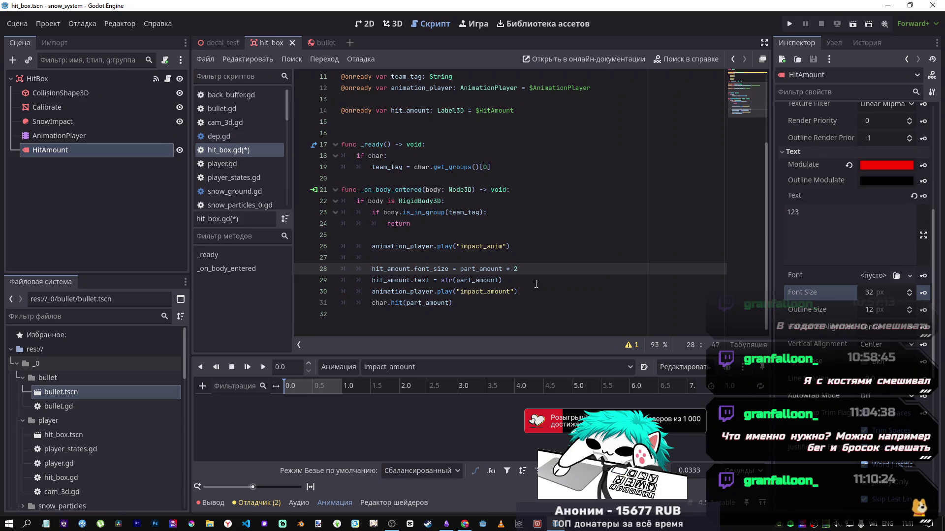
{"action": "key", "text": "ctrl+s"}
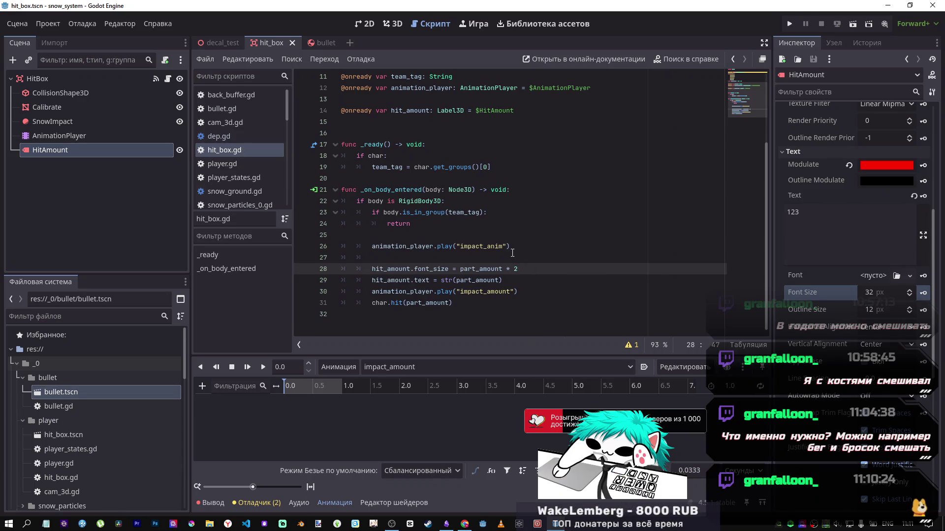
Review the whole script, ending on the impact_amount animation line.
{"action": "left_click", "coordinate": [487, 257]}
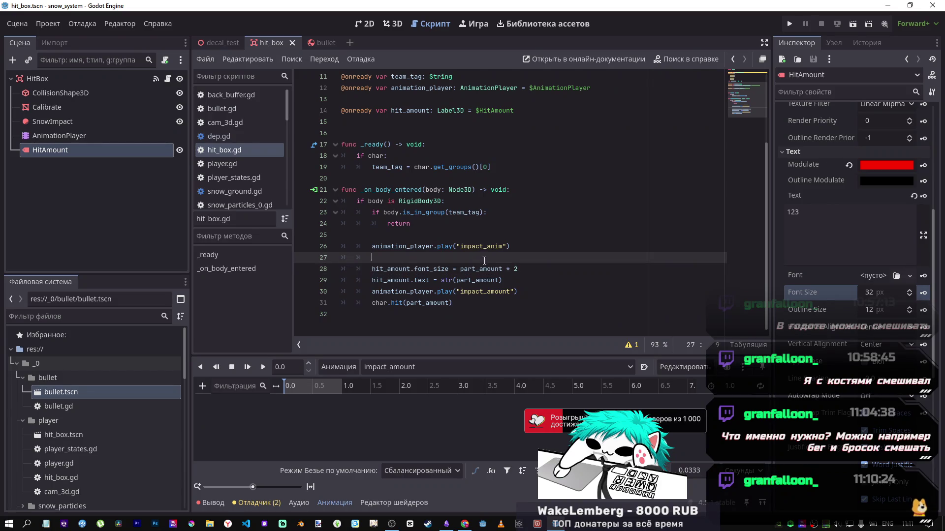
{"action": "left_click", "coordinate": [382, 235]}
{"action": "left_click", "coordinate": [378, 256]}
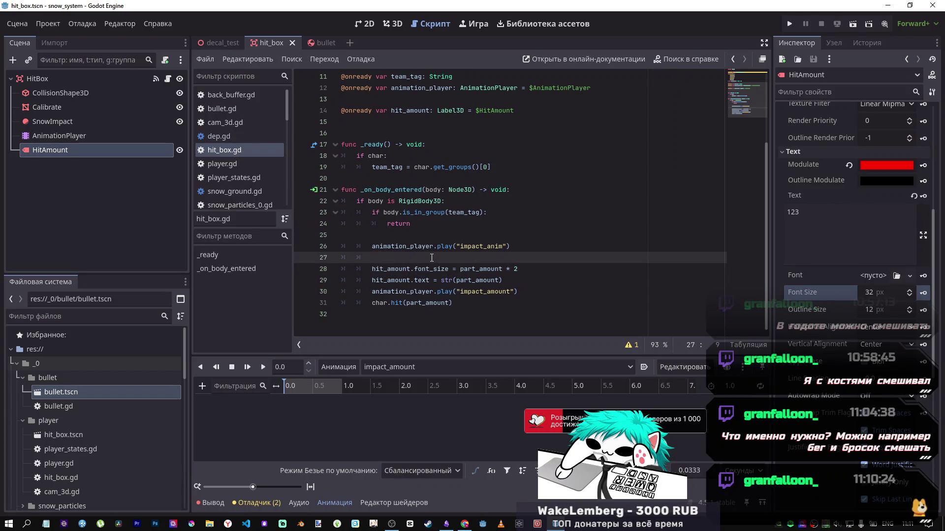
{"action": "key", "text": "ctrl+a"}
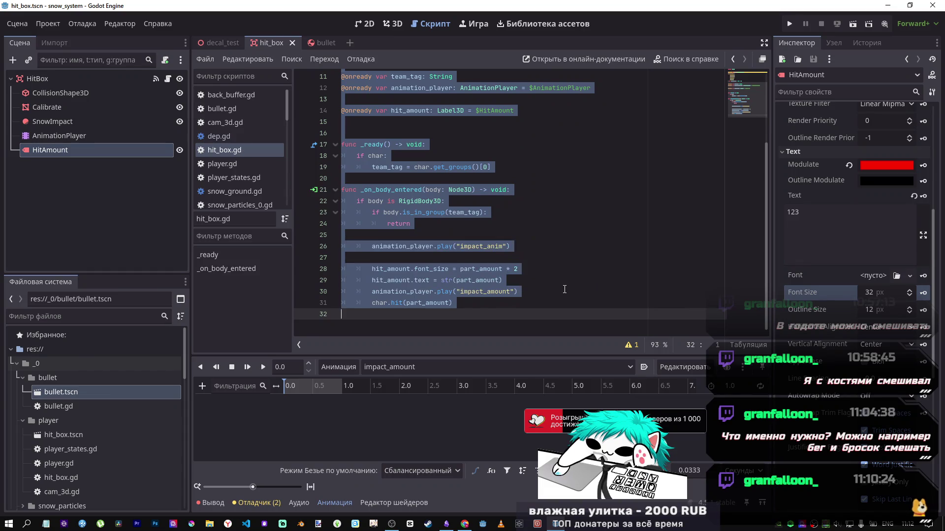
{"action": "left_click", "coordinate": [453, 303]}
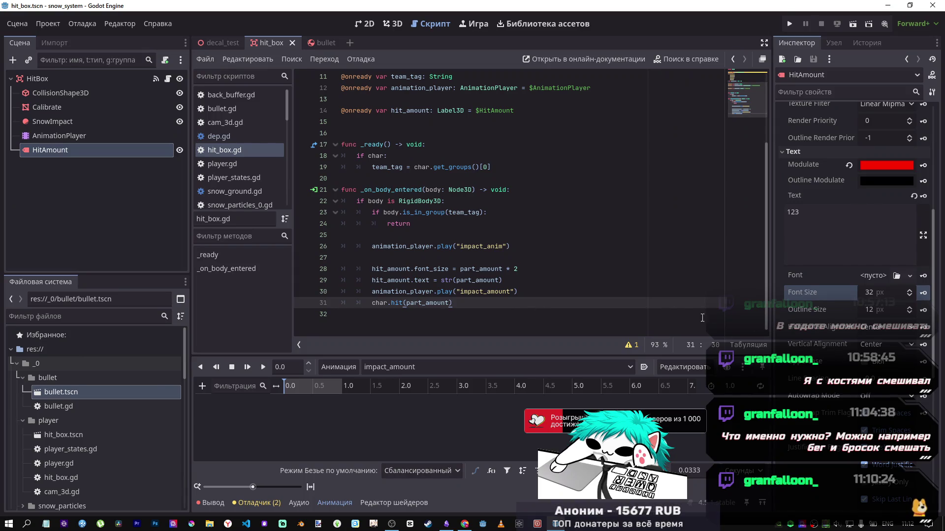
{"action": "left_click", "coordinate": [519, 290]}
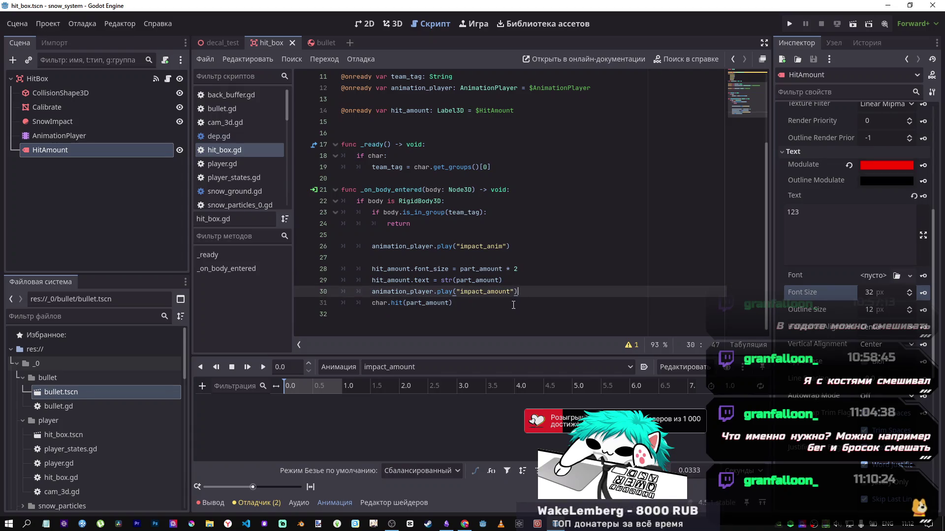
{"action": "scroll", "coordinate": [405, 178], "scroll_direction": "up", "scroll_amount": 1}
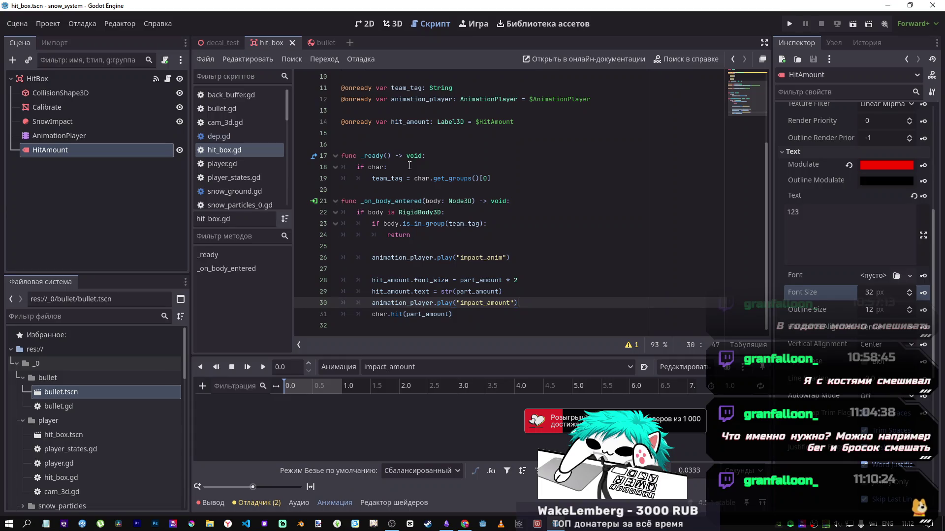
{"action": "scroll", "coordinate": [409, 168], "scroll_direction": "up", "scroll_amount": 3}
{"action": "scroll", "coordinate": [410, 162], "scroll_direction": "down", "scroll_amount": 2}
{"action": "scroll", "coordinate": [410, 160], "scroll_direction": "up", "scroll_amount": 2}
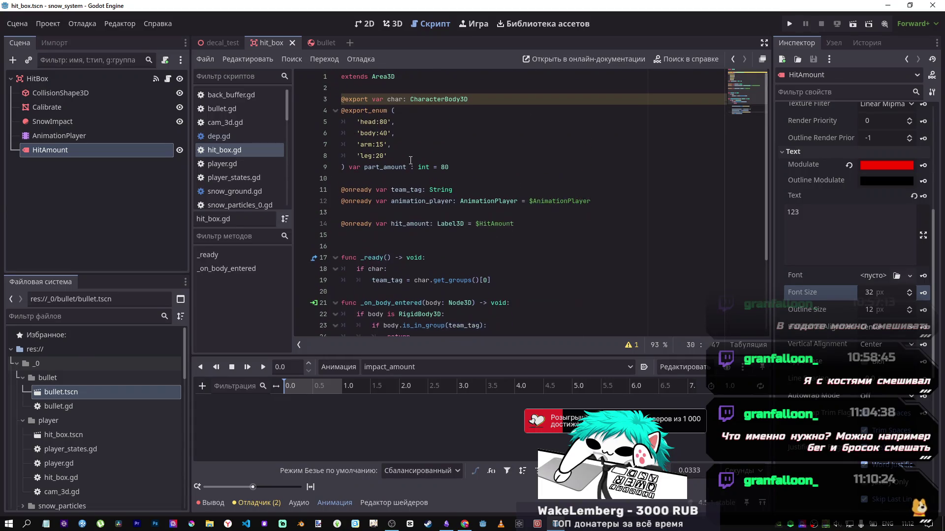
{"action": "scroll", "coordinate": [410, 158], "scroll_direction": "down", "scroll_amount": 3}
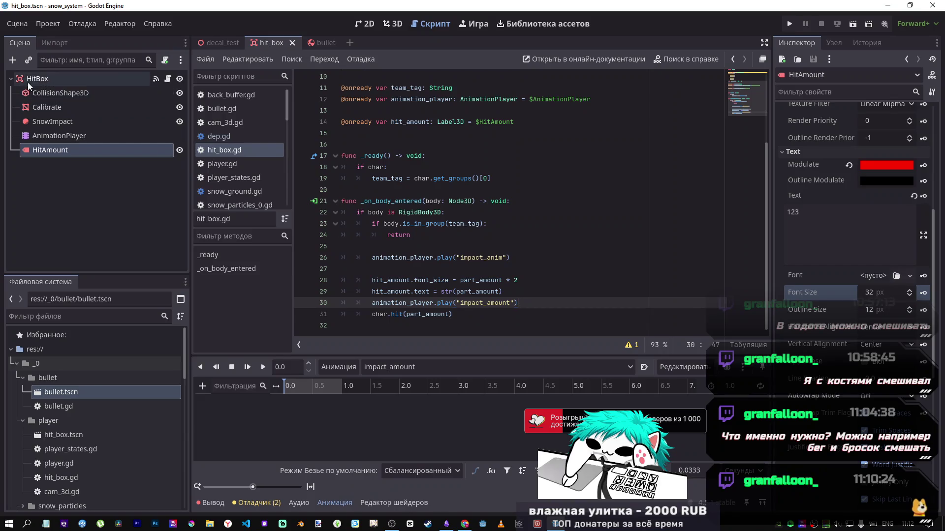
Reselect the HitAmount node in the Scene dock to show its properties.
{"action": "right_click", "coordinate": [31, 80]}
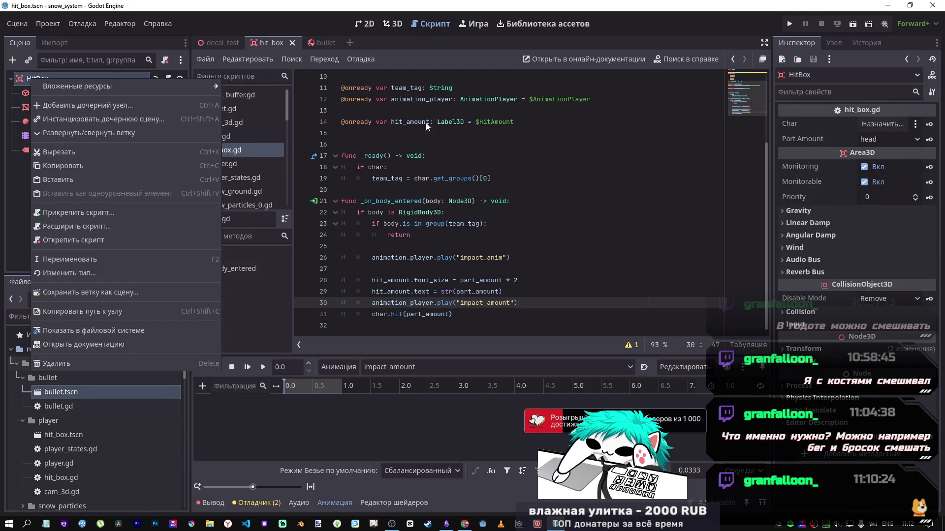
{"action": "left_click", "coordinate": [426, 133], "text": "shift"}
{"action": "left_click", "coordinate": [83, 150]}
{"action": "left_click", "coordinate": [492, 178]}
{"action": "left_click", "coordinate": [491, 257]}
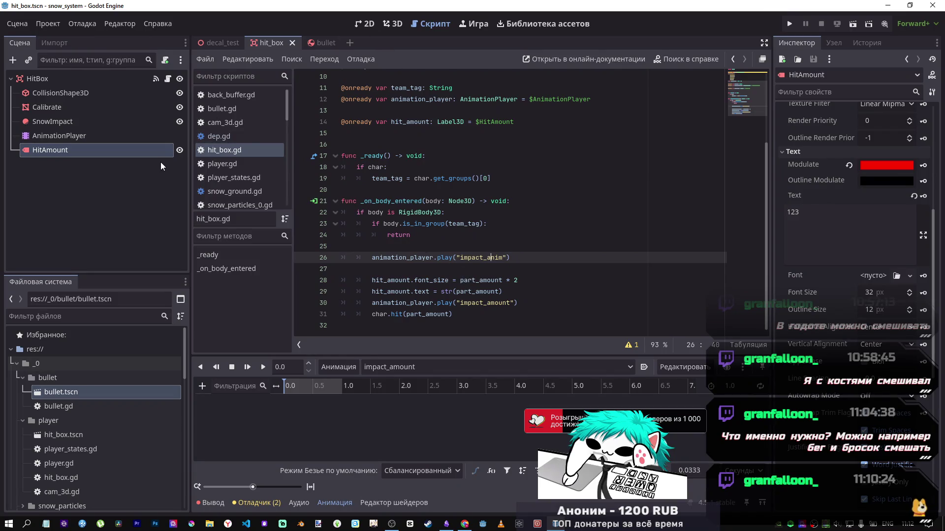
Add a hit() call line in _on_body_entered and remove the extra blank line.
{"action": "left_click", "coordinate": [397, 248]}
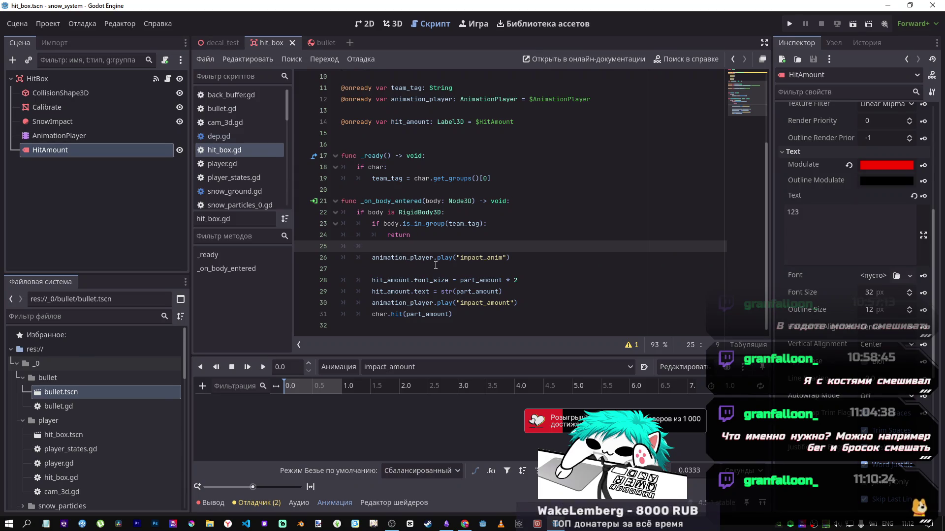
{"action": "key", "text": "Return"}
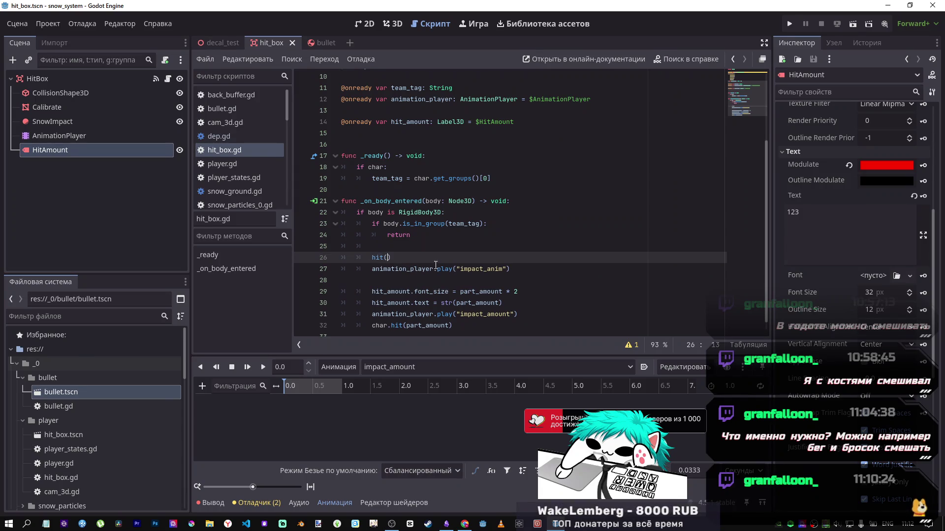
{"action": "left_click", "coordinate": [401, 280]}
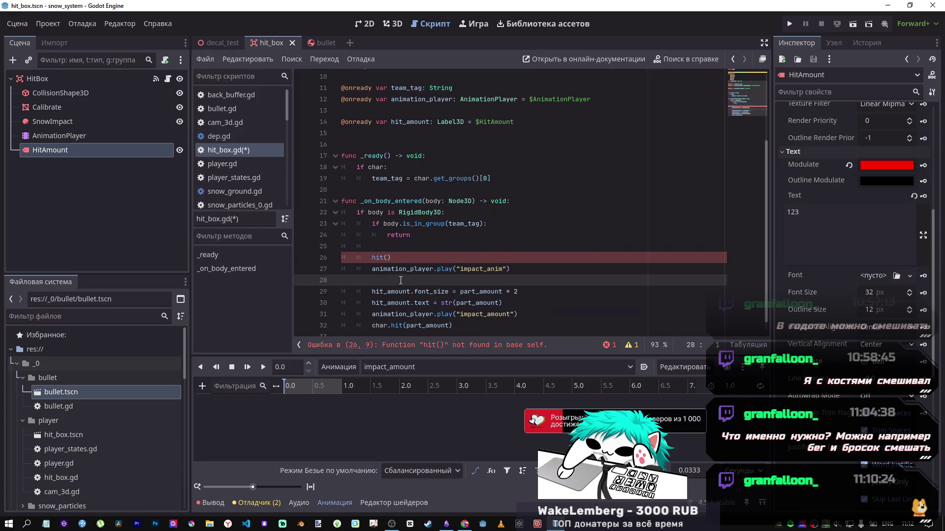
{"action": "key", "text": "BackSpace"}
{"action": "left_click", "coordinate": [384, 258]}
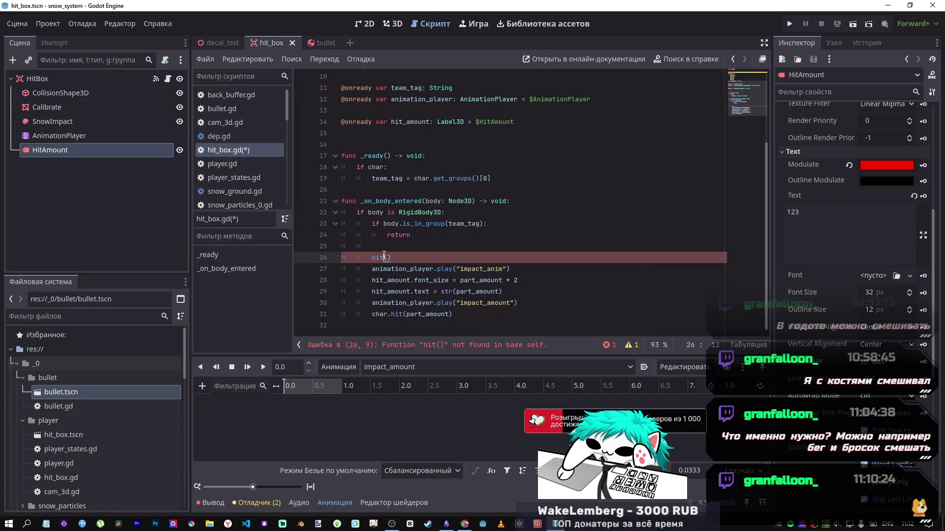
Cut the animation and damage-number lines and paste them into a new 'func hit():'.
{"action": "mouse_move", "coordinate": [429, 267]}
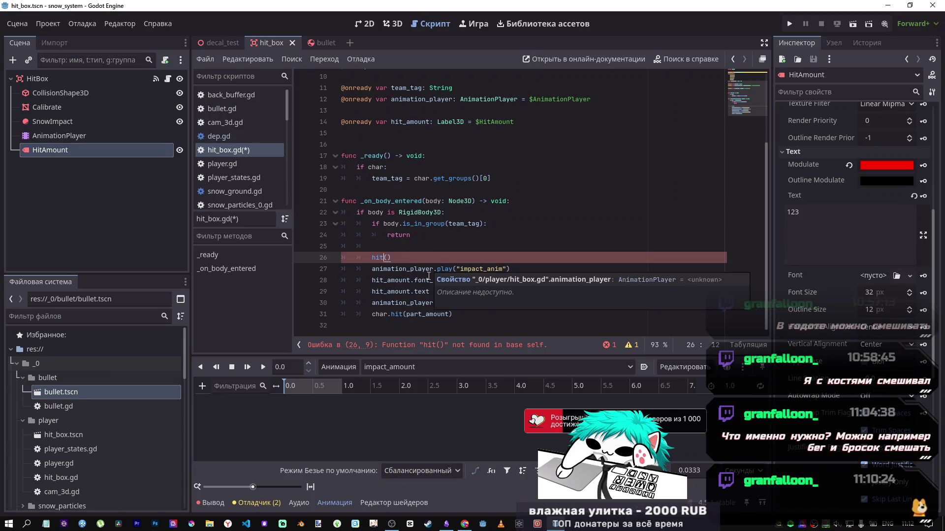
{"action": "left_click_drag", "start_coordinate": [468, 319], "coordinate": [356, 269]}
{"action": "key", "text": "ctrl+c"}
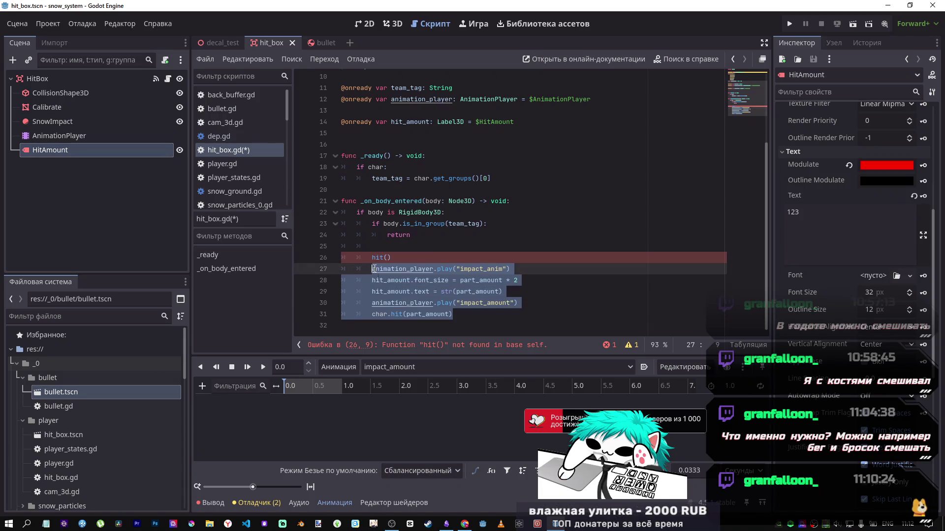
{"action": "key", "text": "BackSpace"}
{"action": "key", "text": "BackSpace"}
{"action": "key", "text": "Return"}
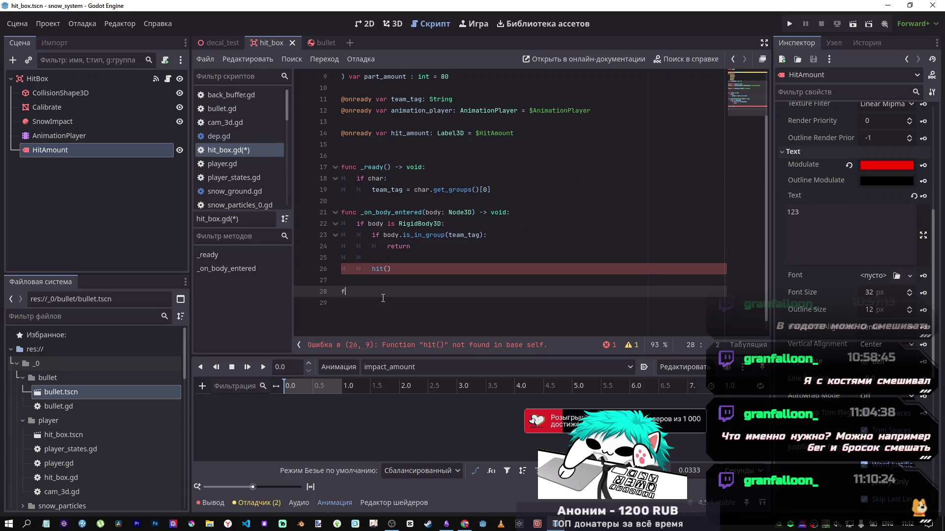
{"action": "type", "text": "unc hit"}
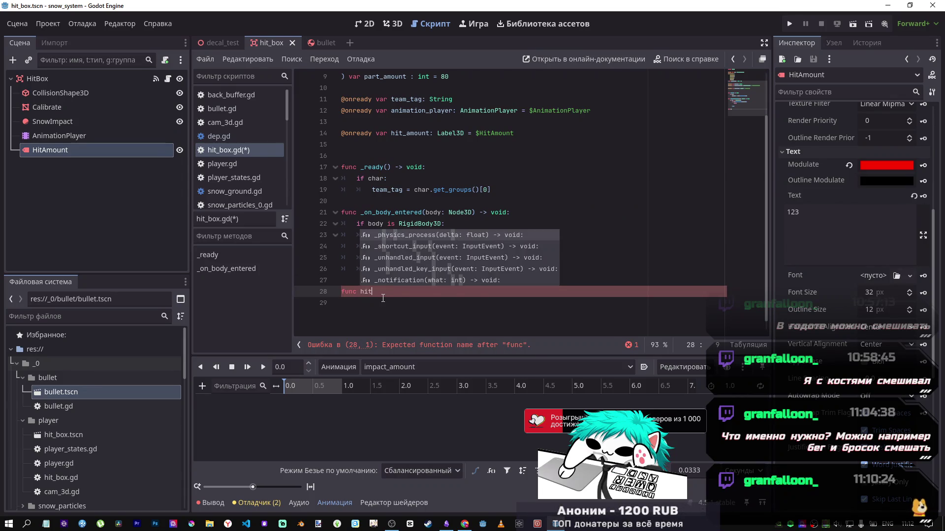
{"action": "key", "text": "Return"}
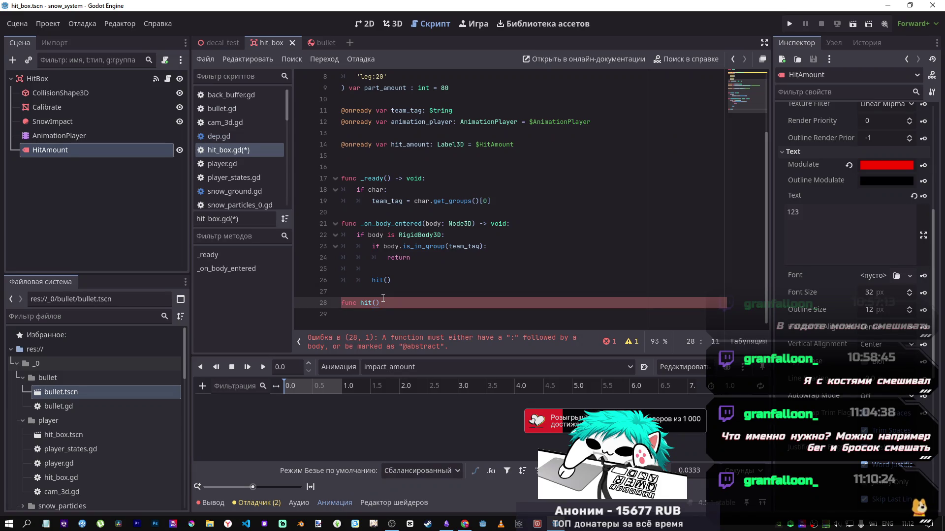
{"action": "type", "text": ":"}
{"action": "key", "text": "Return"}
{"action": "key", "text": "ctrl+v"}
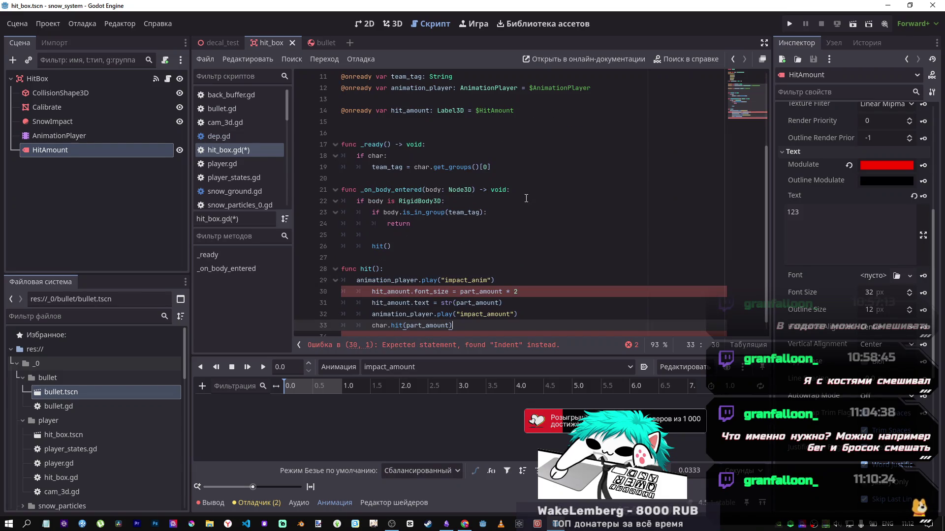
Copy '-> void:' onto the hit() signature and tidy the blank line above the hit() call.
{"action": "left_click_drag", "start_coordinate": [524, 192], "coordinate": [475, 190]}
{"action": "key", "text": "ctrl+c"}
{"action": "left_click", "coordinate": [383, 269]}
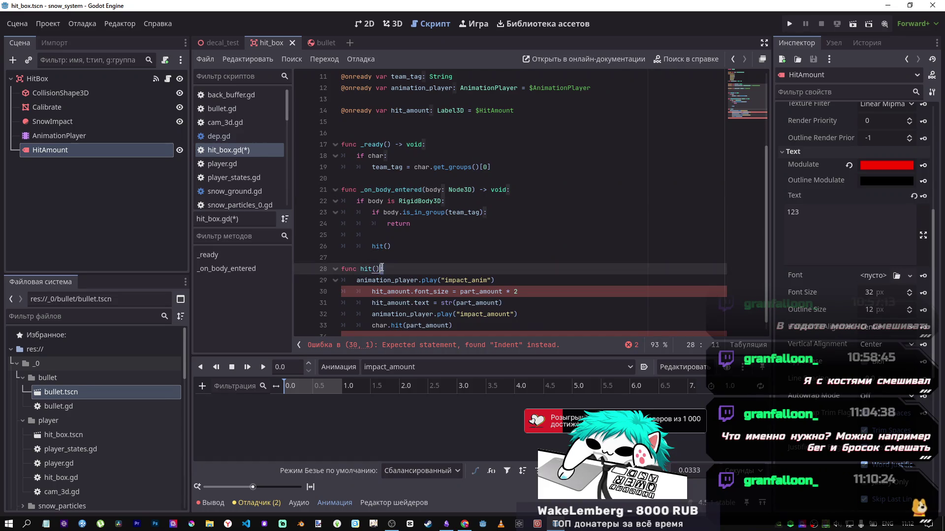
{"action": "key", "text": "ctrl+v"}
{"action": "left_click_drag", "start_coordinate": [391, 246], "coordinate": [341, 246]}
{"action": "left_click", "coordinate": [378, 235]}
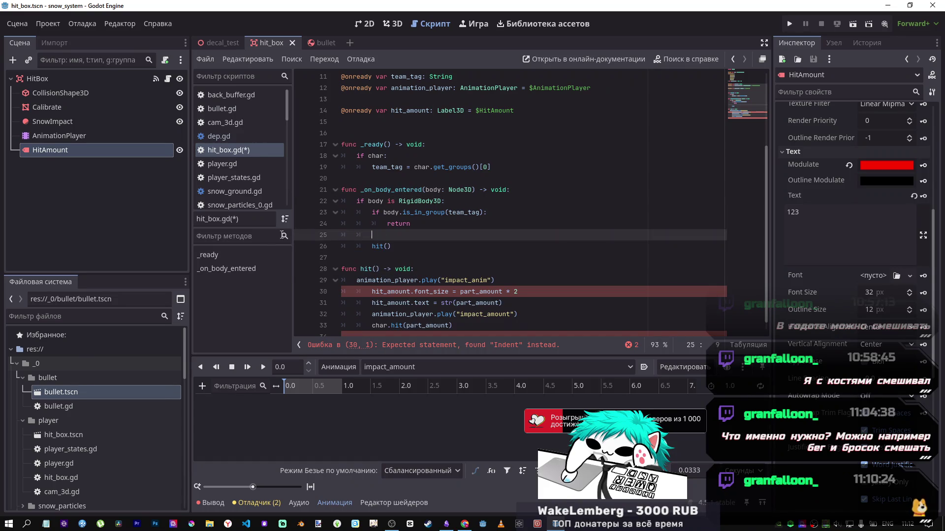
{"action": "key", "text": "BackSpace"}
{"action": "key", "text": "Return"}
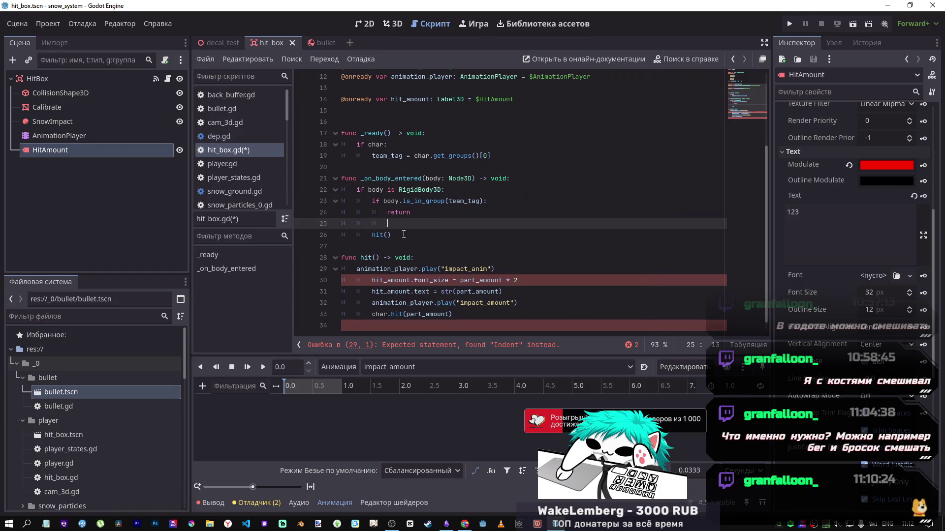
{"action": "key", "text": "BackSpace"}
{"action": "key", "text": "BackSpace"}
{"action": "key", "text": "BackSpace"}
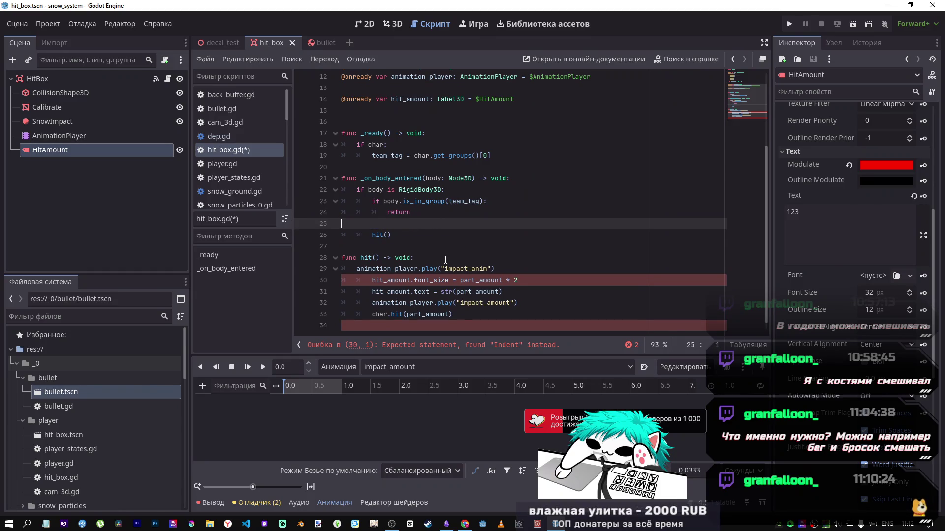
Save, then dedent the hit() body lines by one level with Shift+Tab.
{"action": "left_click", "coordinate": [453, 314]}
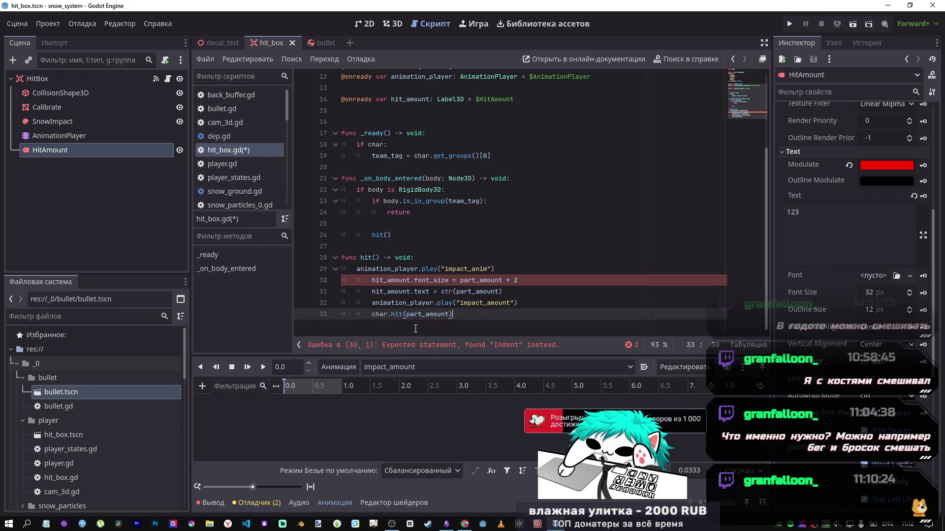
{"action": "key", "text": "ctrl+s"}
{"action": "left_click_drag", "start_coordinate": [453, 314], "coordinate": [375, 280]}
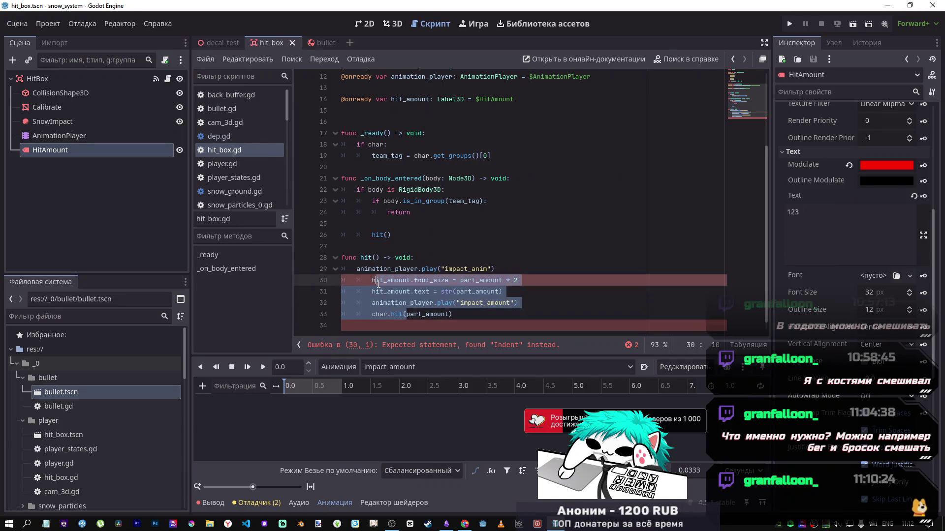
{"action": "key", "text": "shift+Tab"}
{"action": "left_click", "coordinate": [493, 269]}
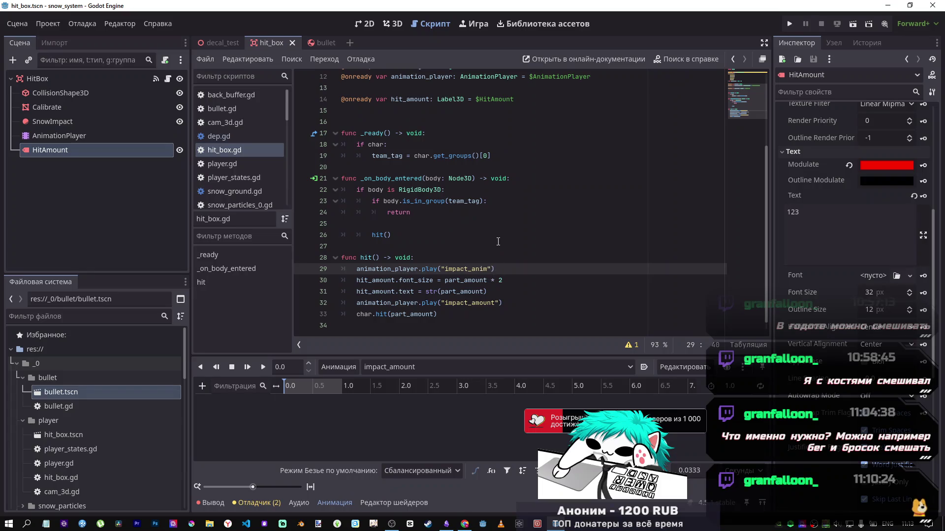
{"action": "left_click", "coordinate": [486, 281]}
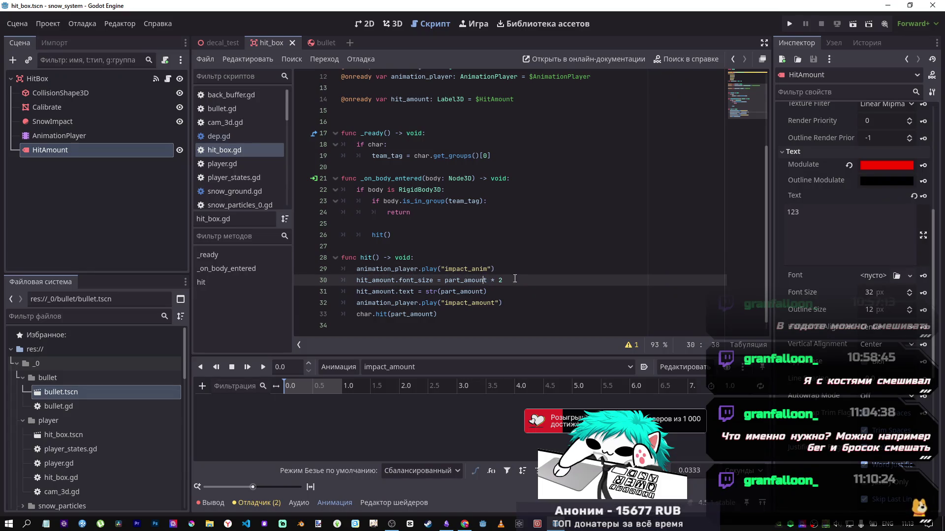
Remove the blank line before the hit() call and add a blank line above _ready.
{"action": "left_click", "coordinate": [526, 250]}
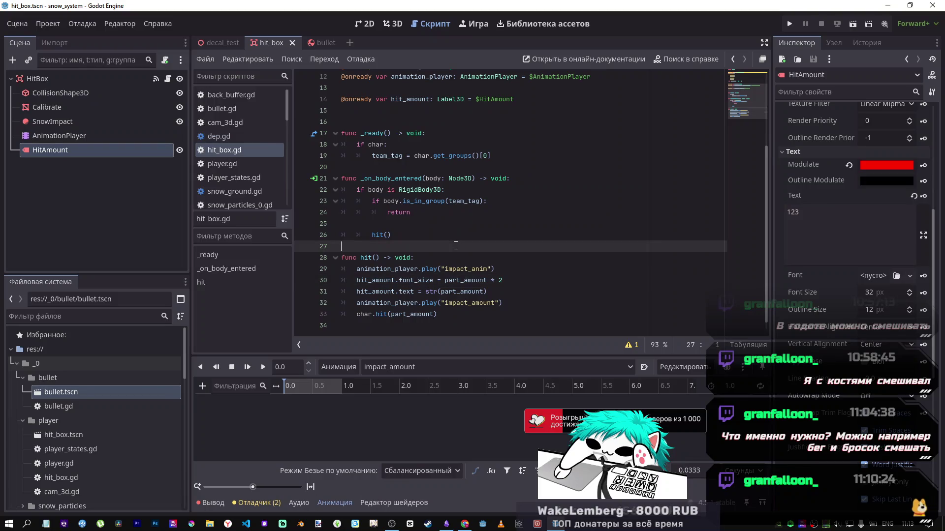
{"action": "key", "text": "Up"}
{"action": "key", "text": "Up"}
{"action": "key", "text": "BackSpace"}
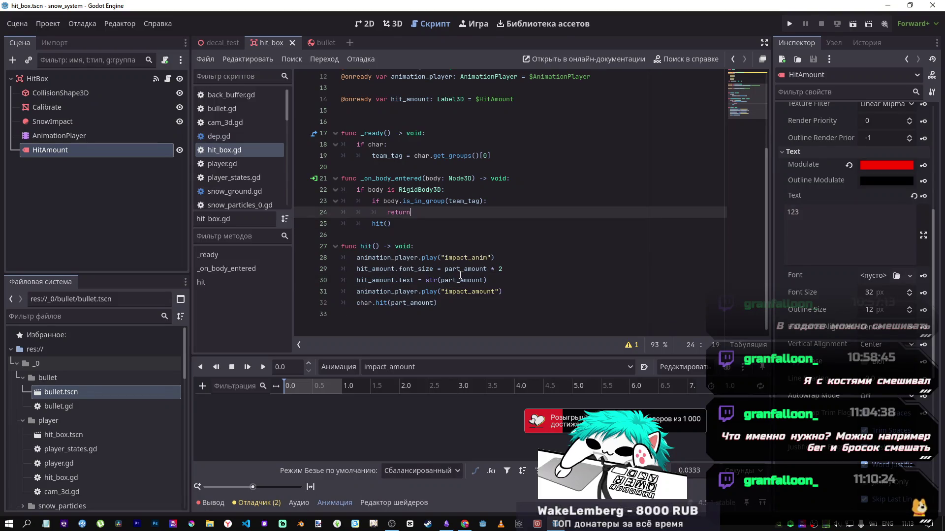
{"action": "left_click", "coordinate": [401, 236]}
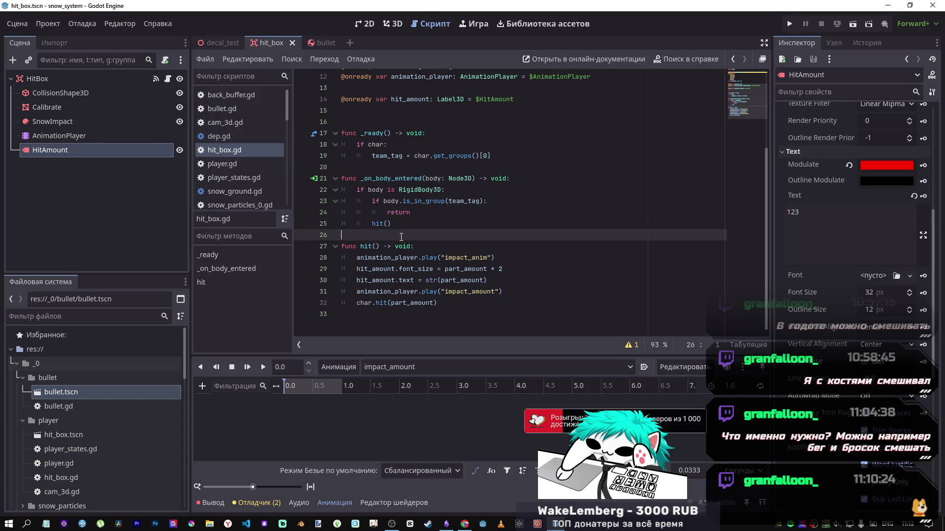
{"action": "scroll", "coordinate": [393, 232], "scroll_direction": "up", "scroll_amount": 3}
{"action": "left_click", "coordinate": [374, 202]}
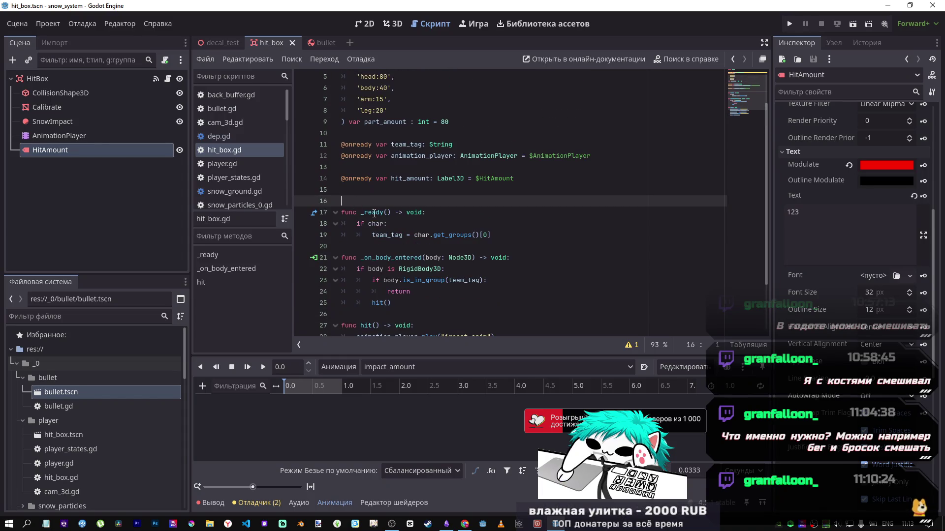
{"action": "key", "text": "Return"}
{"action": "key", "text": "Up"}
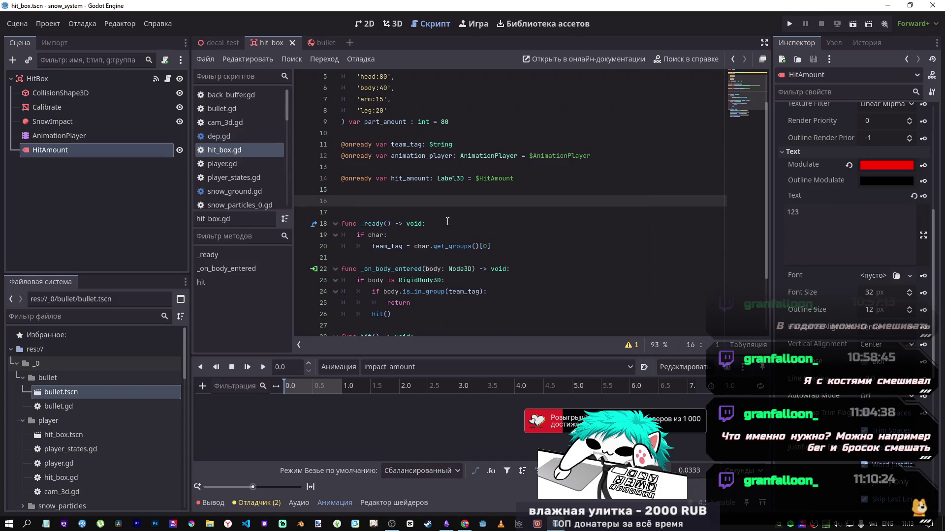
{"action": "type", "text": "nc"}
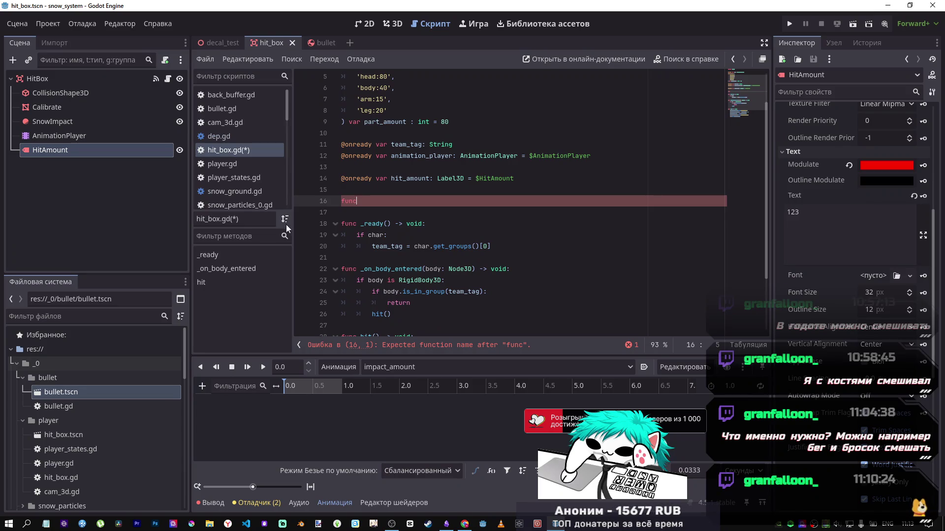
{"action": "key", "text": "BackSpace"}
{"action": "key", "text": "BackSpace"}
{"action": "key", "text": "BackSpace"}
{"action": "right_click", "coordinate": [49, 77]}
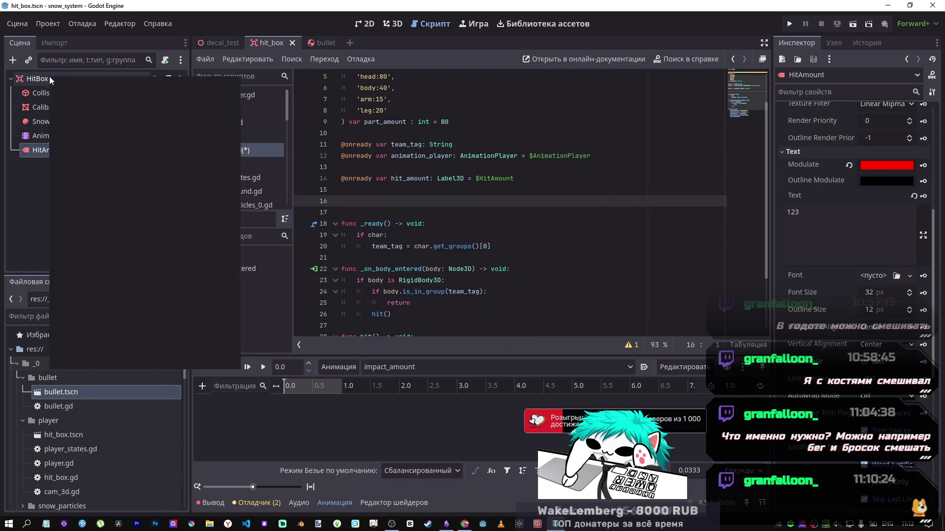
Add a Timer child node under HitBox with a 1.0 s wait time and save the scene.
{"action": "left_click", "coordinate": [106, 98]}
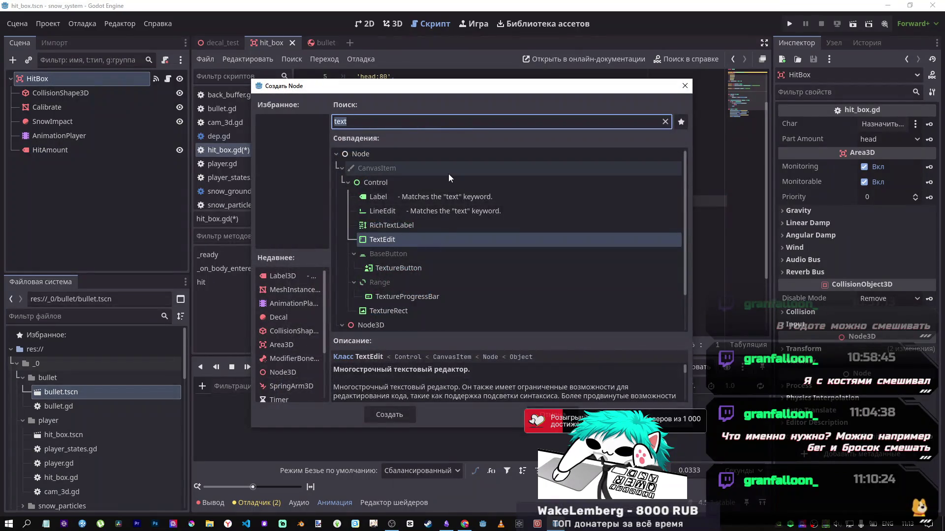
{"action": "key", "text": "BackSpace"}
{"action": "type", "text": "timer"}
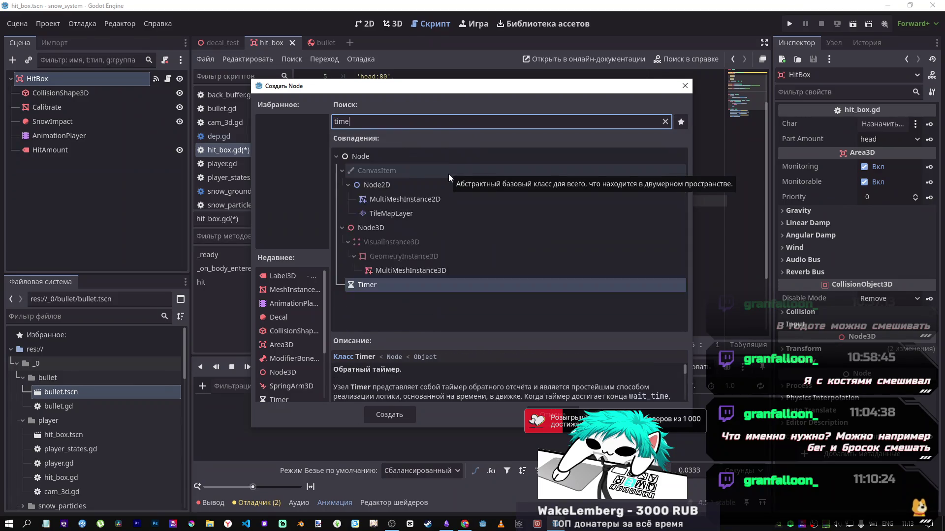
{"action": "left_click", "coordinate": [404, 419]}
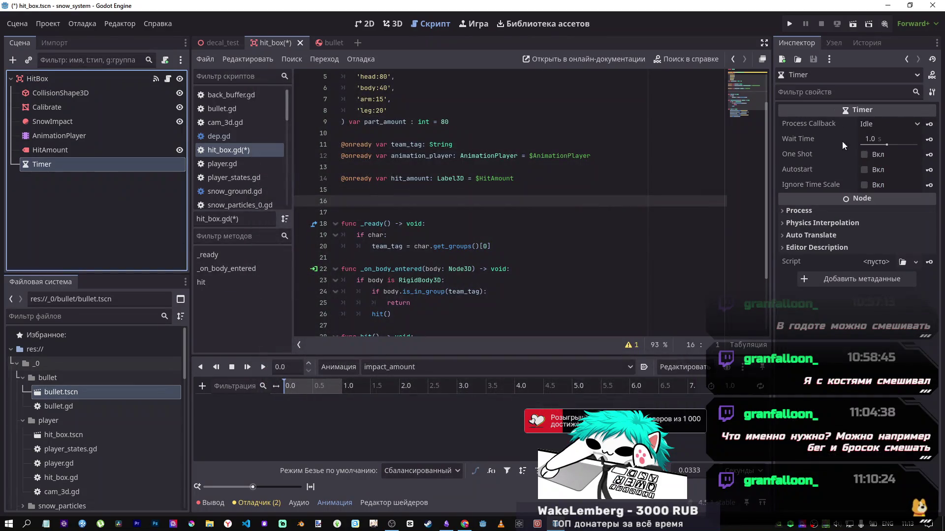
{"action": "left_click", "coordinate": [878, 139]}
{"action": "left_click", "coordinate": [885, 138]}
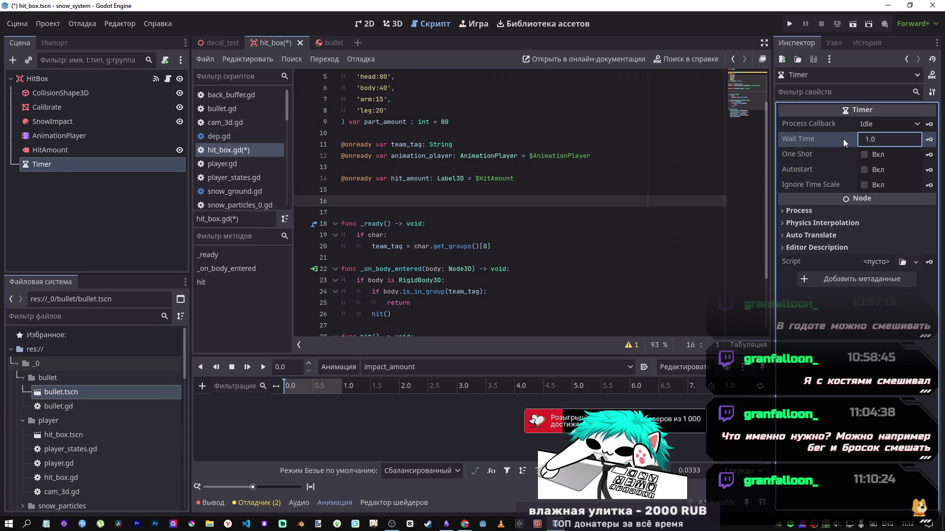
{"action": "key", "text": "Return"}
{"action": "key", "text": "ctrl+s"}
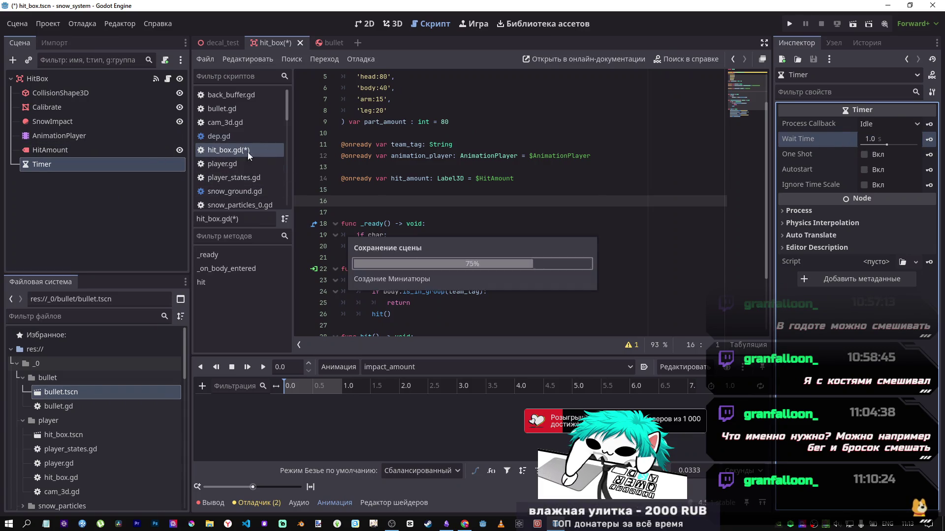
{"action": "left_click", "coordinate": [392, 24]}
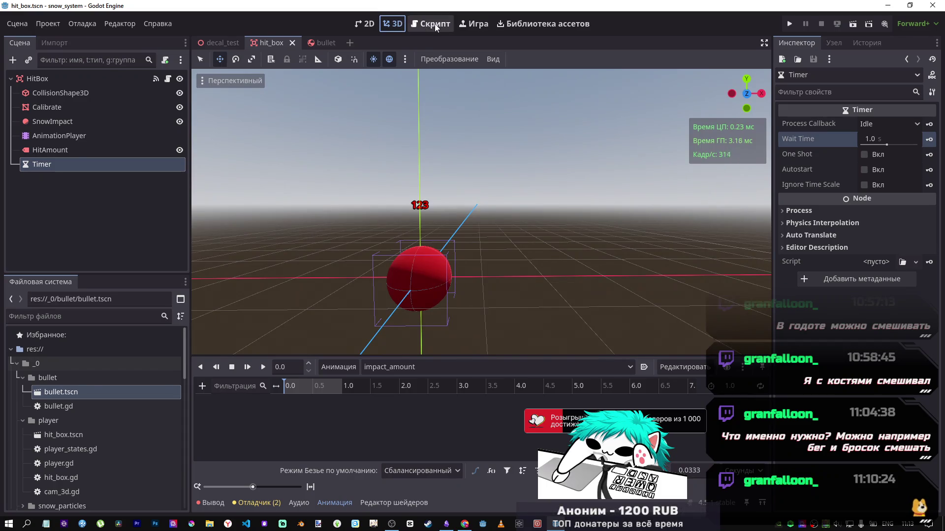
Delete the empty line 16 in hit_box.gd.
{"action": "left_click", "coordinate": [435, 26]}
{"action": "scroll", "coordinate": [399, 221], "scroll_direction": "down", "scroll_amount": 3}
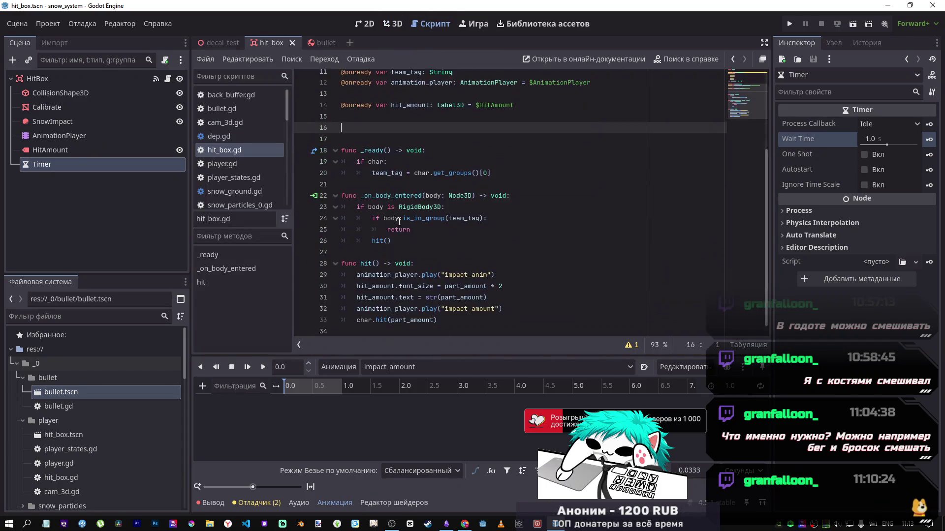
{"action": "scroll", "coordinate": [399, 222], "scroll_direction": "up", "scroll_amount": 3}
{"action": "key", "text": "BackSpace"}
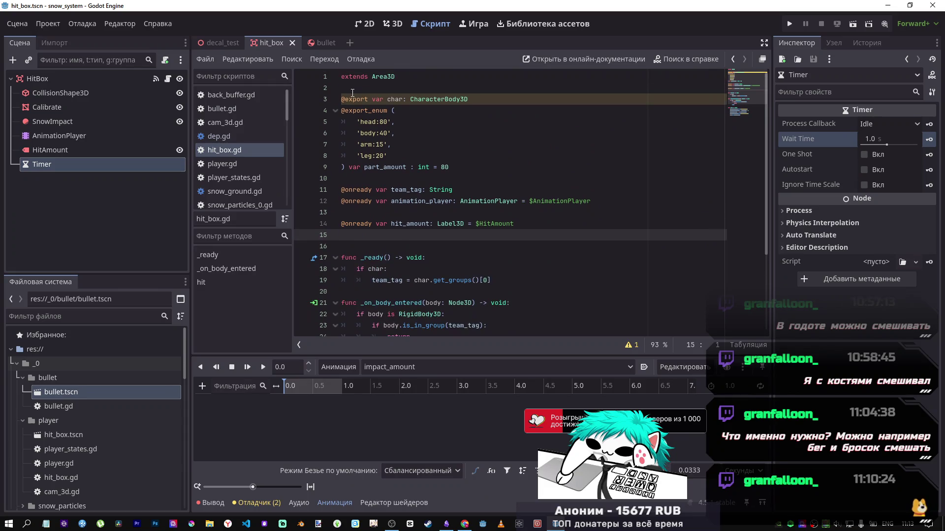
{"action": "left_click", "coordinate": [345, 76]}
{"action": "key", "text": "Return"}
{"action": "key", "text": "Up"}
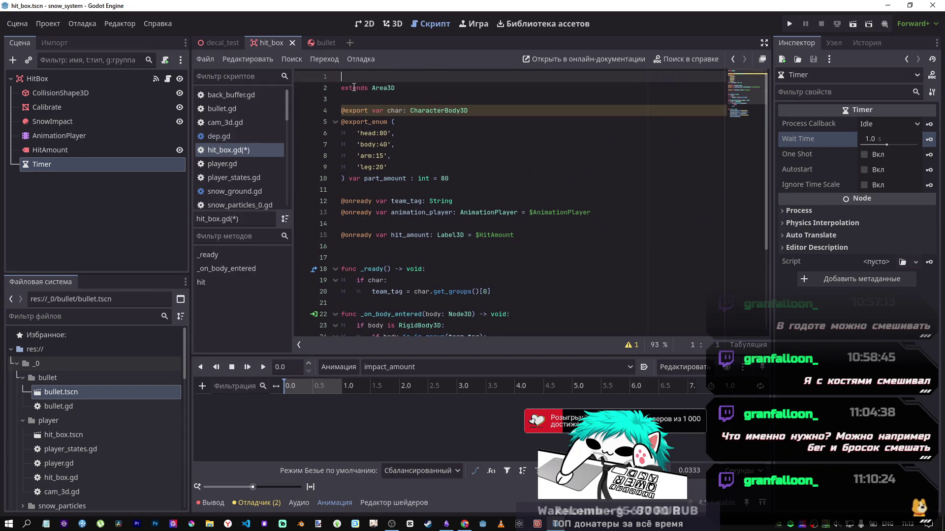
{"action": "type", "text": "@t"}
{"action": "key", "text": "Return"}
{"action": "key", "text": "ctrl+s"}
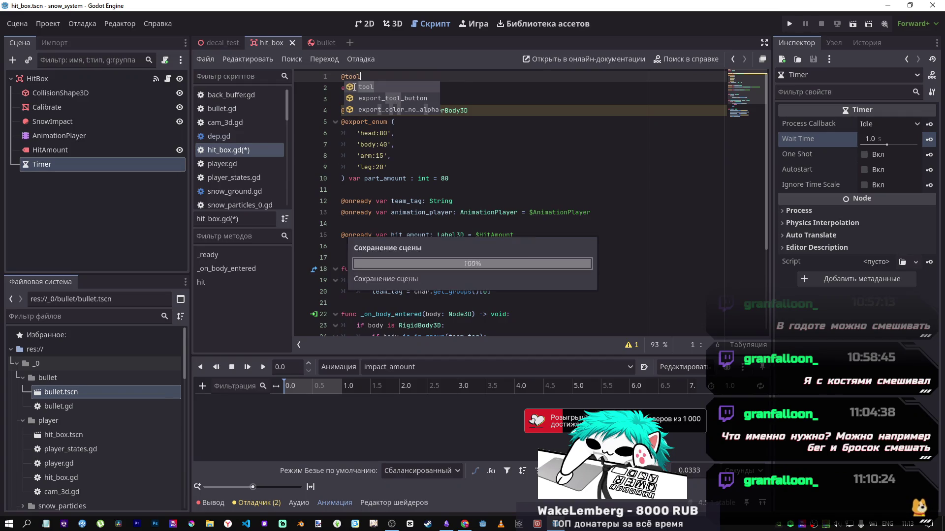
{"action": "left_click", "coordinate": [400, 27]}
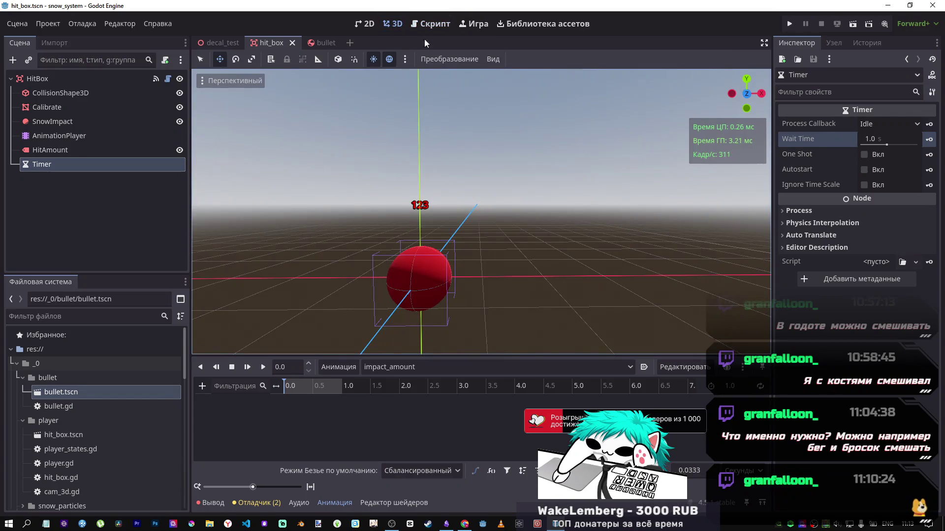
{"action": "left_click", "coordinate": [436, 28]}
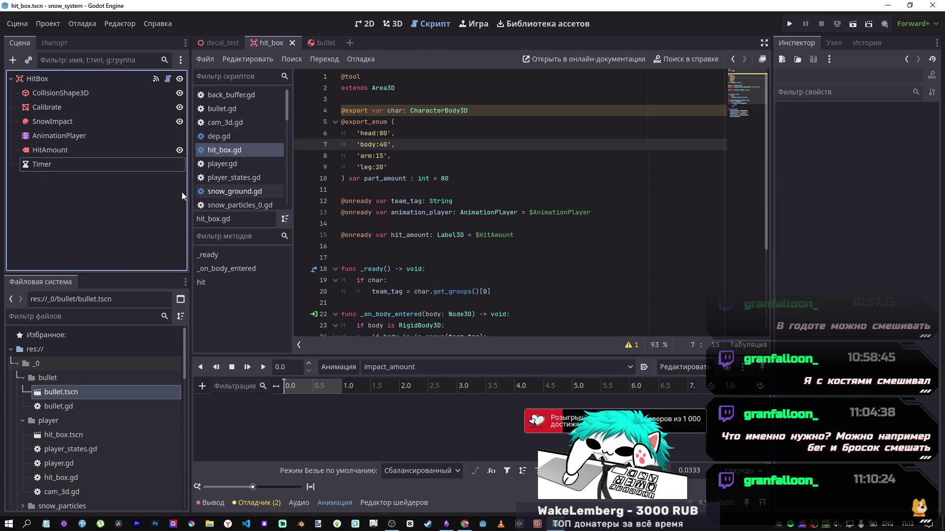
Reparent Timer under Calibrate, reselect Timer, and show its Node (signals) panel.
{"action": "left_click", "coordinate": [109, 164]}
{"action": "scroll", "coordinate": [418, 206], "scroll_direction": "down", "scroll_amount": 1}
{"action": "scroll", "coordinate": [417, 206], "scroll_direction": "down", "scroll_amount": 1}
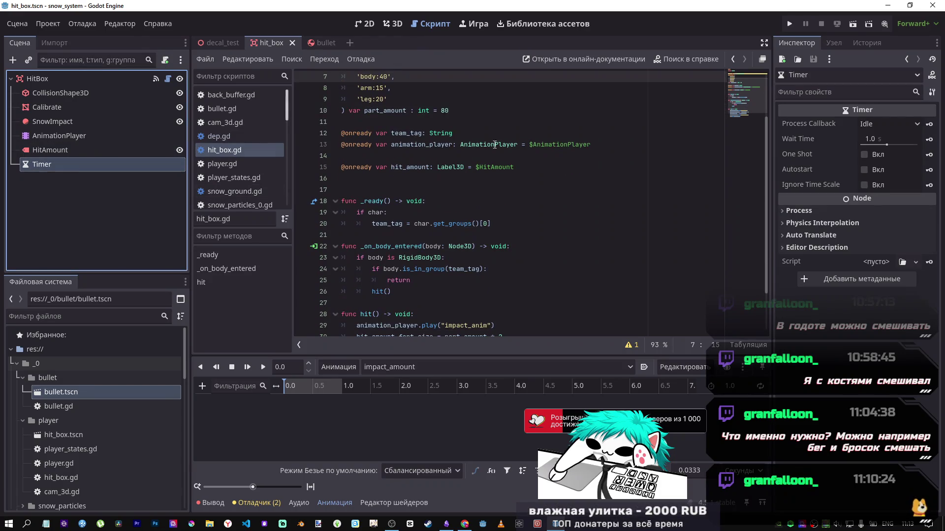
{"action": "left_click", "coordinate": [933, 92]}
{"action": "left_click", "coordinate": [934, 83]}
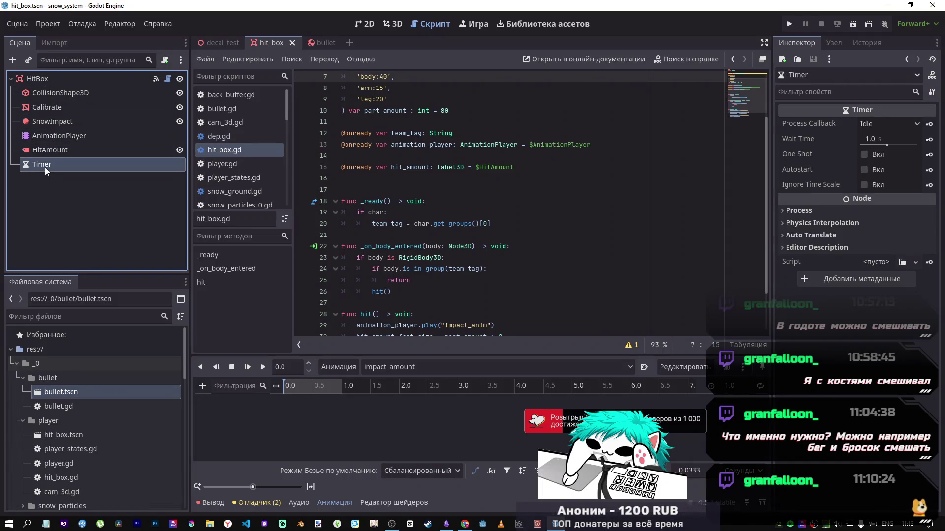
{"action": "left_click_drag", "start_coordinate": [42, 166], "coordinate": [56, 108]}
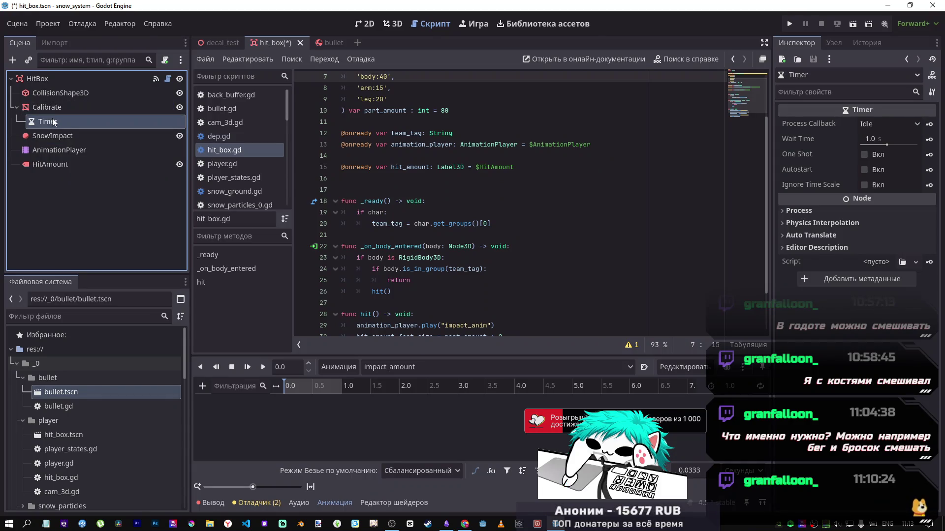
{"action": "left_click", "coordinate": [52, 109]}
{"action": "left_click", "coordinate": [52, 122]}
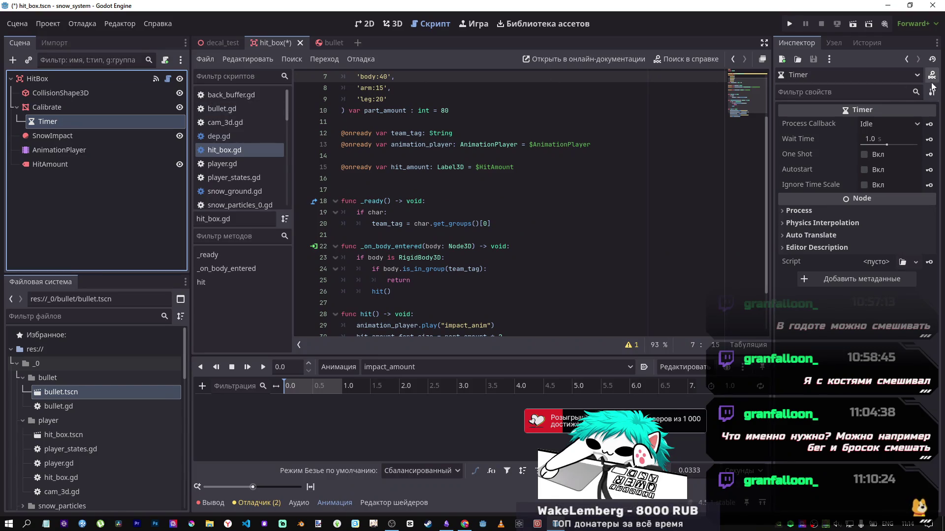
{"action": "left_click", "coordinate": [834, 44]}
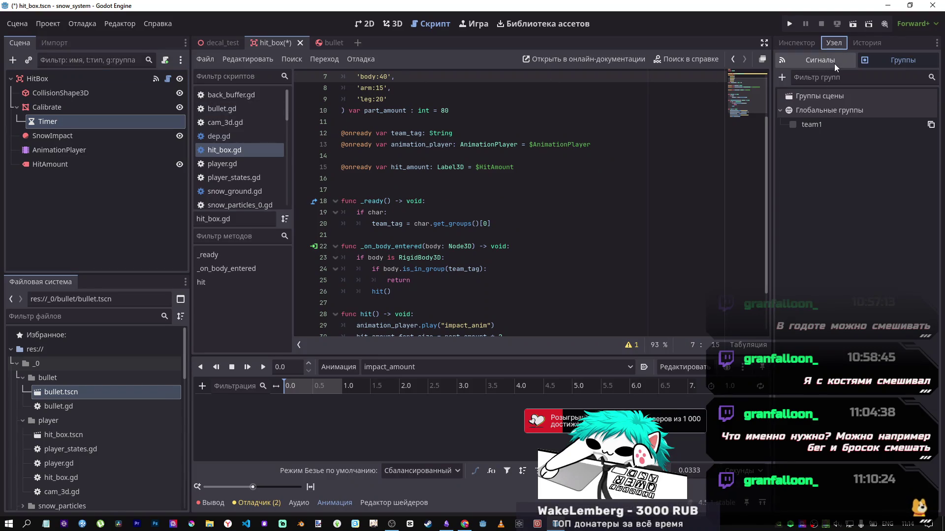
Connect the Timer's timeout signal to a new _on_timer_timeout function.
{"action": "left_click", "coordinate": [834, 64]}
{"action": "double_click", "coordinate": [832, 112]}
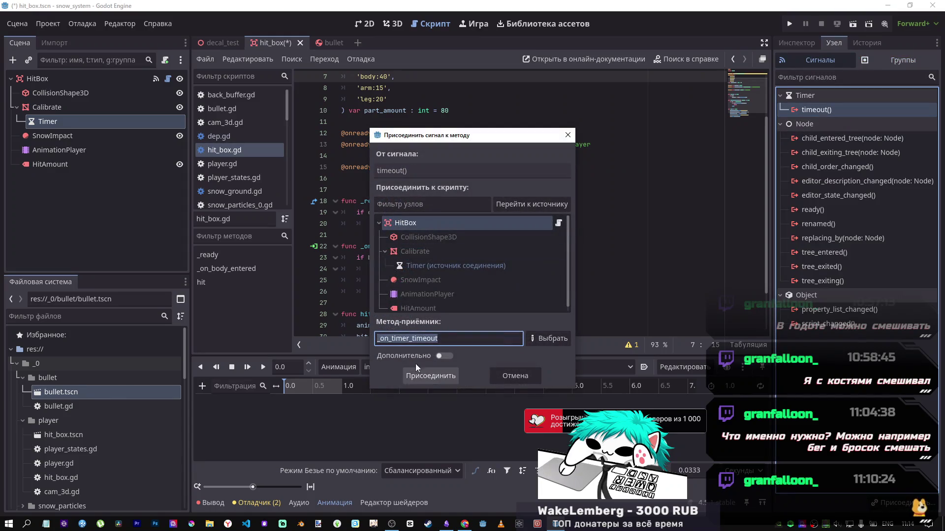
{"action": "left_click", "coordinate": [438, 374]}
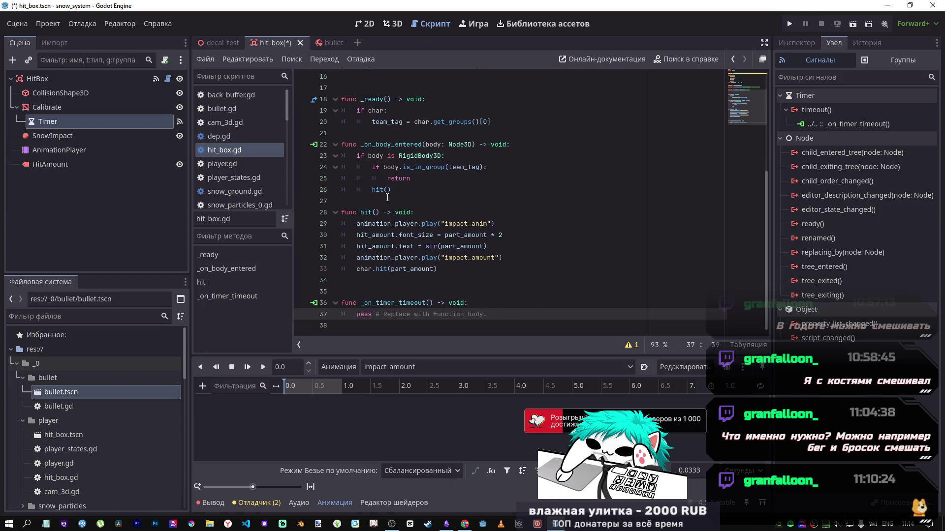
Replace the pass placeholder in _on_timer_timeout with a copied hit() call and save.
{"action": "left_click_drag", "start_coordinate": [391, 190], "coordinate": [371, 190]}
{"action": "key", "text": "ctrl+c"}
{"action": "left_click_drag", "start_coordinate": [487, 314], "coordinate": [356, 314]}
{"action": "key", "text": "ctrl+v"}
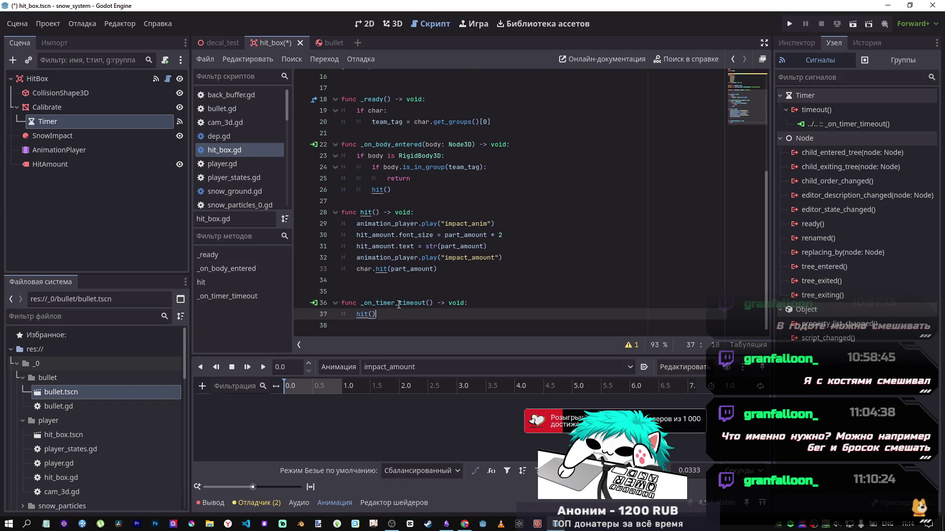
{"action": "key", "text": "ctrl+s"}
{"action": "scroll", "coordinate": [398, 246], "scroll_direction": "up", "scroll_amount": 5}
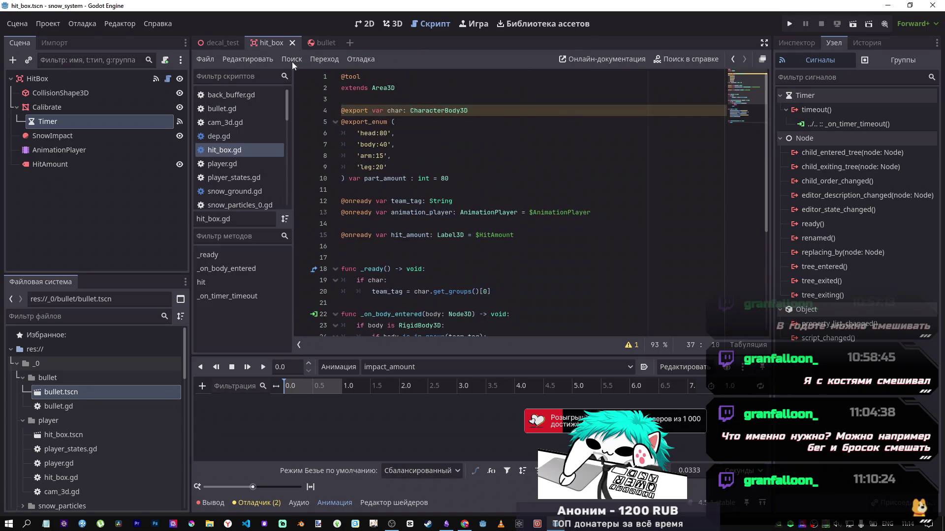
Undo moving the Timer under Calibrate and reload the current project.
{"action": "left_click", "coordinate": [392, 24]}
{"action": "key", "text": "ctrl+z"}
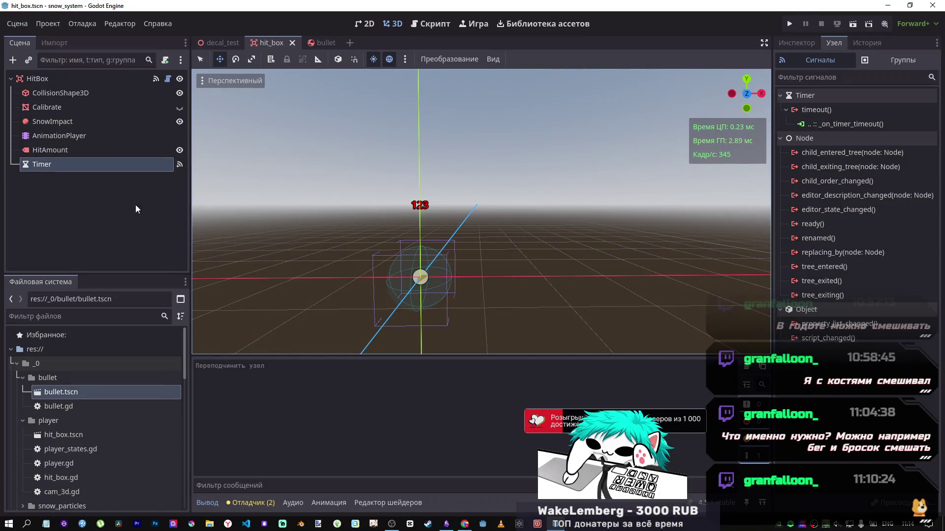
{"action": "left_click", "coordinate": [87, 136]}
{"action": "left_click", "coordinate": [49, 24]}
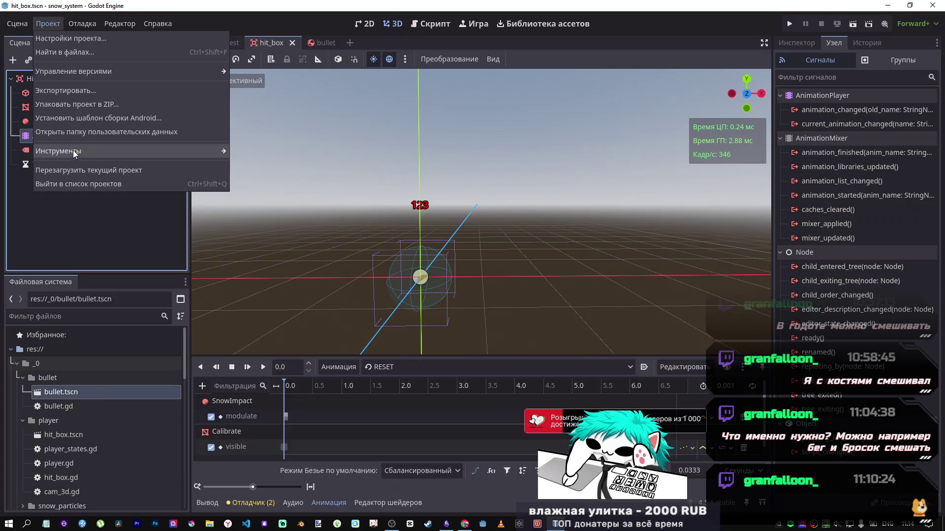
{"action": "left_click", "coordinate": [78, 165]}
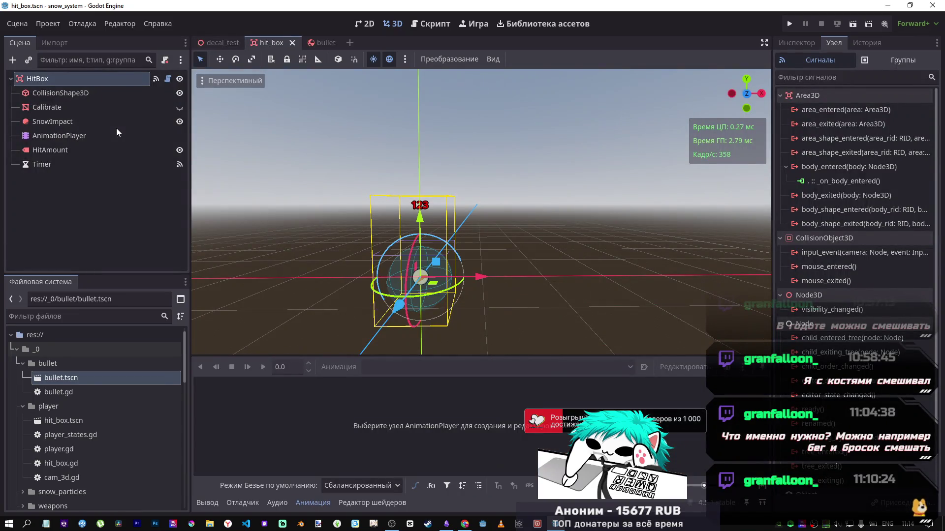
Enable Autostart on the Timer node, then return to the hit_box.gd script.
{"action": "left_click", "coordinate": [91, 162]}
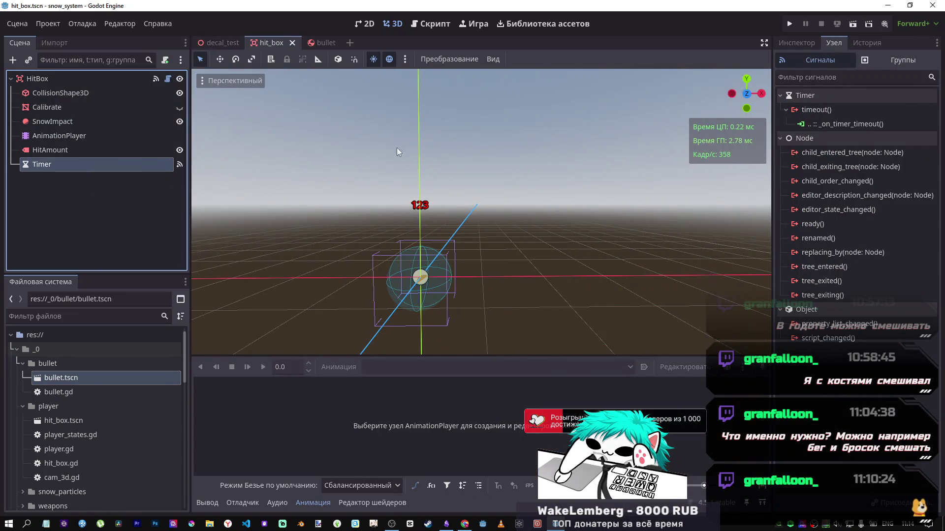
{"action": "left_click", "coordinate": [787, 44]}
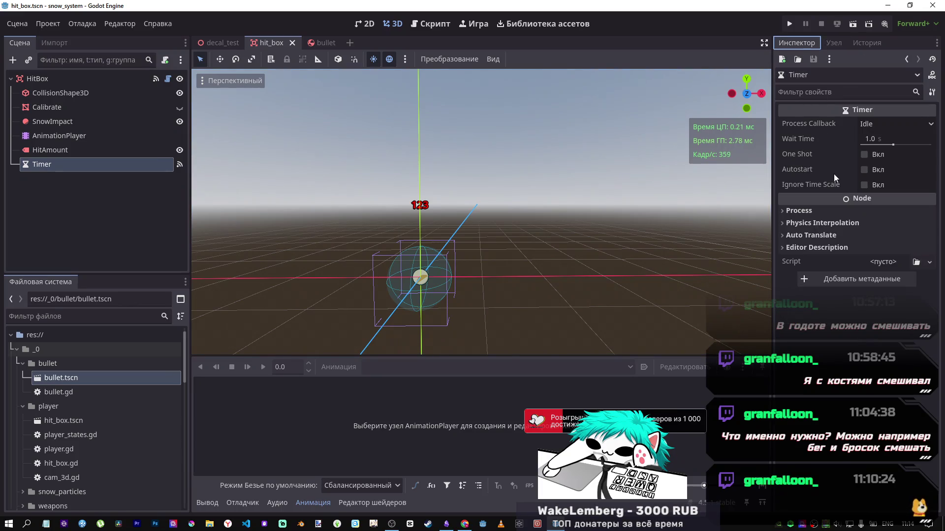
{"action": "left_click", "coordinate": [863, 169]}
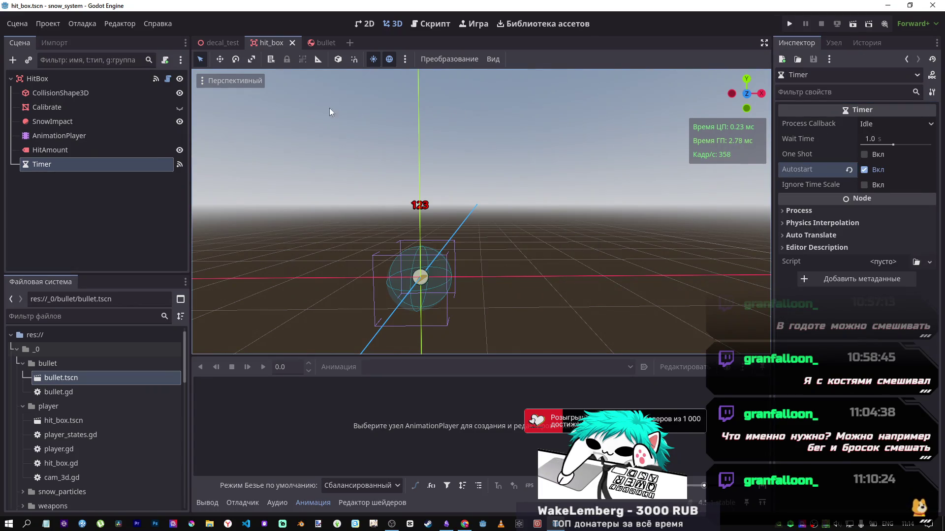
{"action": "left_click", "coordinate": [18, 29]}
{"action": "left_click", "coordinate": [49, 259]}
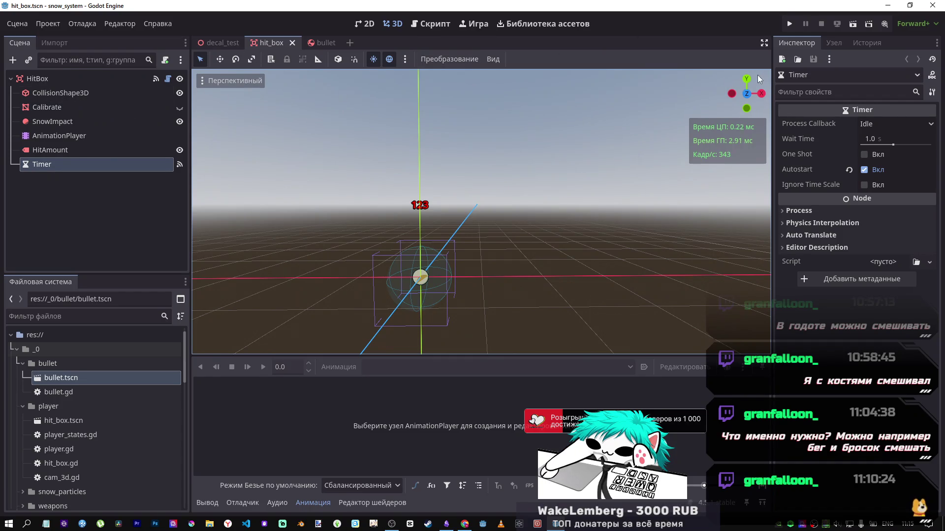
{"action": "left_click", "coordinate": [433, 27]}
{"action": "scroll", "coordinate": [499, 273], "scroll_direction": "up", "scroll_amount": 5}
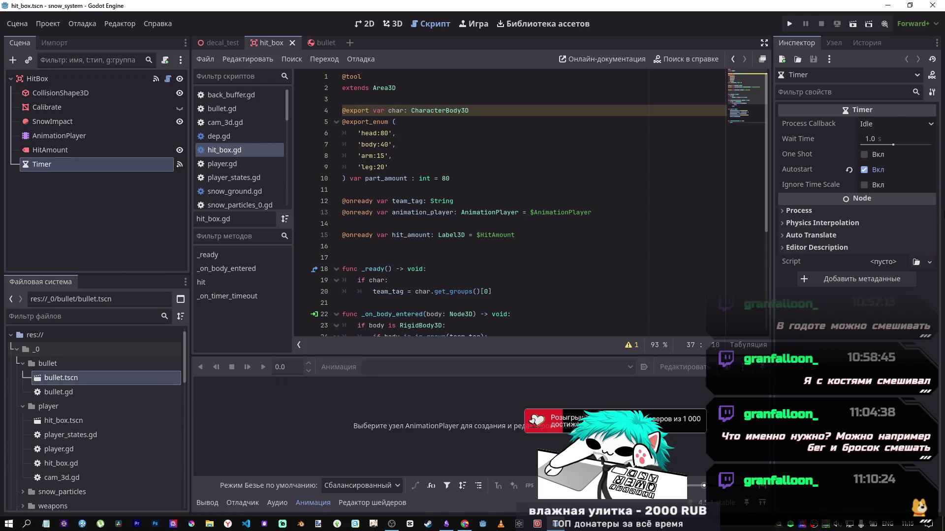
Keep the Timer's process callback at Idle and go to empty line 21 in hit_box.gd.
{"action": "left_click", "coordinate": [903, 125]}
{"action": "left_click", "coordinate": [902, 125]}
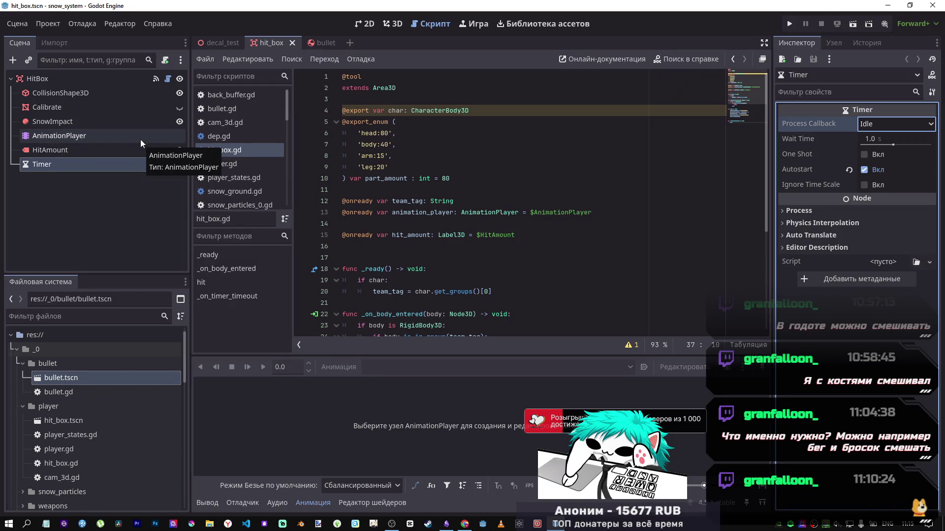
{"action": "scroll", "coordinate": [424, 212], "scroll_direction": "down", "scroll_amount": 4}
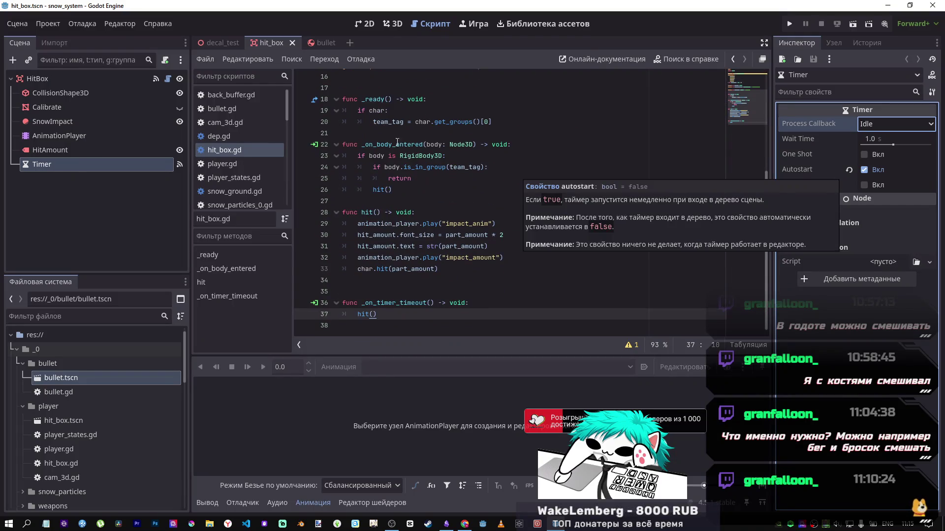
{"action": "left_click", "coordinate": [463, 133]}
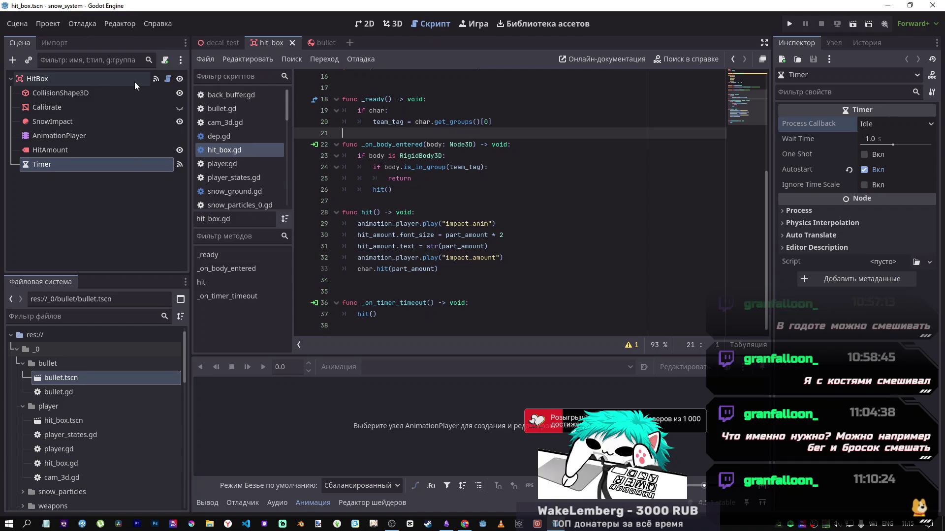
Remove the empty line 21, save hit_box.gd, and reload the current project.
{"action": "scroll", "coordinate": [438, 206], "scroll_direction": "up", "scroll_amount": 2}
{"action": "key", "text": "ctrl+z"}
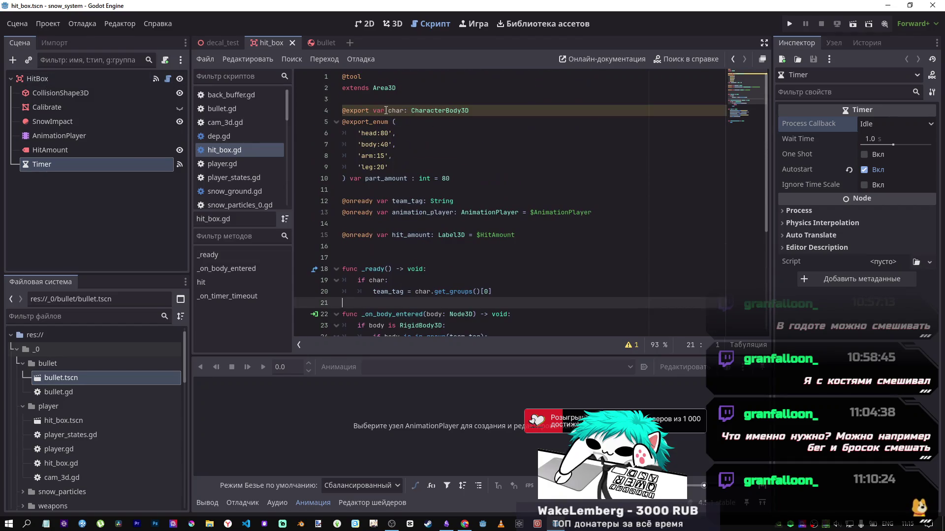
{"action": "key", "text": "ctrl+s"}
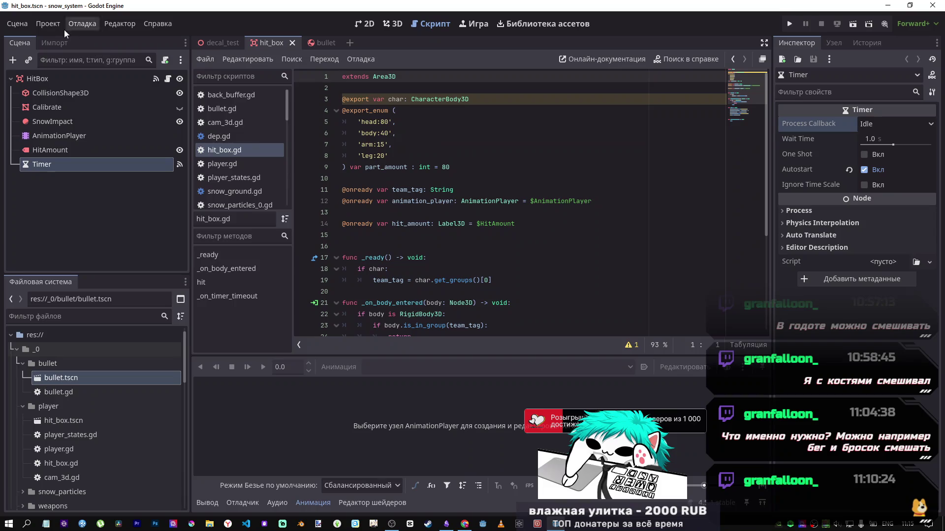
{"action": "left_click", "coordinate": [30, 22]}
{"action": "left_click", "coordinate": [72, 175]}
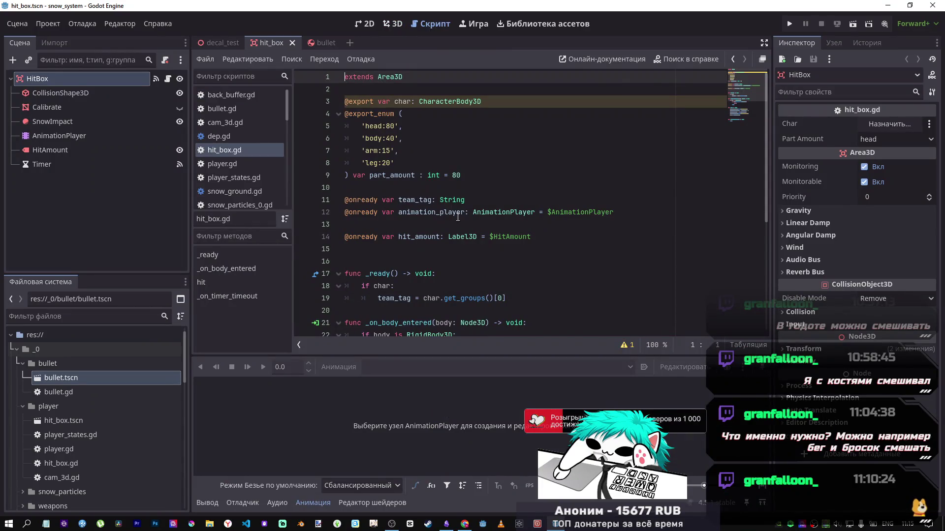
Run the HitBox scene, trace the Nil error to _on_timer_timeout, and stop the session.
{"action": "left_click", "coordinate": [852, 24]}
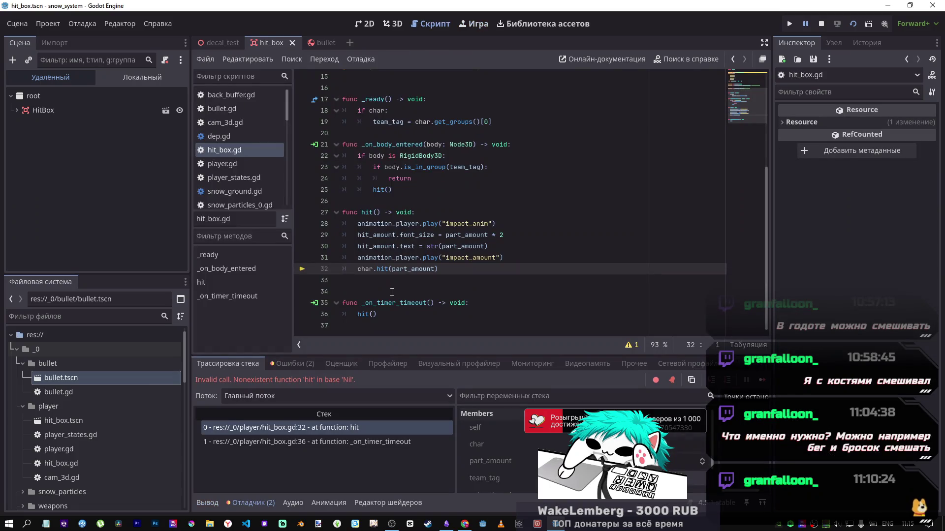
{"action": "left_click", "coordinate": [371, 441]}
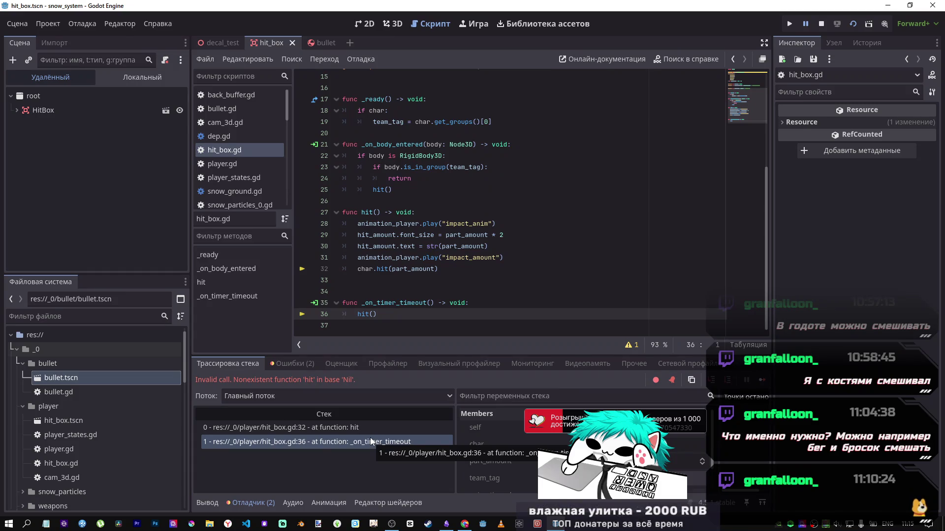
{"action": "left_click", "coordinate": [821, 25]}
Put char.hit(part_amount) under a new 'if char:' line after line 31 and rerun the scene.
{"action": "left_click", "coordinate": [496, 266]}
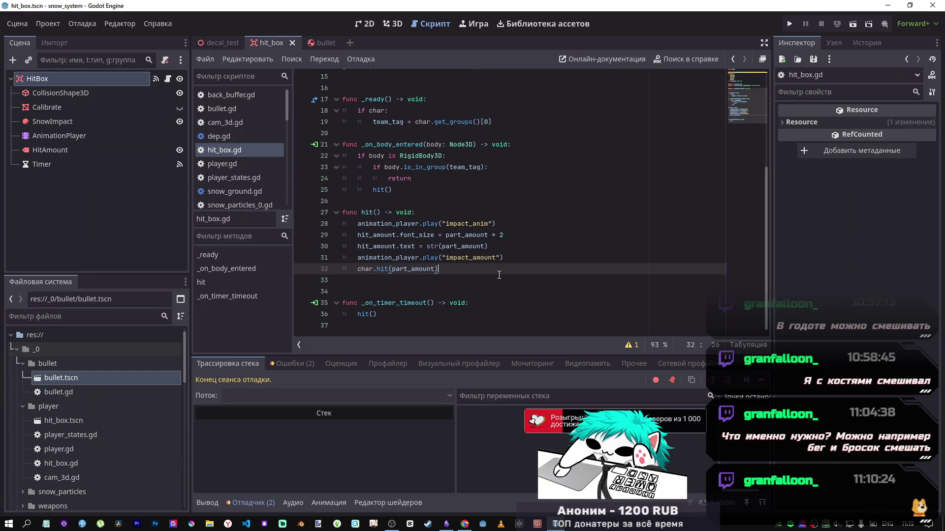
{"action": "scroll", "coordinate": [482, 277], "scroll_direction": "up", "scroll_amount": 1}
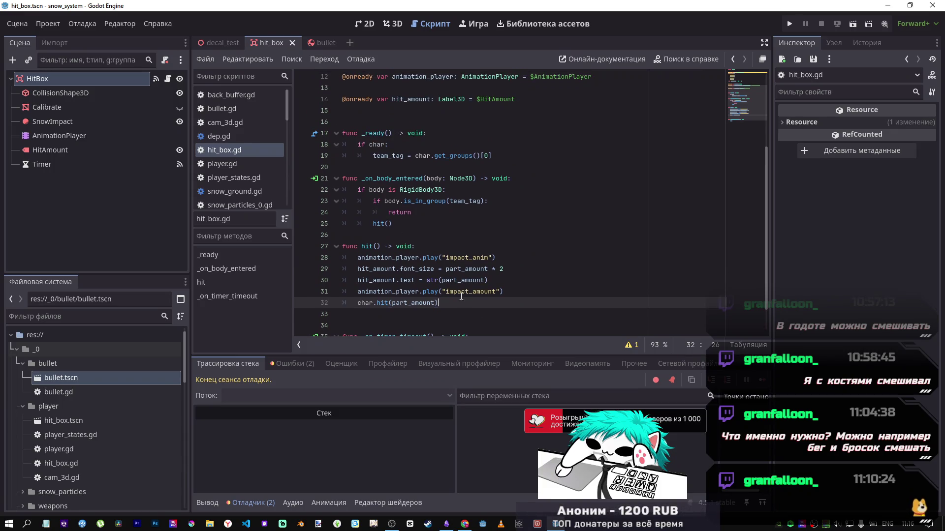
{"action": "left_click", "coordinate": [359, 145]}
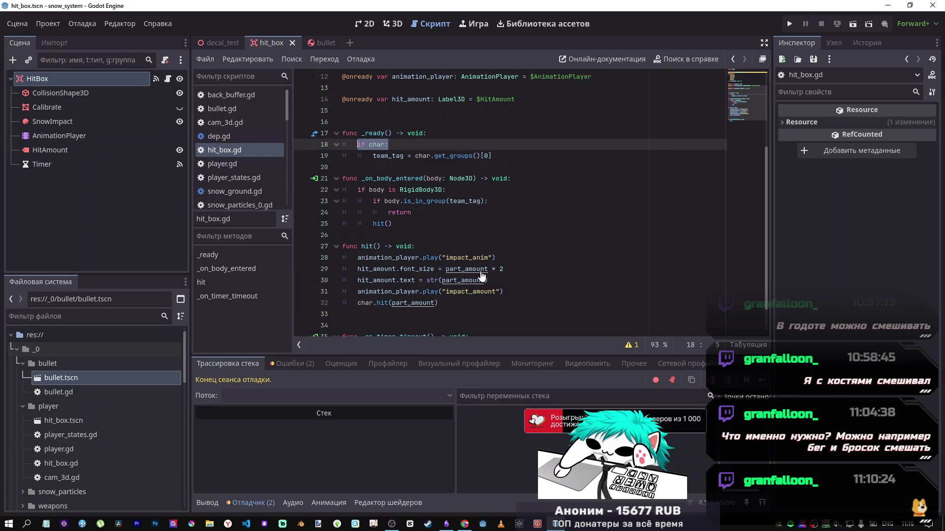
{"action": "left_click", "coordinate": [528, 294]}
{"action": "key", "text": "Return"}
{"action": "type", "text": "if char:"}
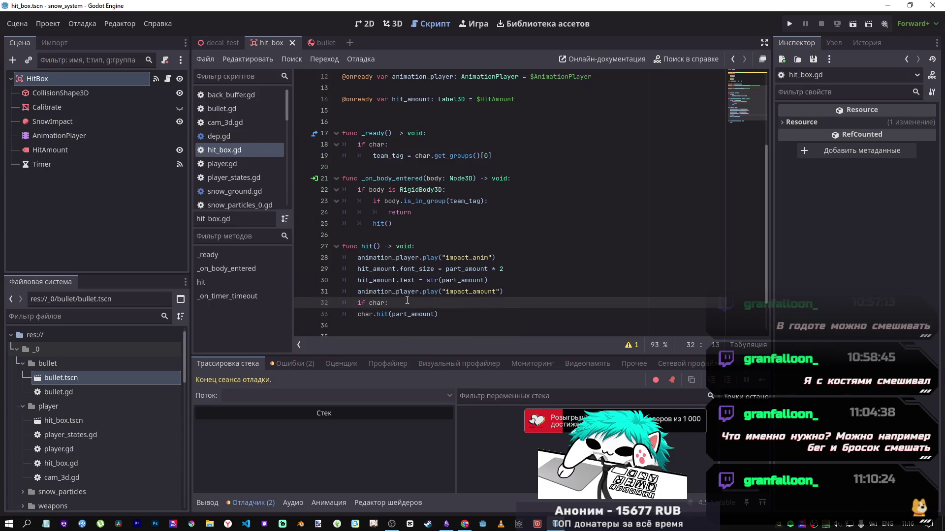
{"action": "left_click_drag", "start_coordinate": [373, 314], "coordinate": [399, 314]}
{"action": "key", "text": "Tab"}
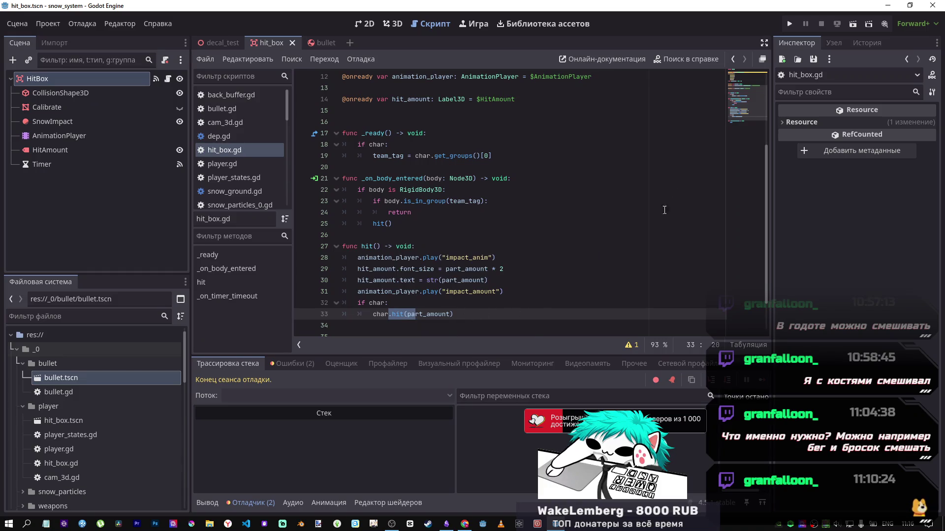
{"action": "left_click", "coordinate": [851, 25]}
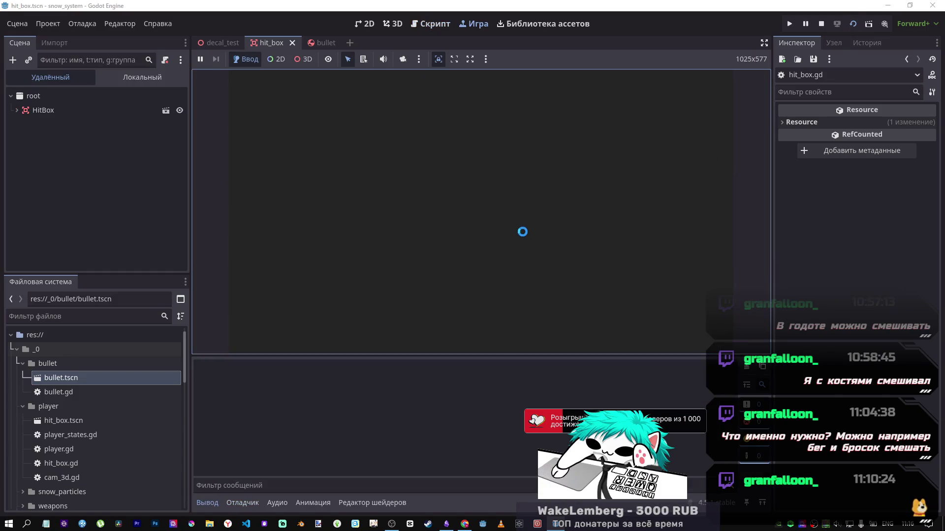
In the Remote tree, set the running Timer's Wait Time to 3 seconds.
{"action": "left_click", "coordinate": [403, 59]}
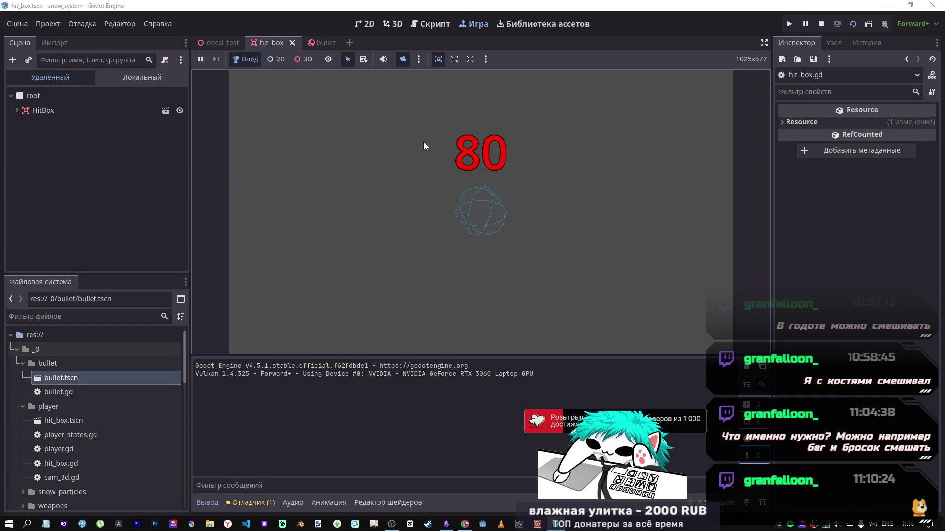
{"action": "left_click", "coordinate": [17, 110]}
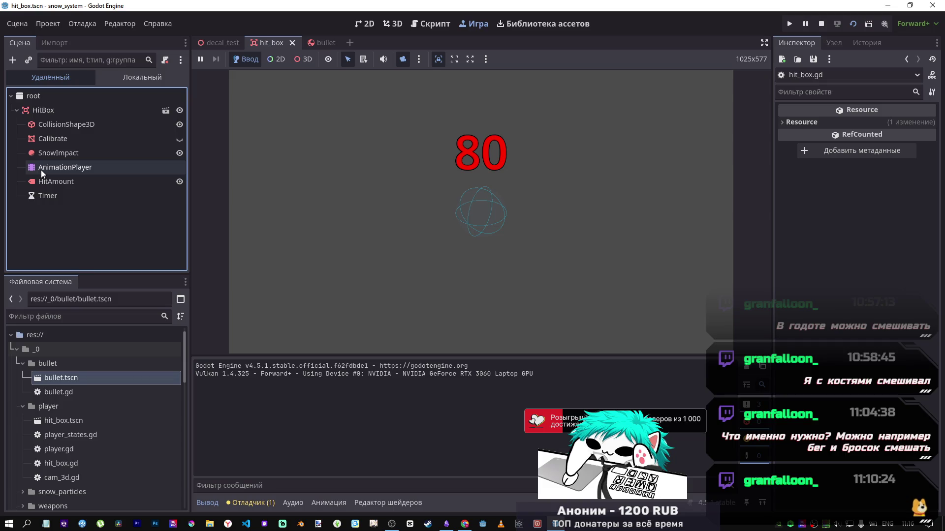
{"action": "left_click", "coordinate": [45, 197]}
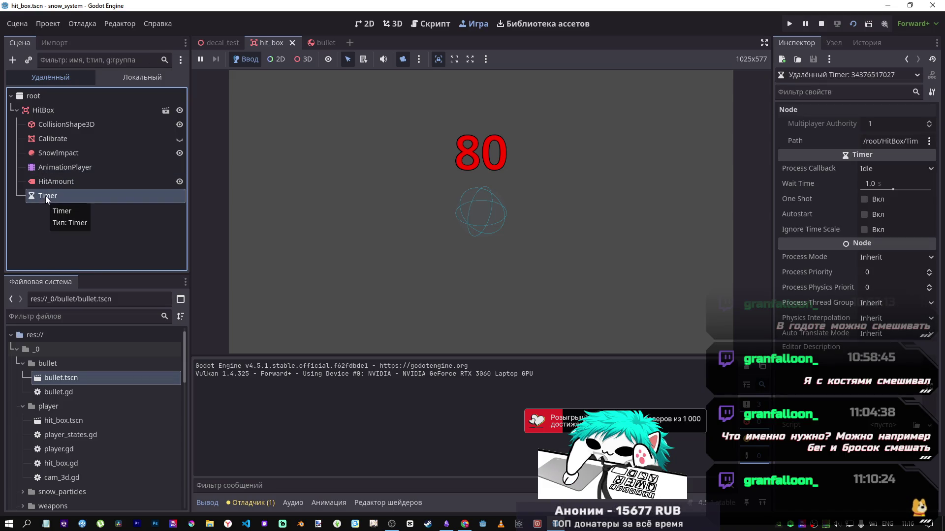
{"action": "left_click", "coordinate": [874, 184]}
{"action": "type", "text": "3"}
{"action": "key", "text": "Return"}
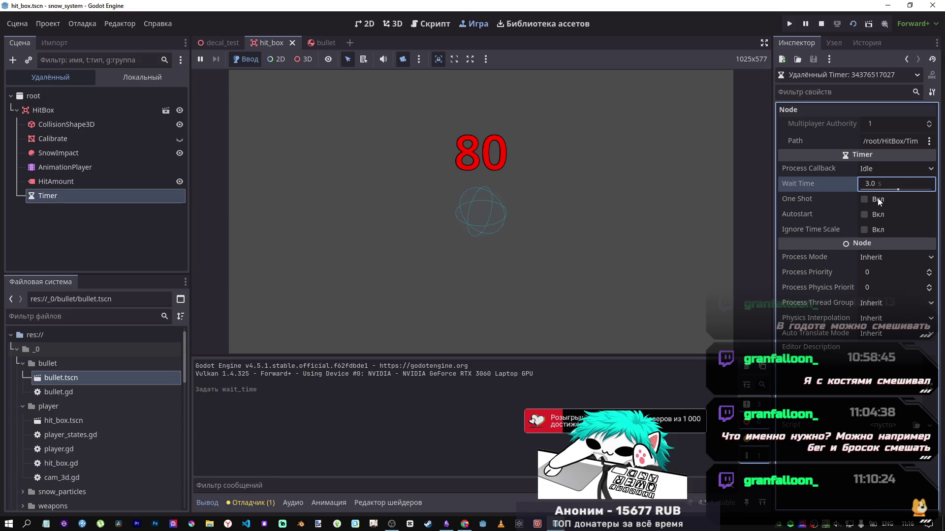
Stop the game and rerun the HitBox scene with F6.
{"action": "left_click", "coordinate": [821, 25]}
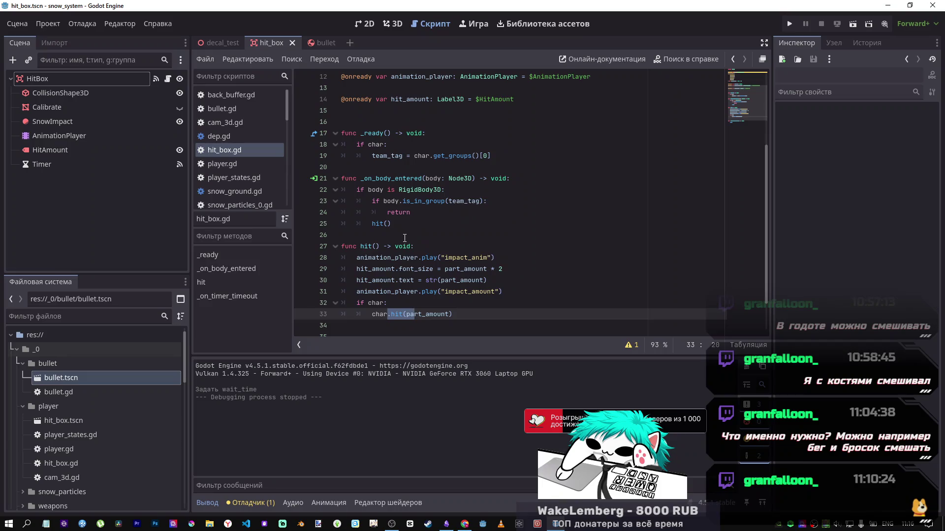
{"action": "scroll", "coordinate": [432, 252], "scroll_direction": "down", "scroll_amount": 1}
{"action": "key", "text": "F6"}
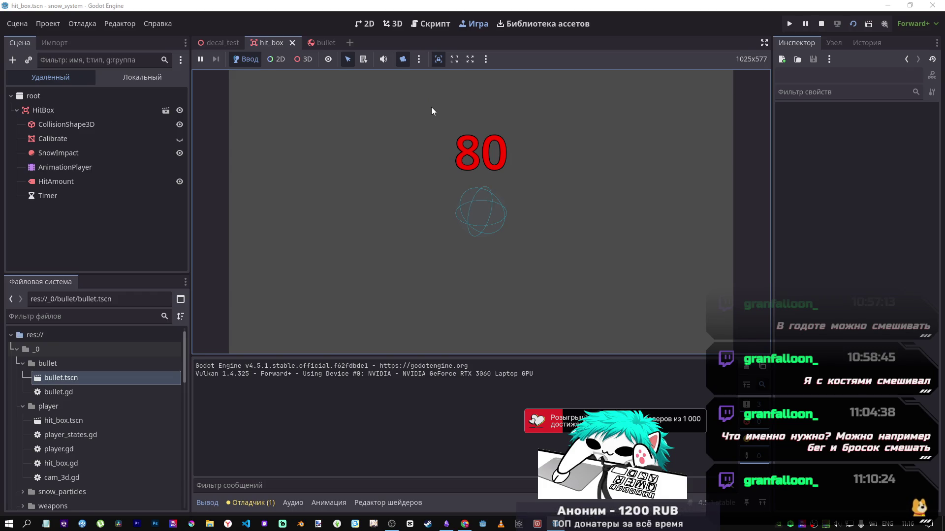
Stop the game and load the impact_amount animation in the AnimationPlayer at 0.02 s.
{"action": "left_click", "coordinate": [821, 24]}
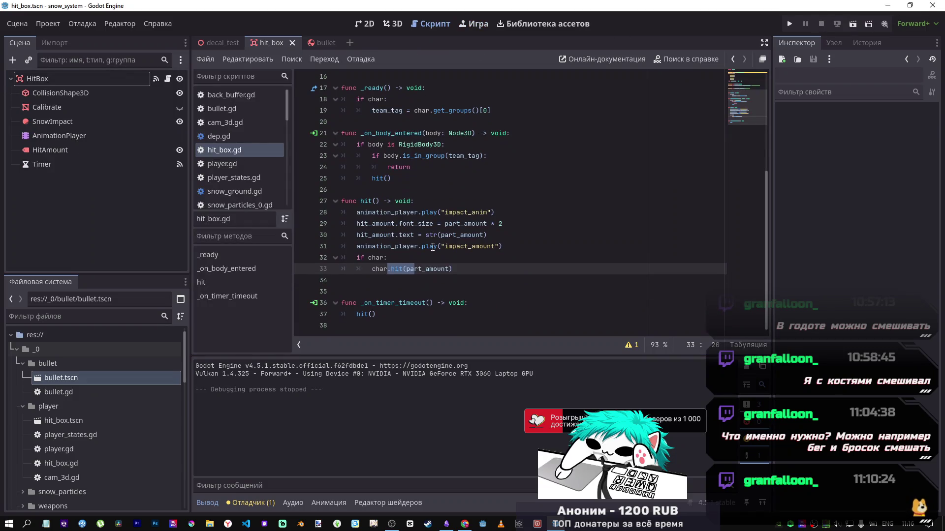
{"action": "left_click", "coordinate": [81, 151]}
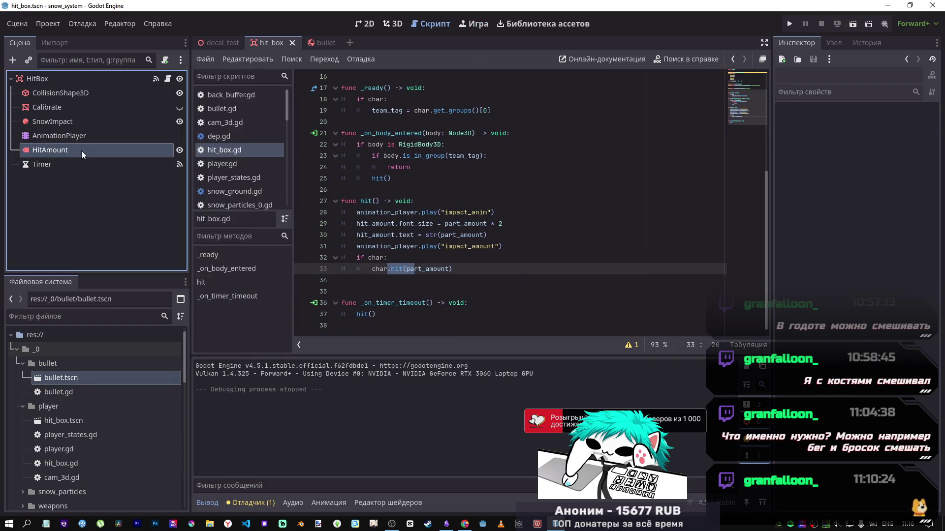
{"action": "left_click", "coordinate": [82, 138]}
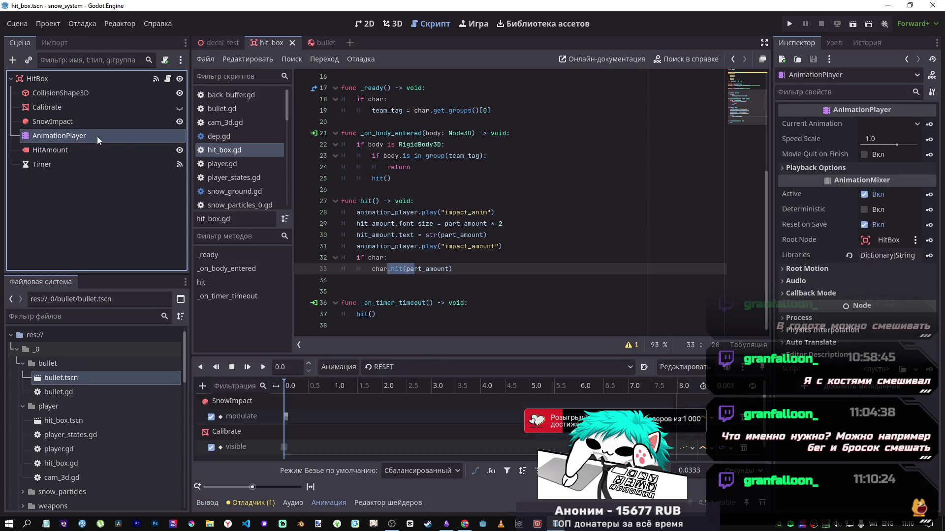
{"action": "left_click", "coordinate": [398, 368]}
{"action": "left_click", "coordinate": [393, 410]}
{"action": "left_click", "coordinate": [378, 368]}
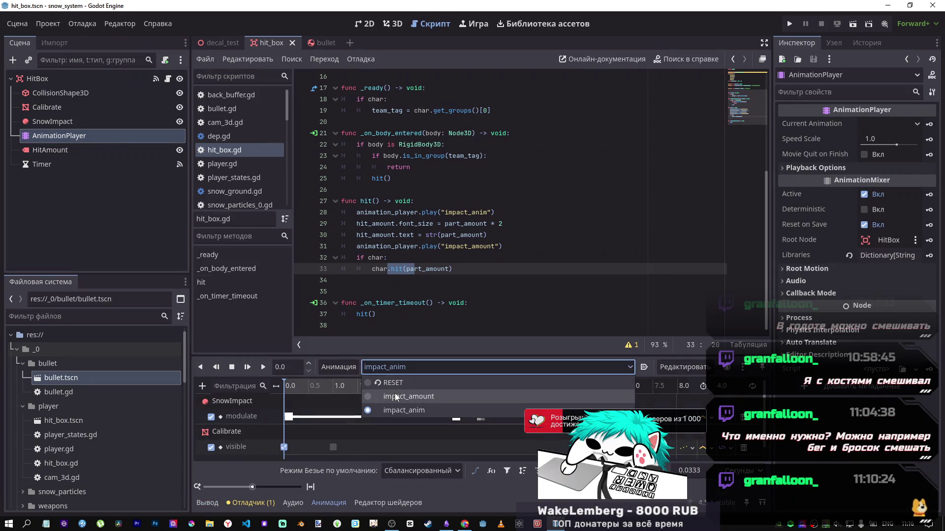
{"action": "left_click", "coordinate": [394, 396]}
{"action": "left_click", "coordinate": [286, 386]}
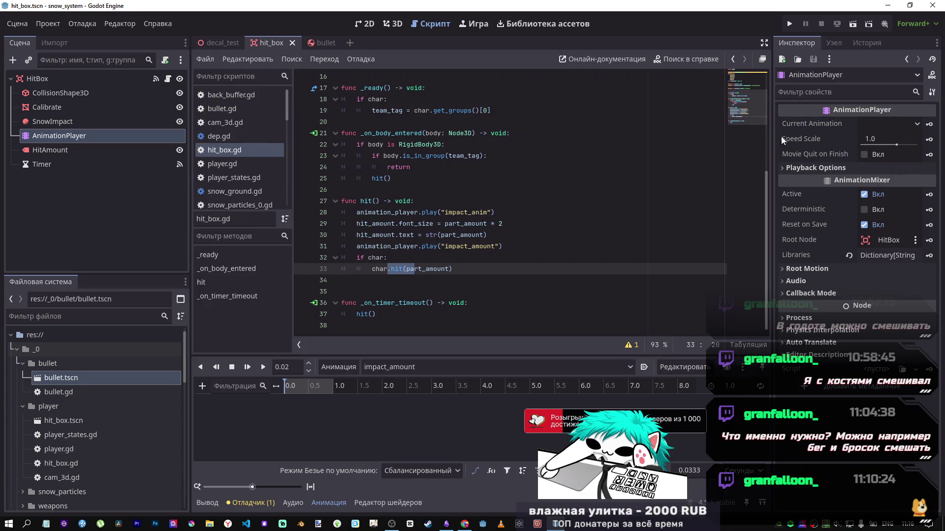
Expand the HitAmount label's Transform section in the Inspector.
{"action": "left_click", "coordinate": [47, 150]}
{"action": "scroll", "coordinate": [814, 335], "scroll_direction": "down", "scroll_amount": 15}
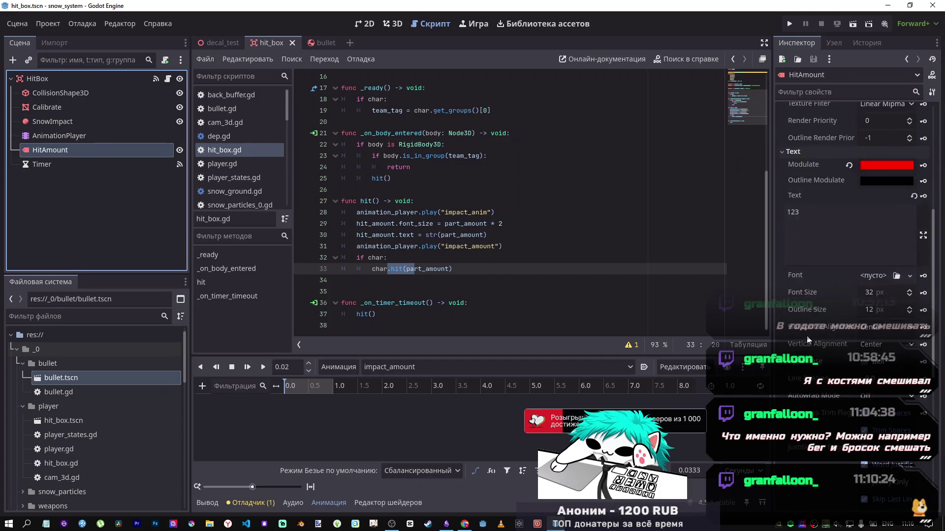
{"action": "left_click", "coordinate": [818, 396]}
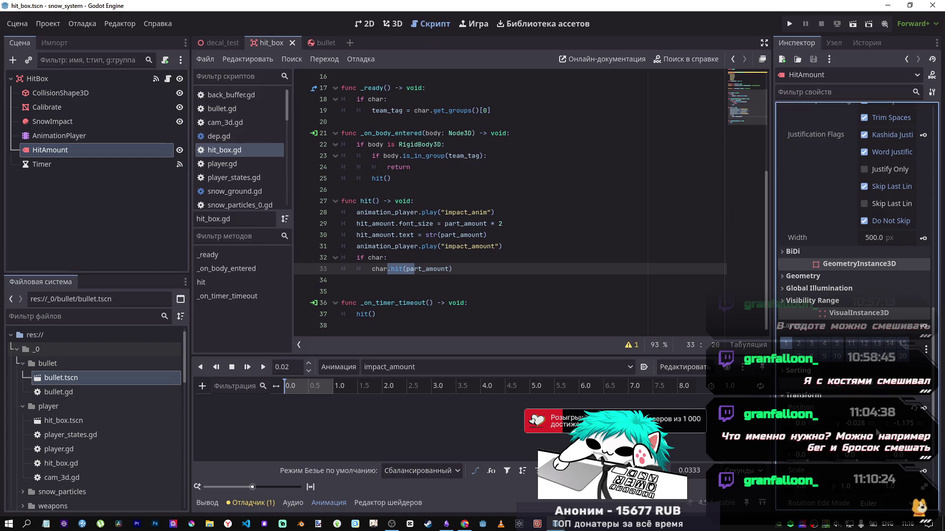
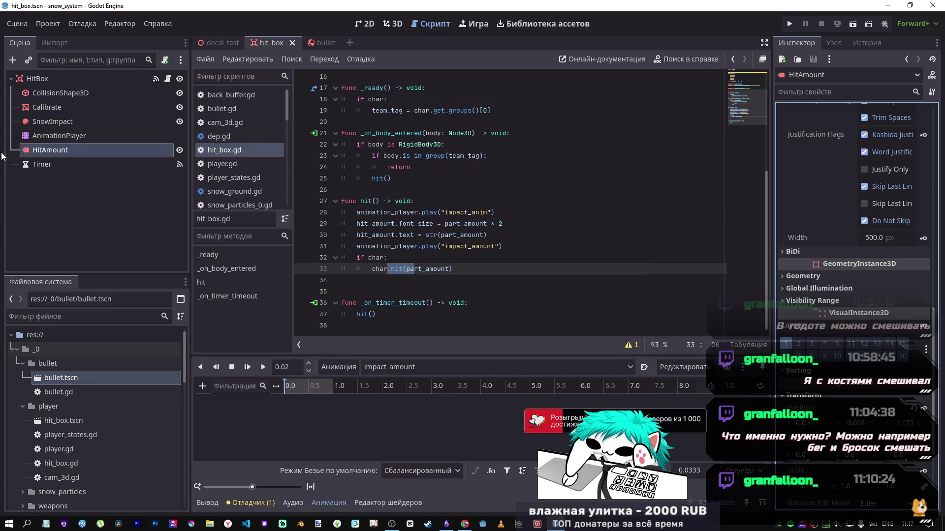
Comment out 'hit_amount.font_size = part_amount * 2' in hit() with Ctrl+K.
{"action": "left_click", "coordinate": [63, 153]}
{"action": "scroll", "coordinate": [830, 291], "scroll_direction": "up", "scroll_amount": 8}
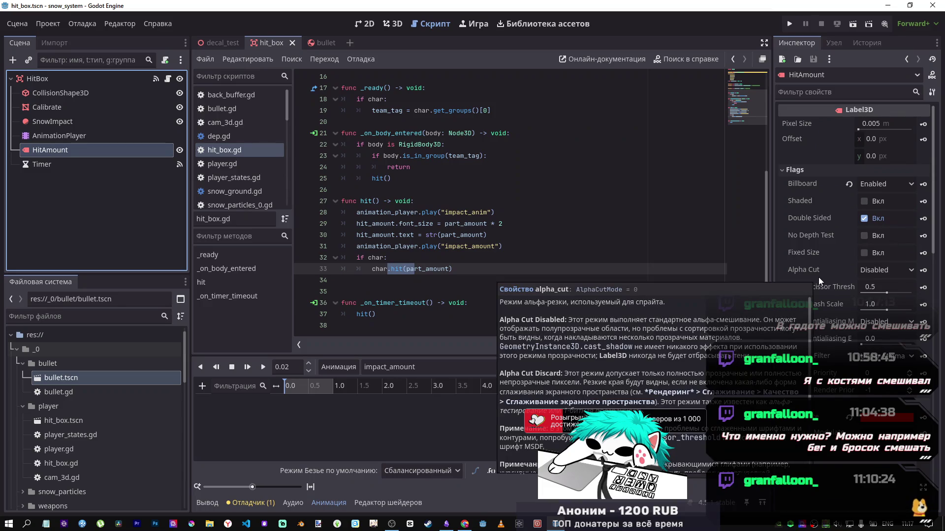
{"action": "scroll", "coordinate": [816, 310], "scroll_direction": "down", "scroll_amount": 5}
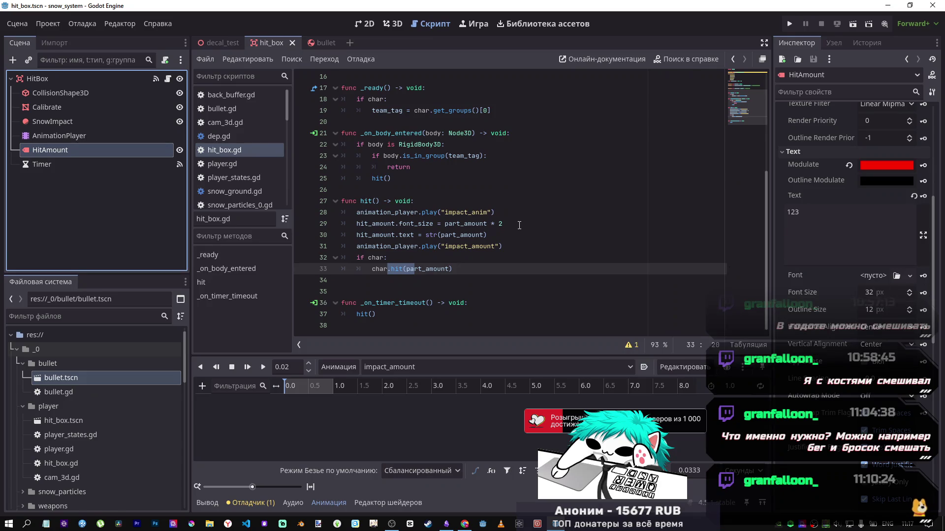
{"action": "mouse_move", "coordinate": [502, 223]}
{"action": "left_mouse_down"}
{"action": "mouse_move", "coordinate": [469, 222]}
{"action": "mouse_move", "coordinate": [493, 225]}
{"action": "left_mouse_up"}
{"action": "key", "text": "ctrl+k"}
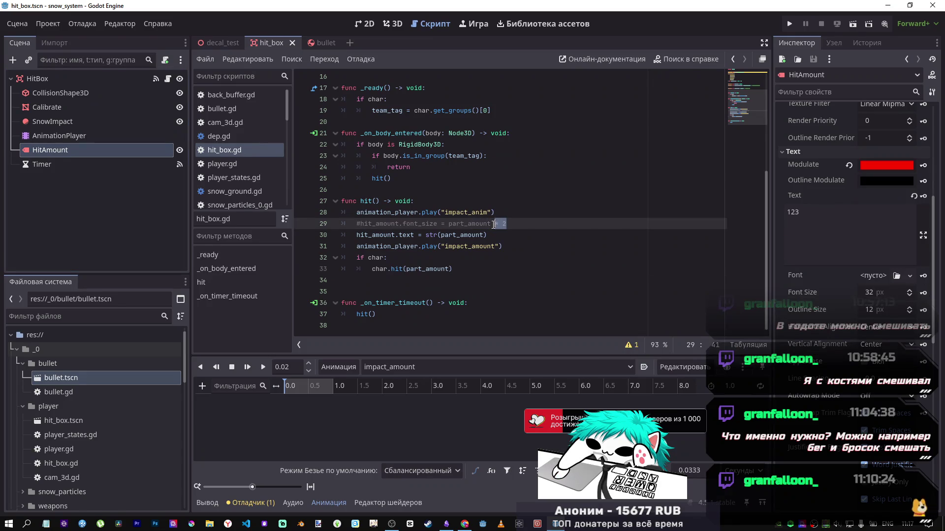
Create a HitAmount font_size track in impact_amount, rewind the animation, and show the 3D view.
{"action": "key", "text": "Down"}
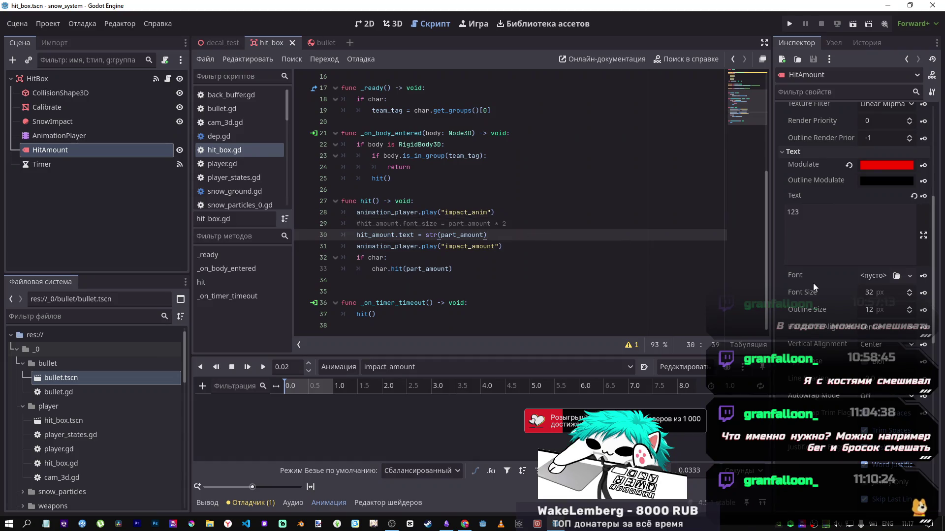
{"action": "left_click", "coordinate": [923, 293]}
{"action": "left_click", "coordinate": [412, 296]}
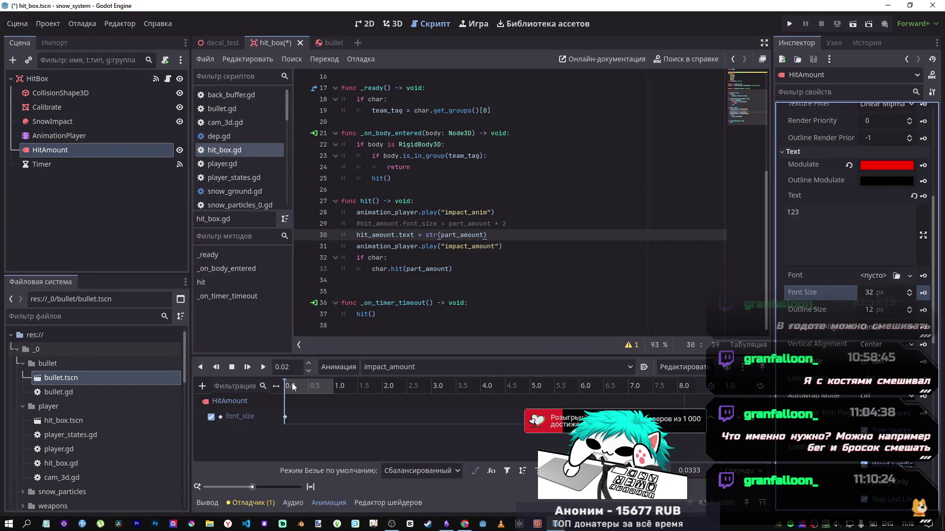
{"action": "mouse_move", "coordinate": [303, 386]}
{"action": "left_mouse_down"}
{"action": "mouse_move", "coordinate": [286, 387]}
{"action": "mouse_move", "coordinate": [296, 390]}
{"action": "left_mouse_up"}
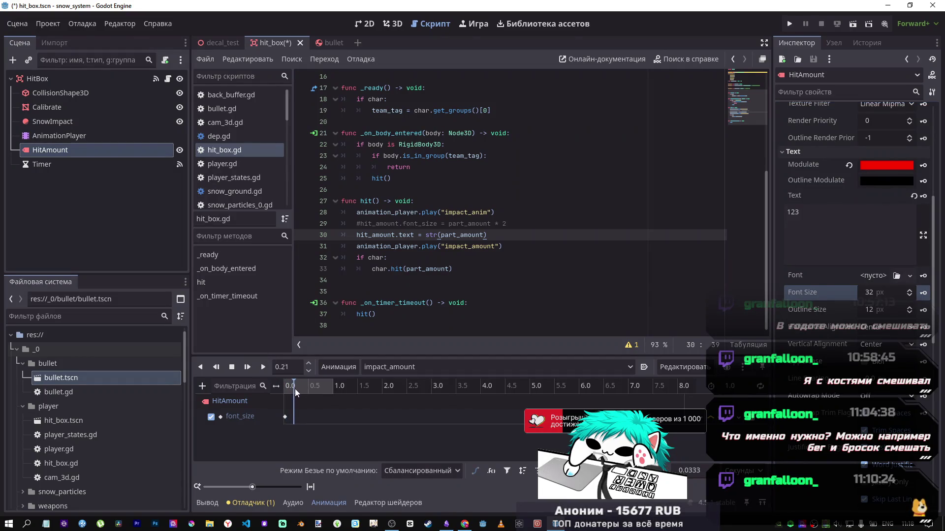
{"action": "left_click", "coordinate": [392, 24]}
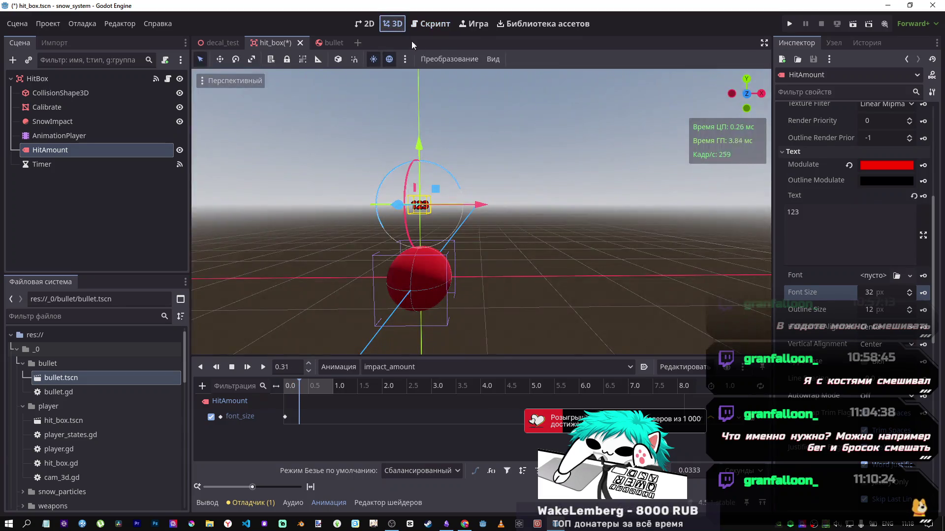
Set the label's Font Size to 100 and keyframe it at 0.31 s.
{"action": "left_click", "coordinate": [872, 293]}
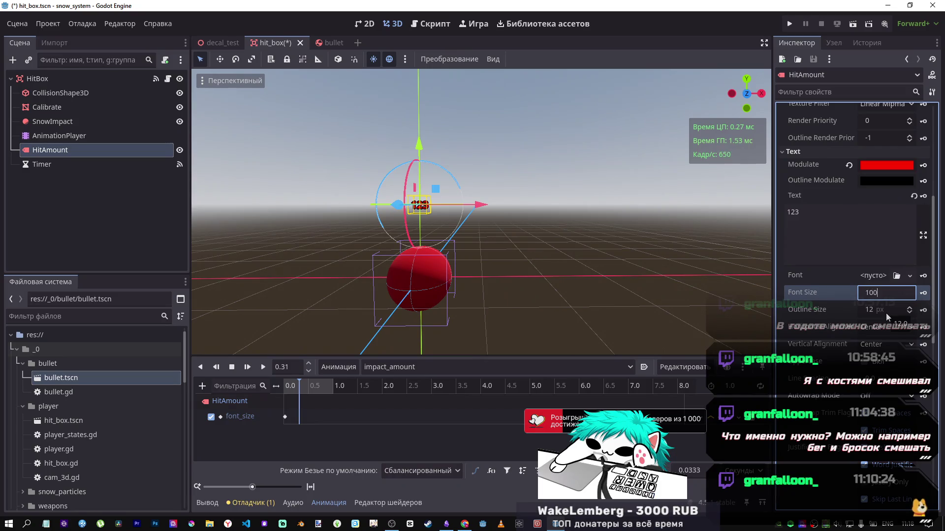
{"action": "type", "text": "100"}
{"action": "key", "text": "Return"}
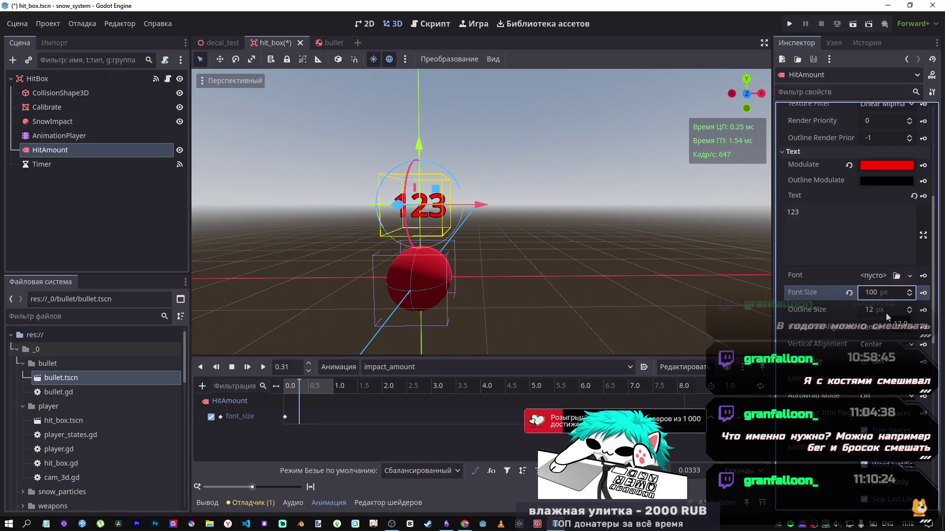
{"action": "left_click", "coordinate": [923, 293]}
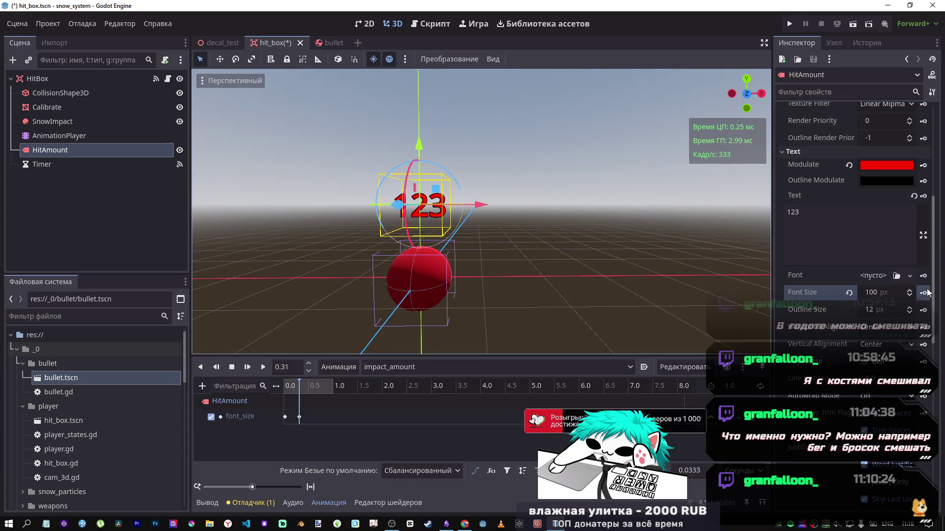
{"action": "left_click", "coordinate": [306, 417]}
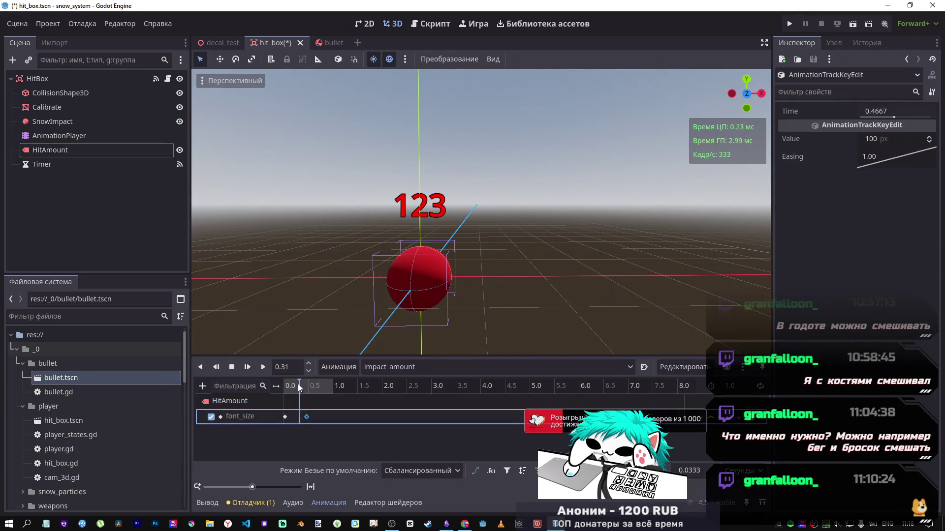
{"action": "mouse_move", "coordinate": [297, 383]}
{"action": "left_mouse_down"}
{"action": "mouse_move", "coordinate": [308, 386]}
{"action": "mouse_move", "coordinate": [285, 388]}
{"action": "mouse_move", "coordinate": [297, 387]}
{"action": "left_mouse_up"}
Experiment with font_size key easing, settling the 100 px key at 2.14.
{"action": "left_click", "coordinate": [285, 417]}
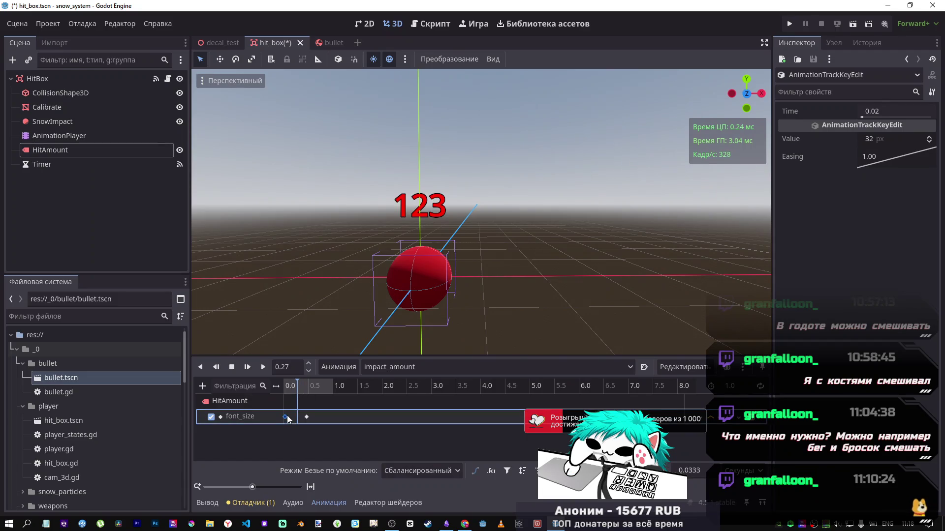
{"action": "left_click_drag", "start_coordinate": [880, 160], "coordinate": [911, 160]}
{"action": "left_click_drag", "start_coordinate": [293, 385], "coordinate": [290, 387]}
{"action": "key", "text": "ctrl+z"}
{"action": "key", "text": "ctrl+z"}
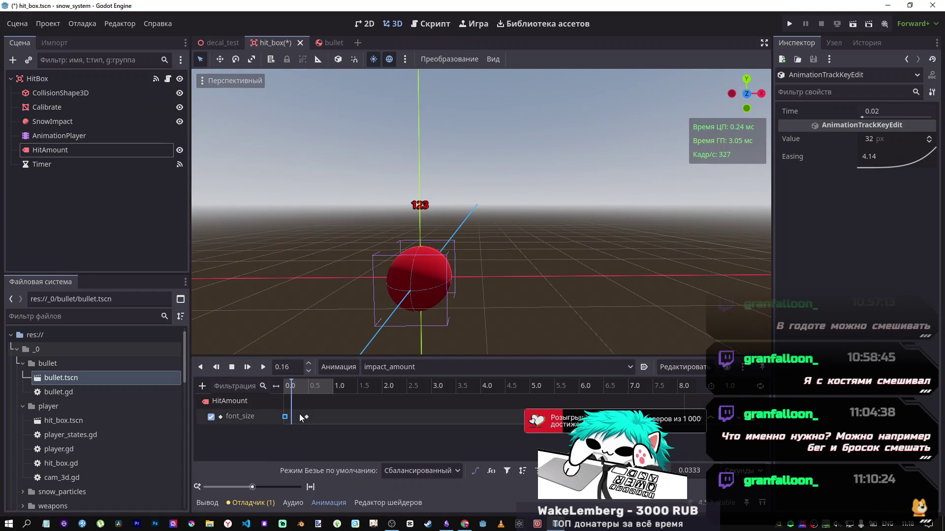
{"action": "left_click", "coordinate": [306, 416]}
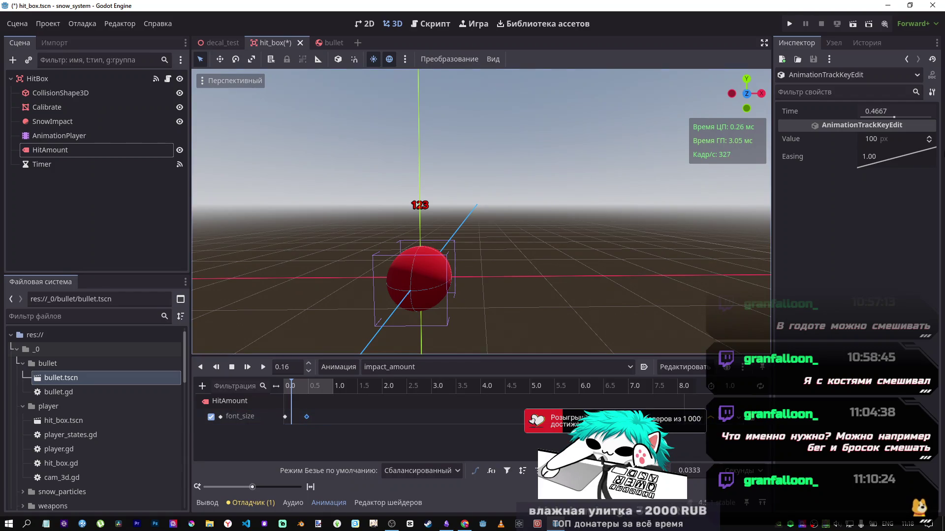
{"action": "left_click_drag", "start_coordinate": [885, 158], "coordinate": [905, 165]}
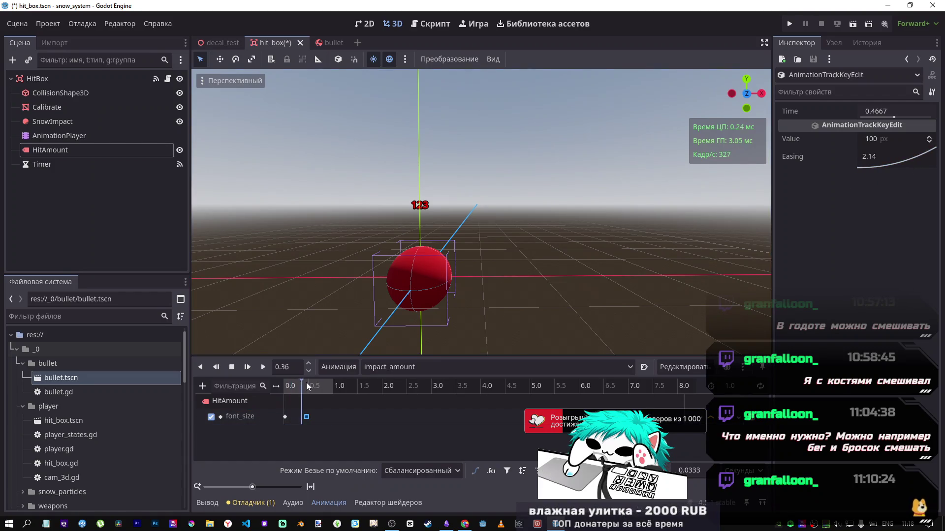
{"action": "mouse_move", "coordinate": [291, 387]}
{"action": "left_mouse_down"}
{"action": "mouse_move", "coordinate": [306, 389]}
{"action": "mouse_move", "coordinate": [298, 390]}
{"action": "left_mouse_up"}
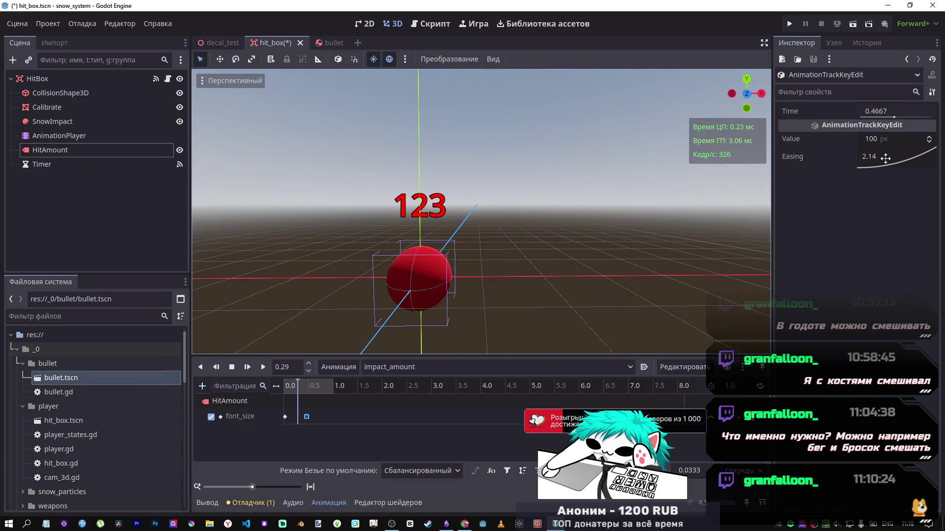
Delete both font_size keyframes and reselect the HitAmount label.
{"action": "left_click", "coordinate": [307, 417]}
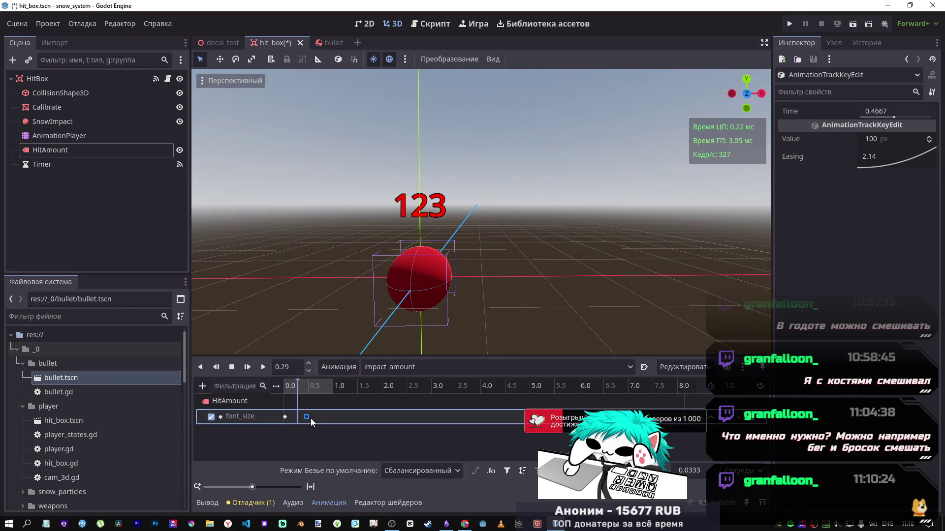
{"action": "key", "text": "Delete"}
{"action": "left_click", "coordinate": [285, 418]}
{"action": "key", "text": "Delete"}
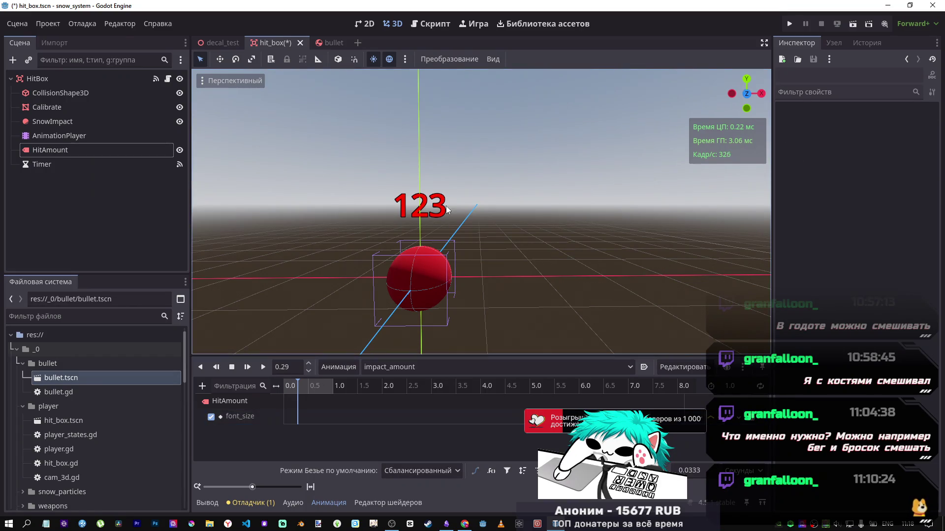
{"action": "left_click", "coordinate": [93, 140]}
{"action": "left_click", "coordinate": [93, 146]}
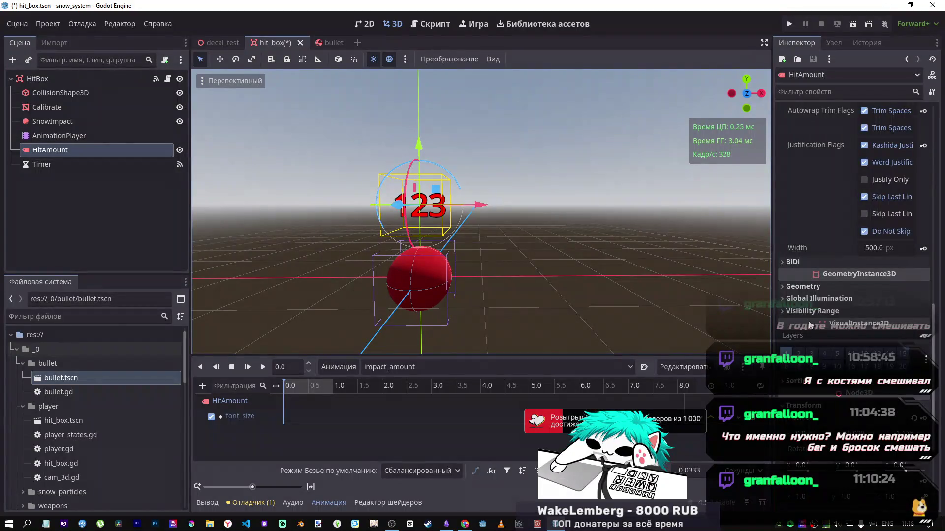
Add a HitAmount scale track keyed at the current scale, after undoing a trial 2.8 scale.
{"action": "scroll", "coordinate": [807, 310], "scroll_direction": "down", "scroll_amount": 3}
{"action": "scroll", "coordinate": [807, 310], "scroll_direction": "down", "scroll_amount": 3}
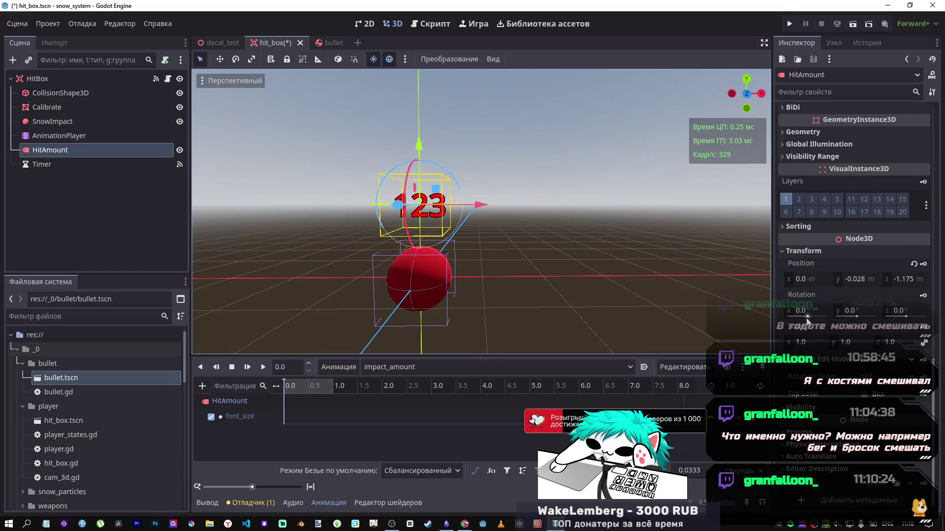
{"action": "mouse_move", "coordinate": [805, 342]}
{"action": "left_mouse_down"}
{"action": "mouse_move", "coordinate": [836, 341]}
{"action": "mouse_move", "coordinate": [657, 323]}
{"action": "left_mouse_up"}
{"action": "key", "text": "ctrl+z"}
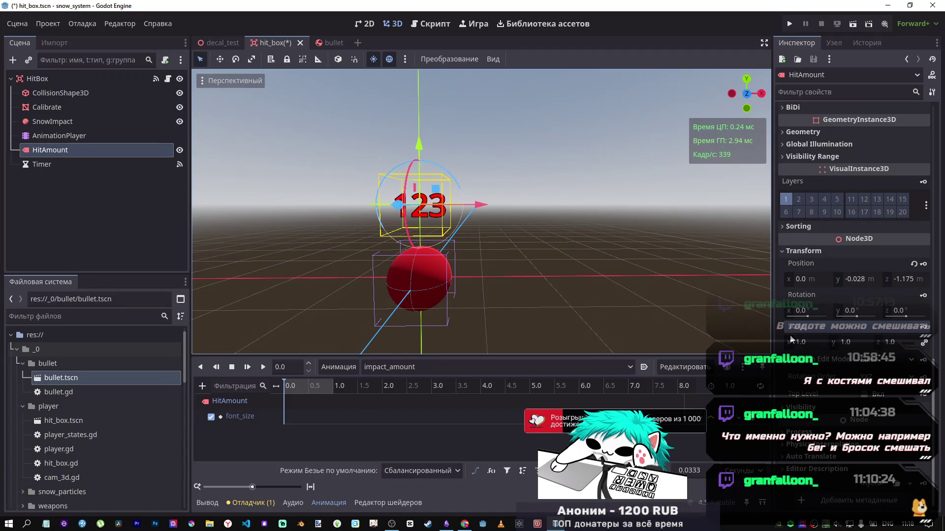
{"action": "left_click", "coordinate": [924, 341]}
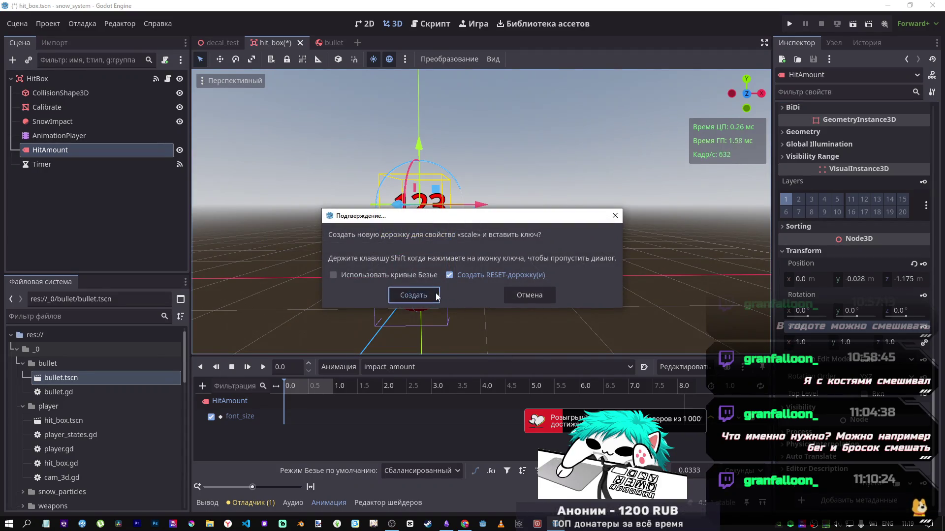
{"action": "left_click", "coordinate": [436, 295]}
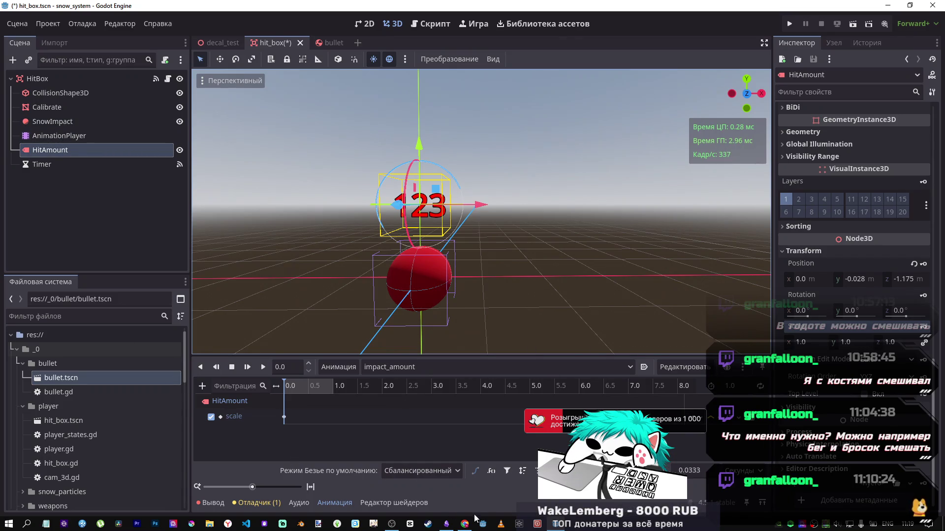
Check the YouTube video, then move the Godot playhead to 0.68 s.
{"action": "mouse_move", "coordinate": [467, 525]}
{"action": "left_click", "coordinate": [462, 488]}
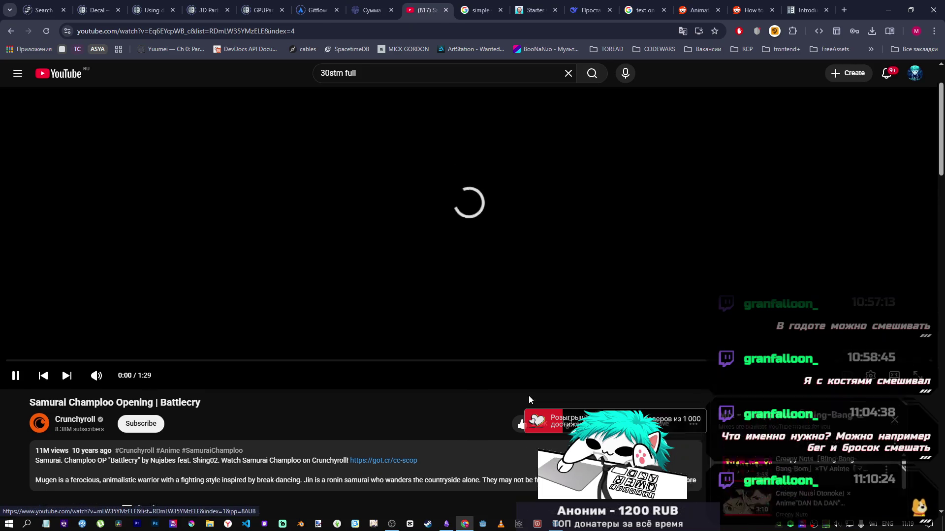
{"action": "key", "text": "alt+Tab"}
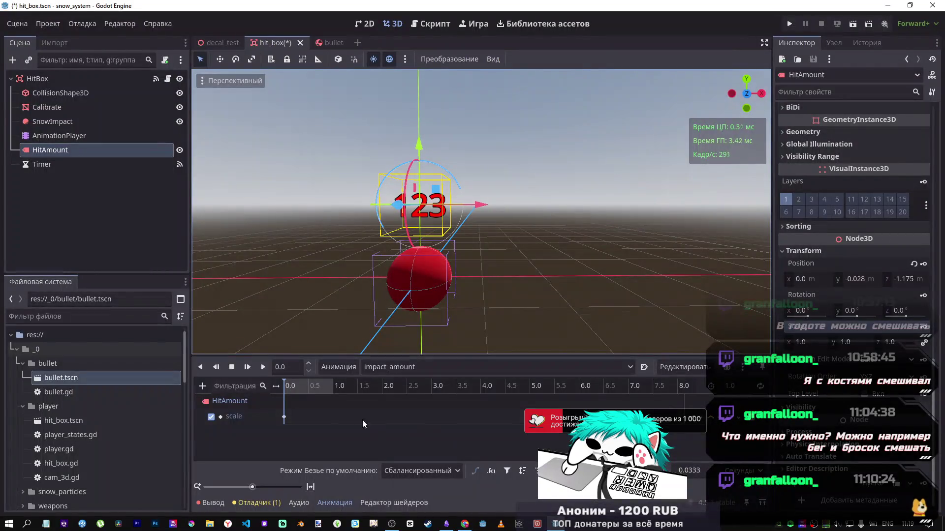
{"action": "left_click", "coordinate": [317, 388]}
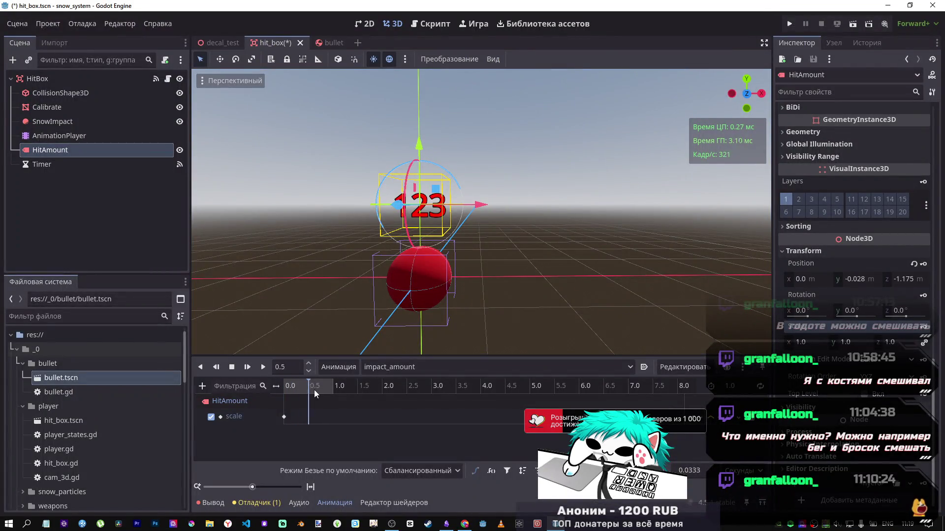
Insert a second scale keyframe and set its value to 2.0 on each axis.
{"action": "left_click", "coordinate": [283, 416]}
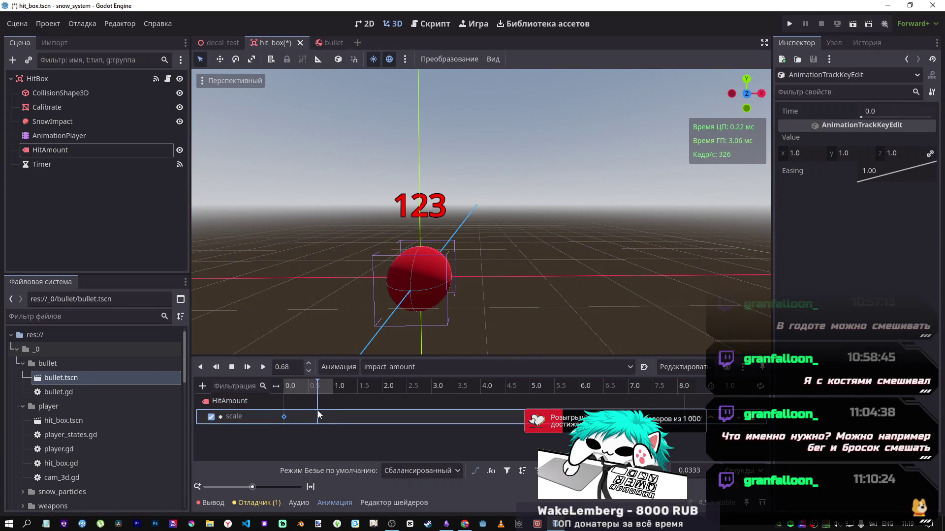
{"action": "left_click", "coordinate": [319, 391]}
{"action": "double_click", "coordinate": [320, 417]}
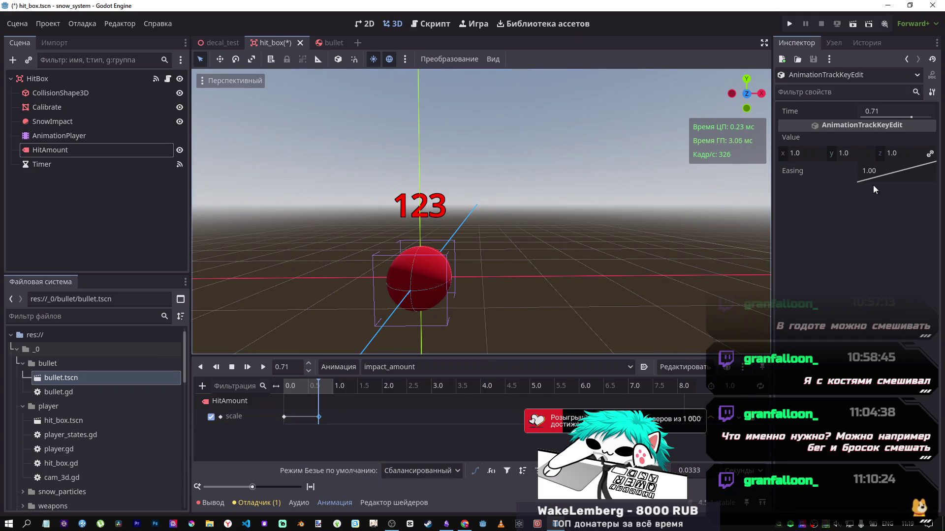
{"action": "left_click", "coordinate": [804, 153]}
{"action": "type", "text": "2"}
{"action": "key", "text": "Tab"}
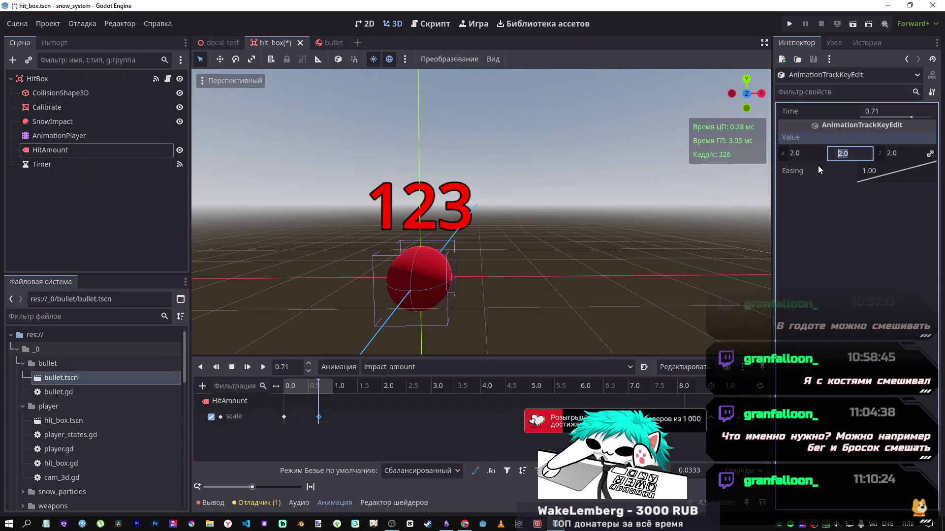
{"action": "type", "text": "2"}
{"action": "key", "text": "Return"}
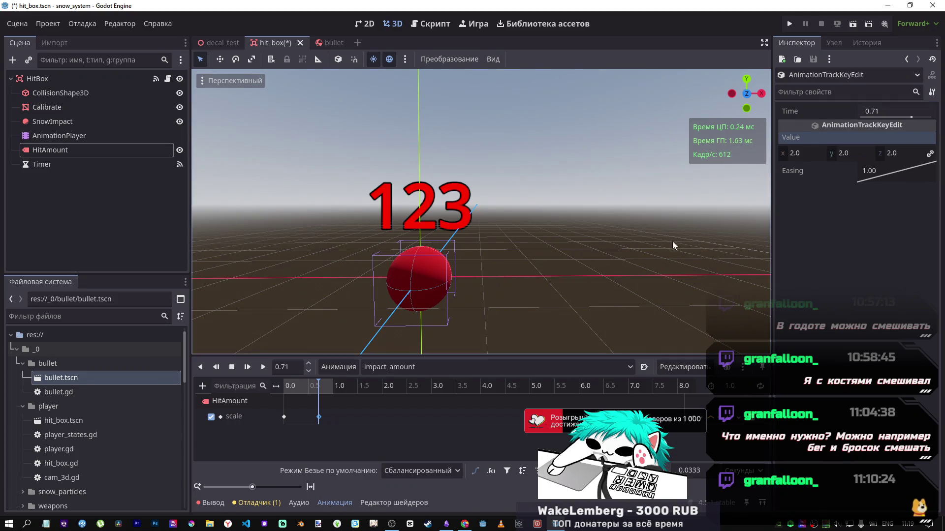
{"action": "left_click", "coordinate": [327, 418]}
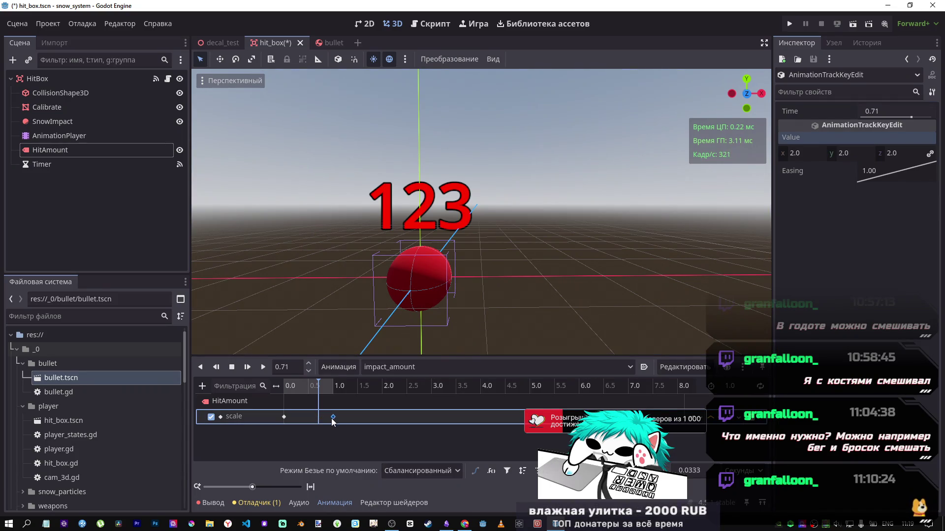
Move the second scale key to 0.5 s and preview the scaling.
{"action": "left_click", "coordinate": [306, 418]}
{"action": "left_click", "coordinate": [310, 387]}
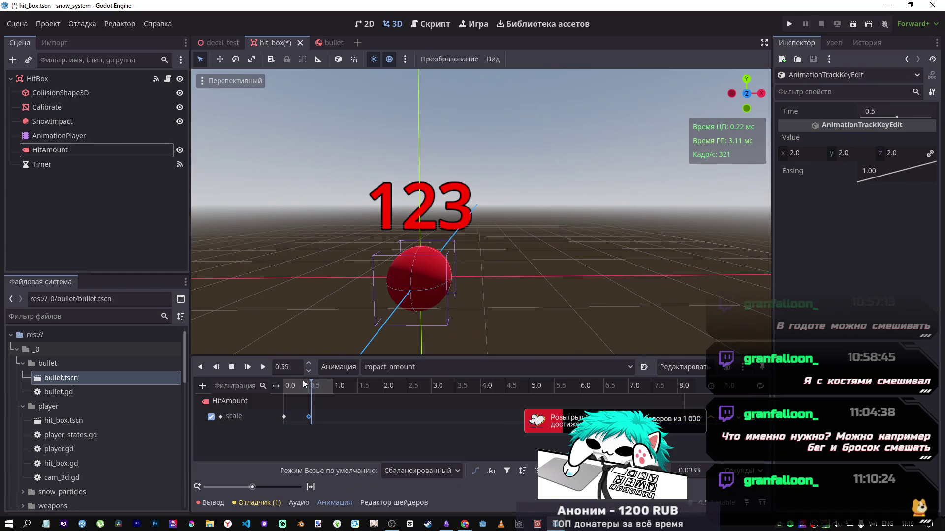
{"action": "left_click", "coordinate": [303, 388]}
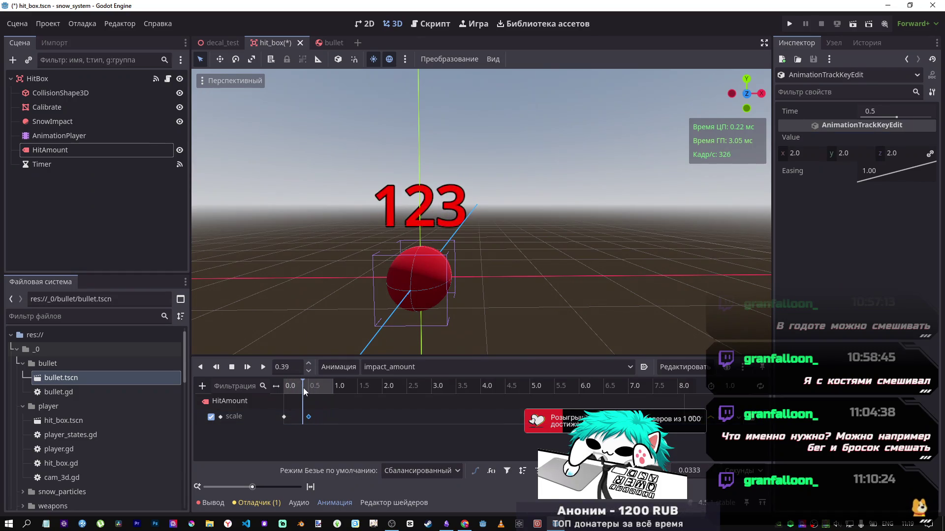
{"action": "left_click", "coordinate": [292, 364]}
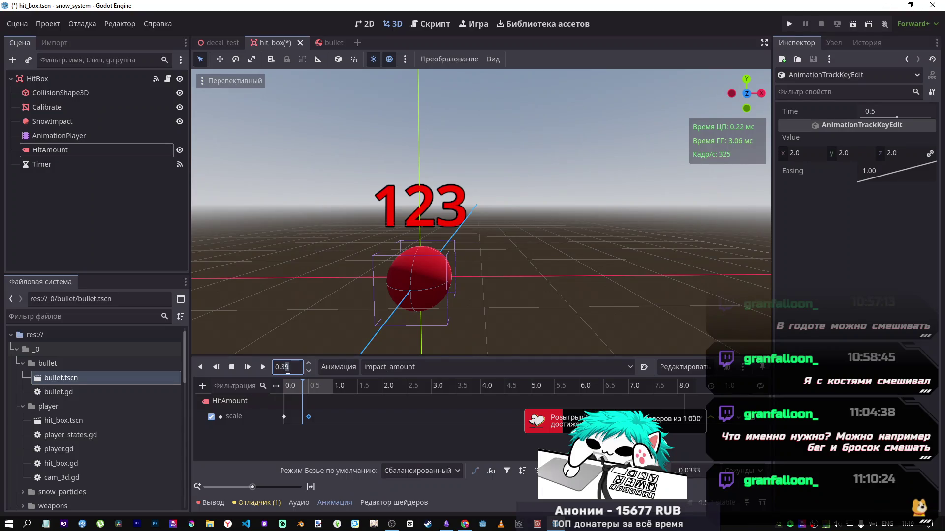
{"action": "type", "text": "5"}
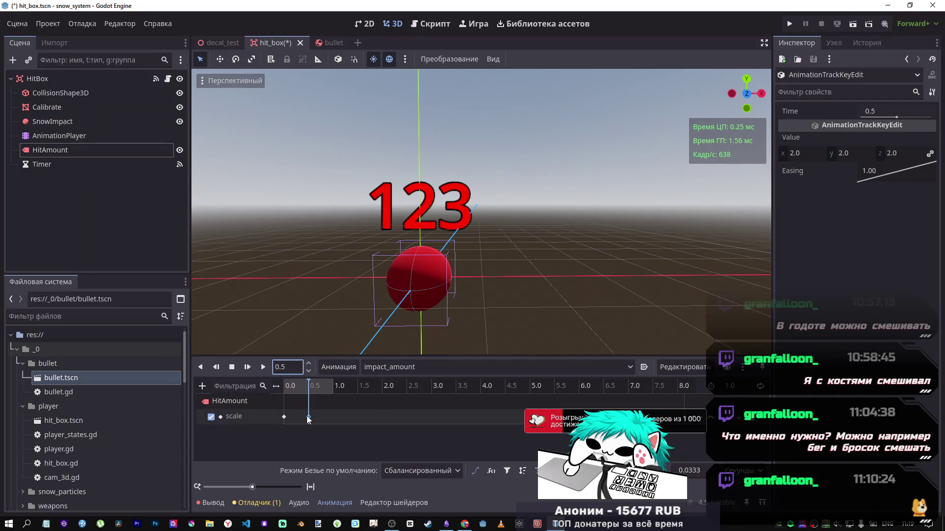
{"action": "left_click", "coordinate": [303, 383]}
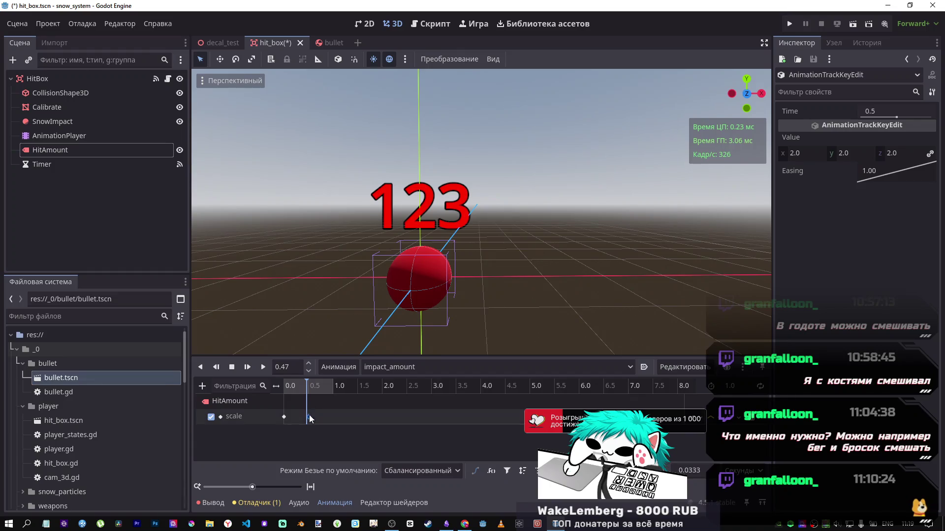
{"action": "left_click_drag", "start_coordinate": [310, 417], "coordinate": [307, 417]}
{"action": "left_click", "coordinate": [312, 388]}
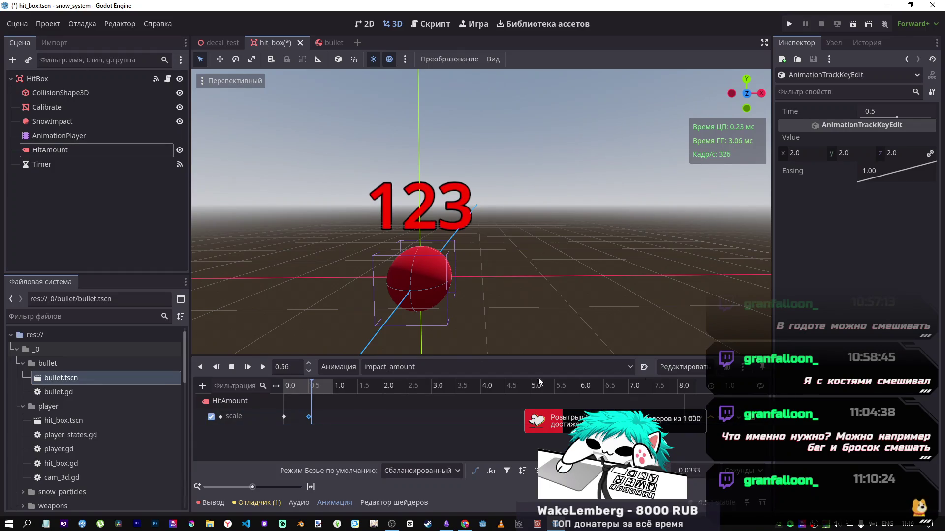
{"action": "left_click", "coordinate": [309, 417]}
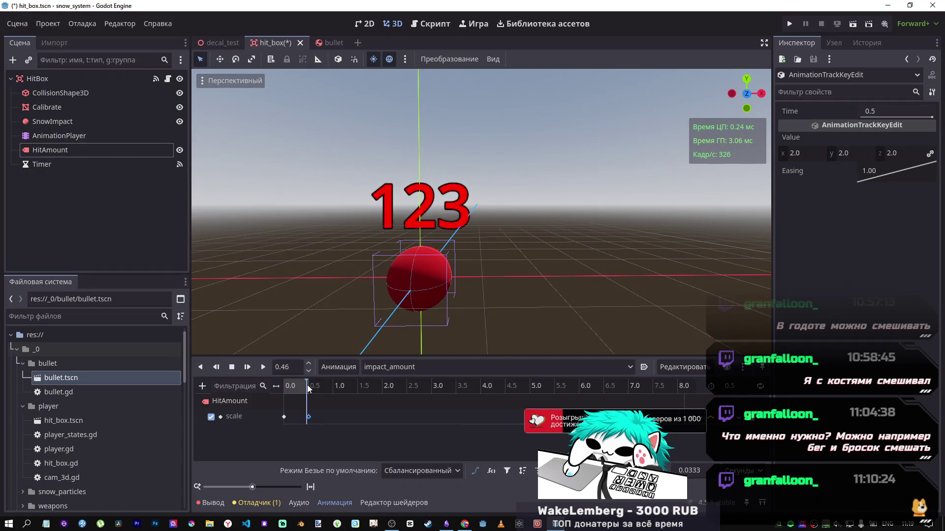
Rewind the animation preview to the start and select the HitAmount label.
{"action": "key", "text": "alt+Tab"}
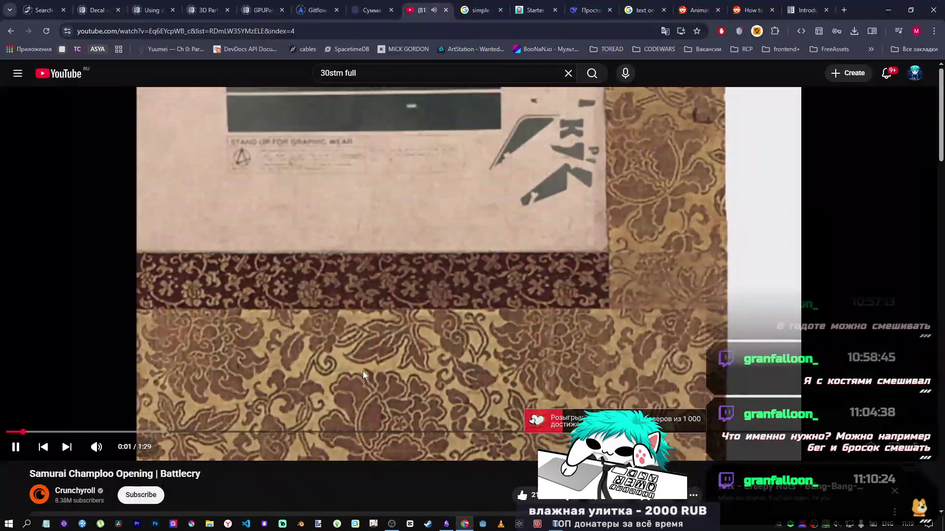
{"action": "key", "text": "alt+Tab"}
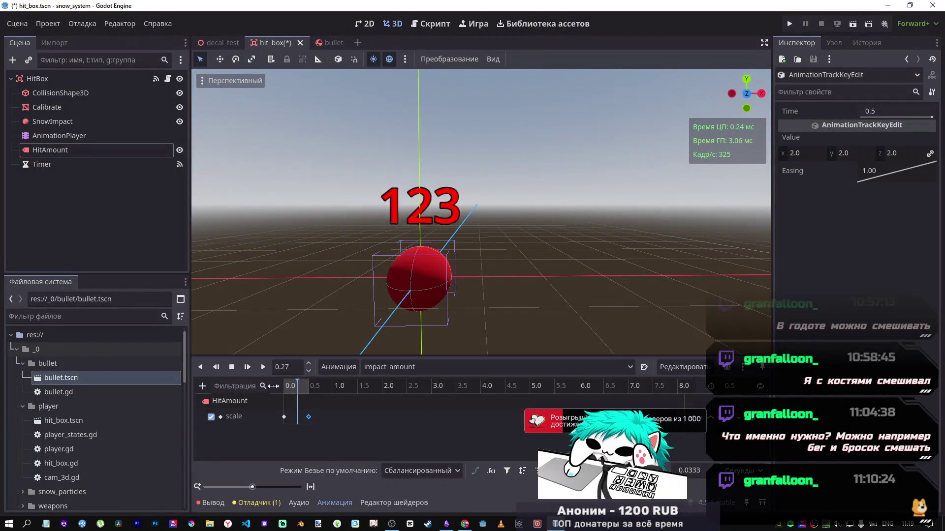
{"action": "left_click_drag", "start_coordinate": [311, 386], "coordinate": [284, 384]}
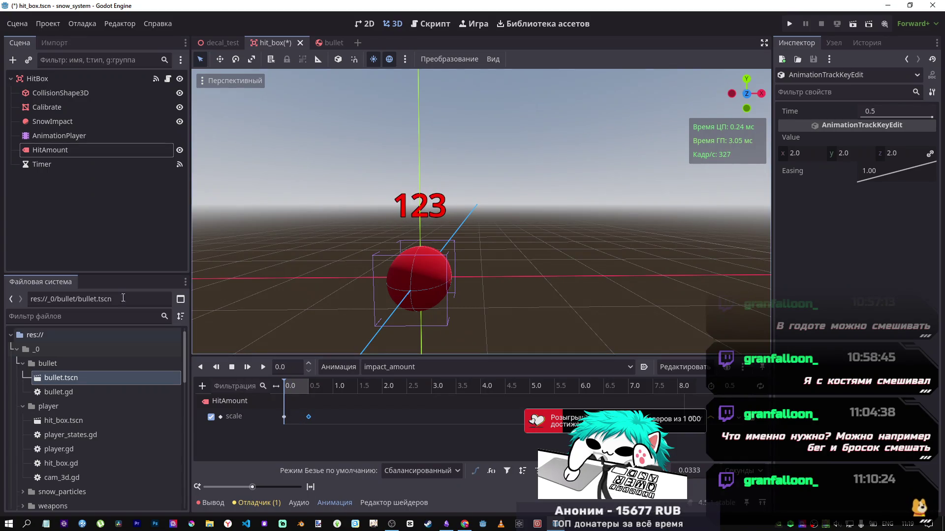
{"action": "left_click", "coordinate": [49, 149]}
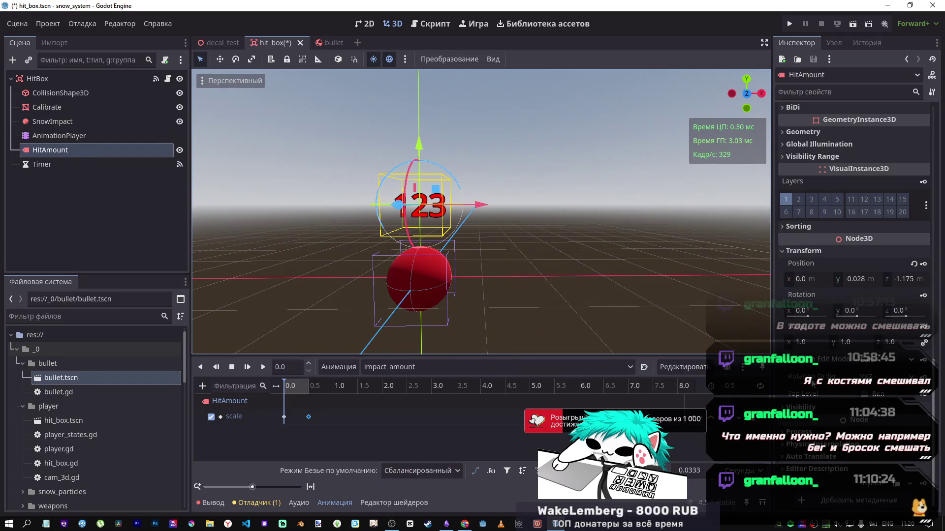
Try Alpha Hash Scale values of 0.13 and about 1.21 on HitAmount.
{"action": "scroll", "coordinate": [812, 384], "scroll_direction": "down", "scroll_amount": 10}
{"action": "scroll", "coordinate": [813, 377], "scroll_direction": "up", "scroll_amount": 5}
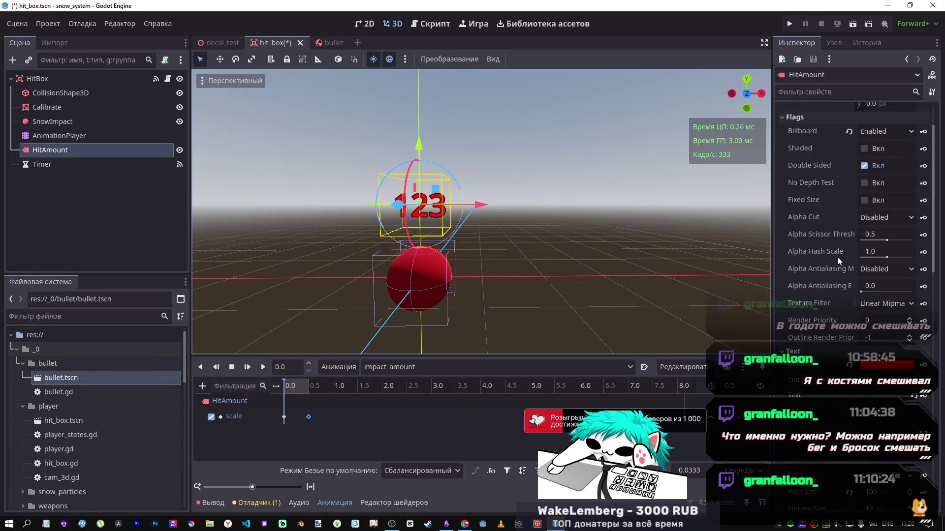
{"action": "left_click", "coordinate": [866, 257]}
{"action": "type", "text": "0.13"}
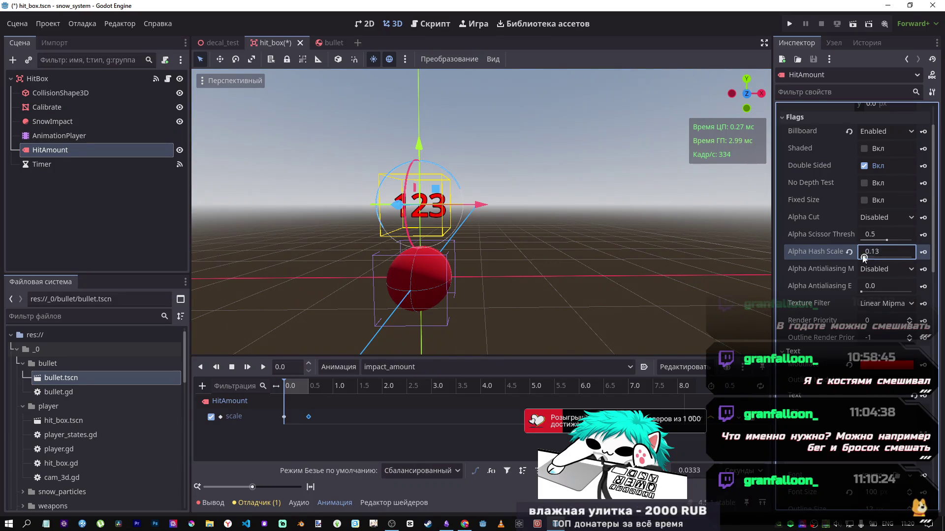
{"action": "mouse_move", "coordinate": [865, 257]}
{"action": "left_mouse_down"}
{"action": "mouse_move", "coordinate": [885, 257]}
{"action": "mouse_move", "coordinate": [877, 274]}
{"action": "left_mouse_up"}
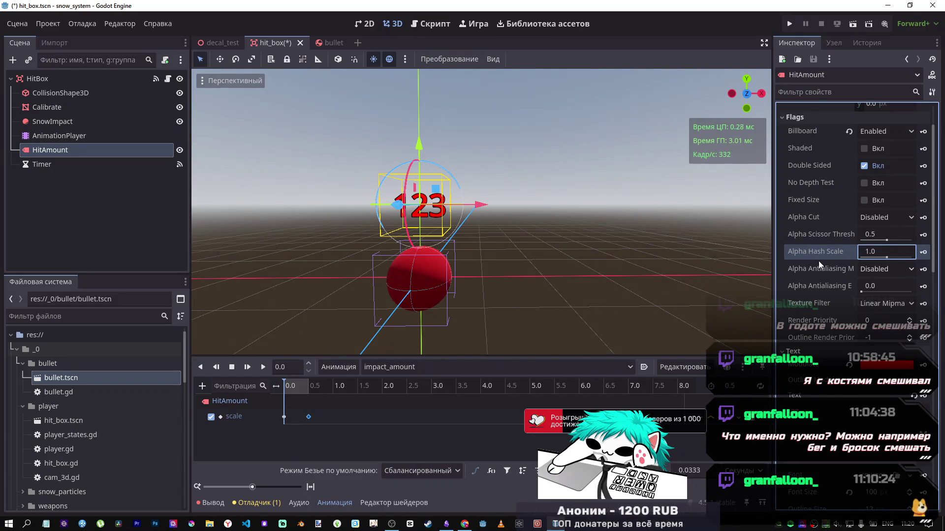
{"action": "left_click", "coordinate": [79, 136]}
{"action": "left_click", "coordinate": [81, 149]}
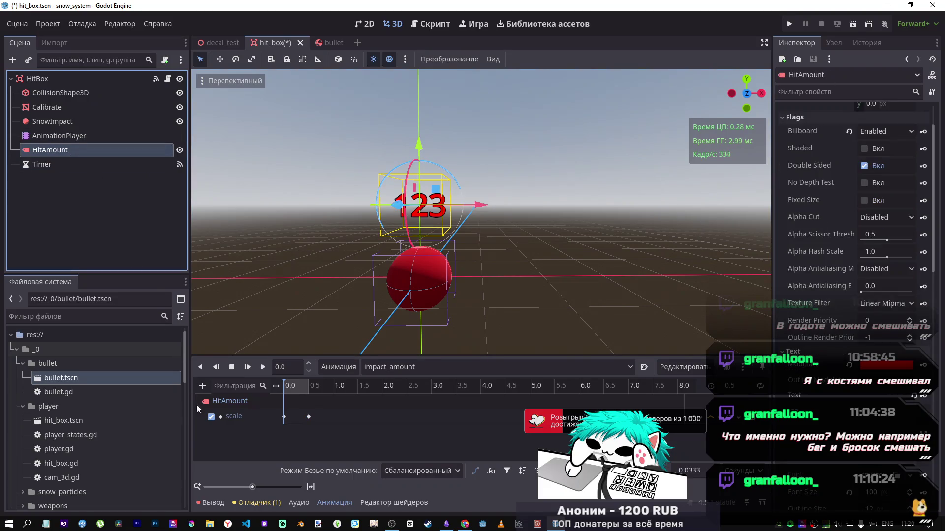
Reset Alpha Hash Scale to 1.0 and Alpha Scissor Threshold to 0.5, then raise Alpha Hash Scale to 2.0.
{"action": "left_click", "coordinate": [212, 502]}
{"action": "scroll", "coordinate": [856, 251], "scroll_direction": "up", "scroll_amount": 2}
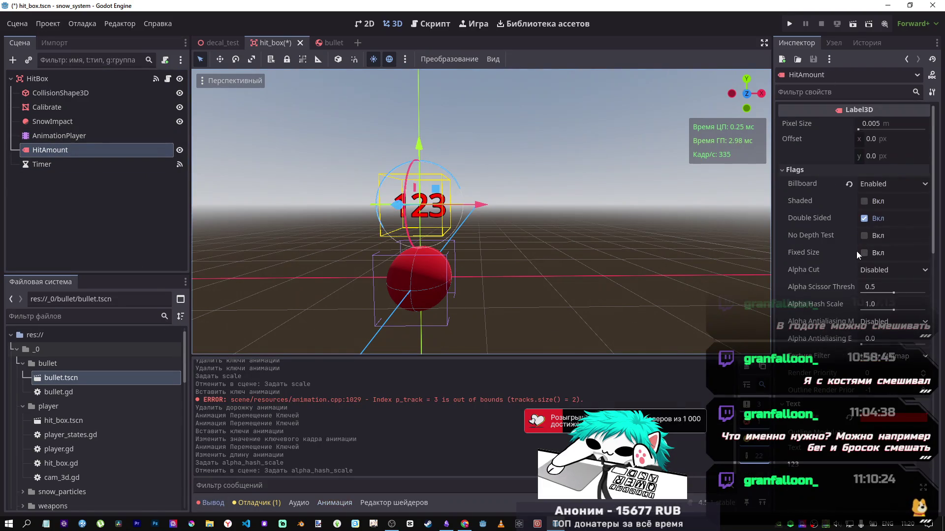
{"action": "mouse_move", "coordinate": [894, 312]}
{"action": "left_mouse_down"}
{"action": "mouse_move", "coordinate": [883, 308]}
{"action": "mouse_move", "coordinate": [921, 293]}
{"action": "left_mouse_up"}
{"action": "left_click", "coordinate": [849, 305]}
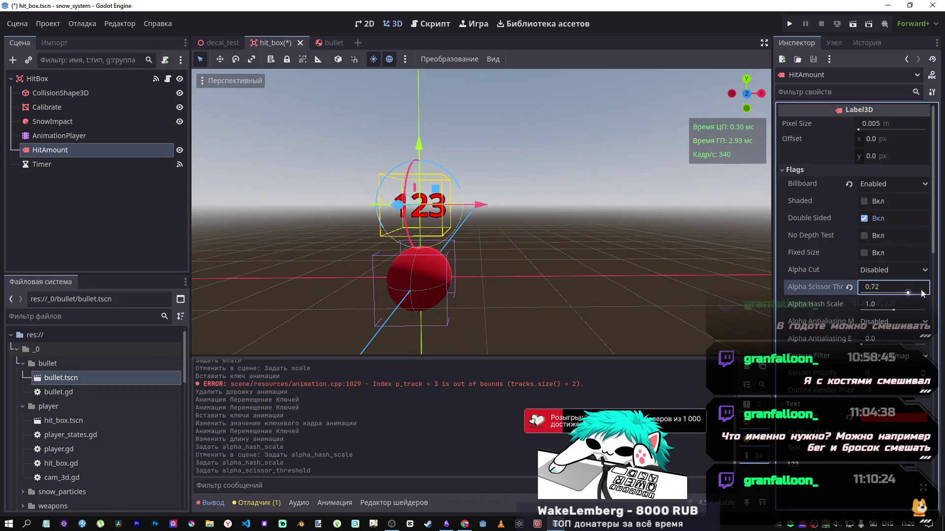
{"action": "left_click", "coordinate": [850, 288]}
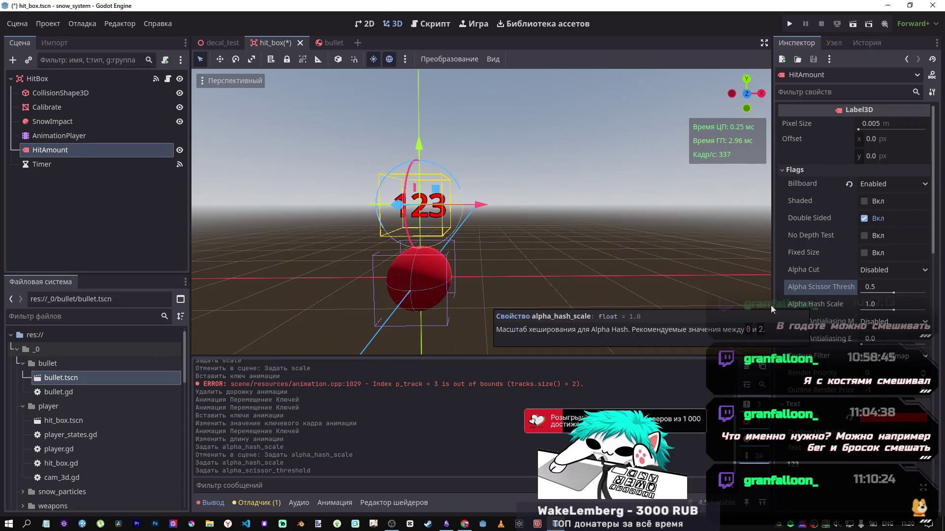
{"action": "mouse_move", "coordinate": [831, 302]}
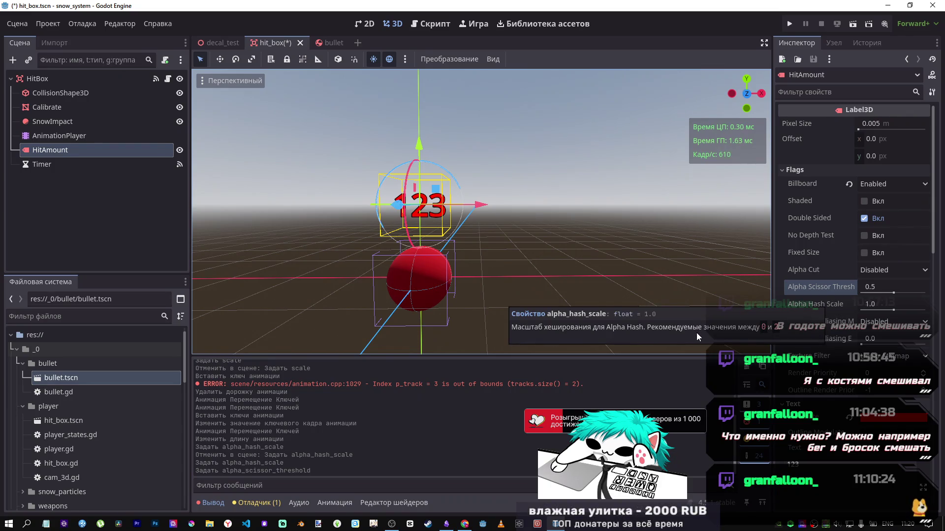
{"action": "left_click_drag", "start_coordinate": [897, 312], "coordinate": [939, 312]}
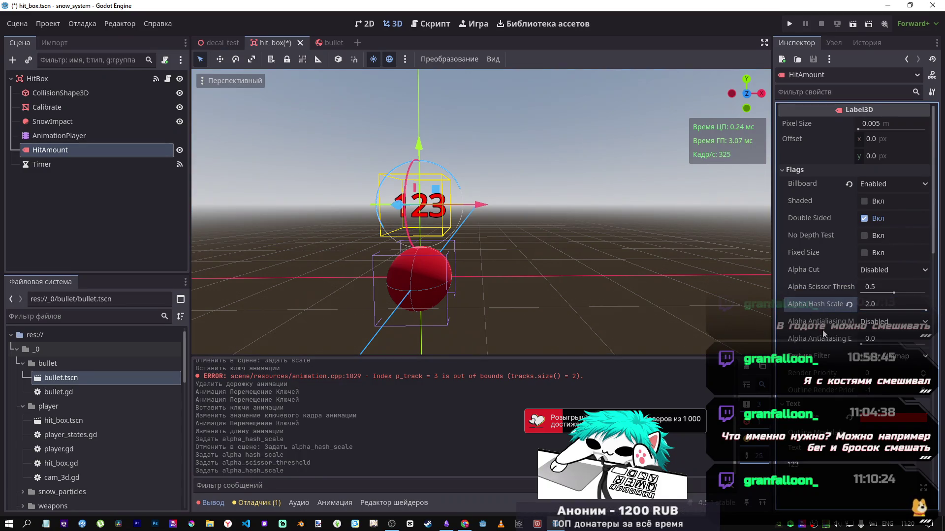
Try Alpha Edge Blend antialiasing with edge 0.67, then revert it to Disabled.
{"action": "left_click", "coordinate": [869, 323]}
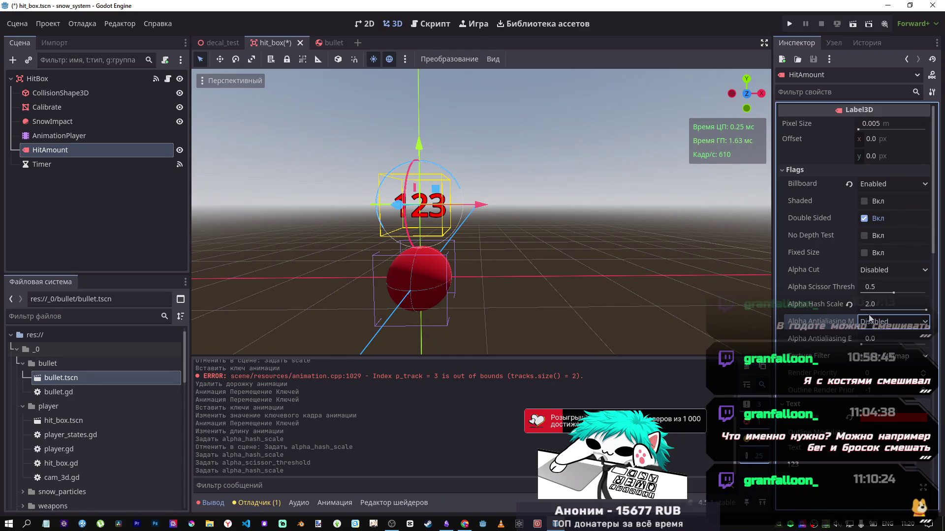
{"action": "left_click", "coordinate": [871, 351]}
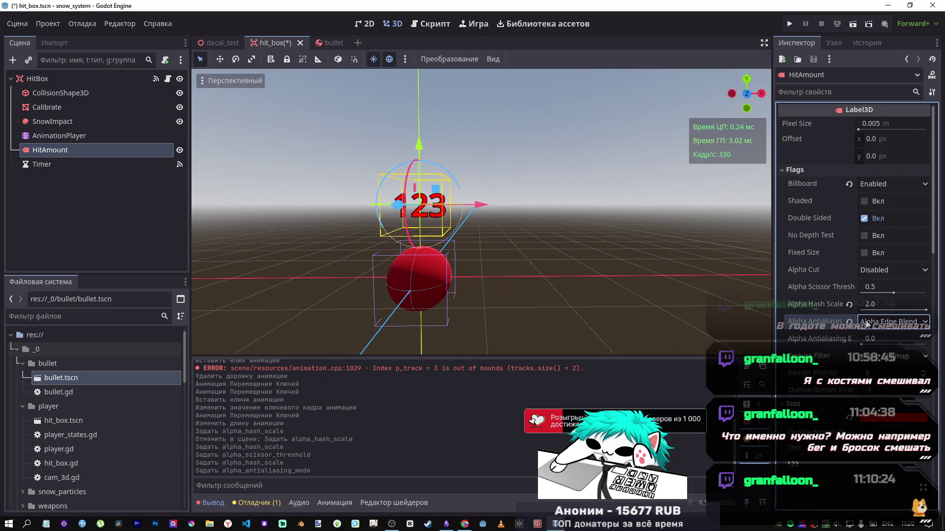
{"action": "mouse_move", "coordinate": [828, 323]}
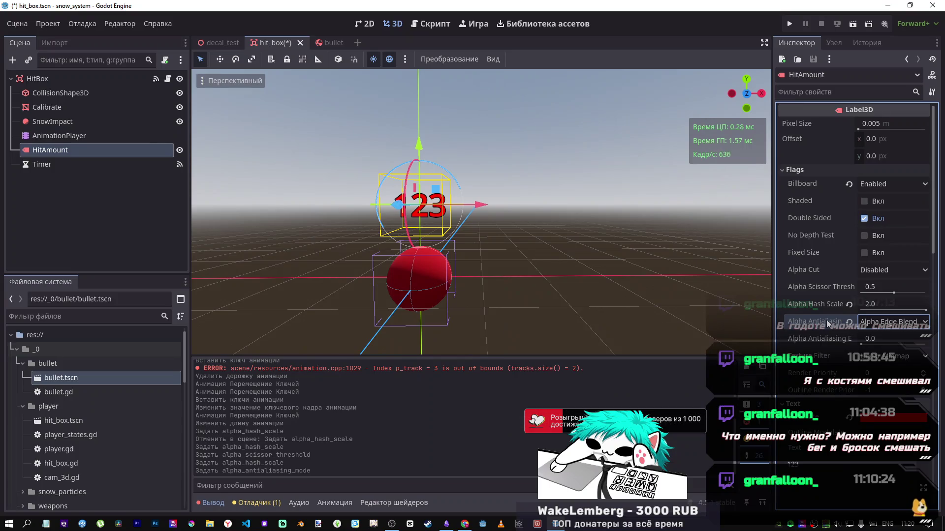
{"action": "left_click_drag", "start_coordinate": [861, 344], "coordinate": [897, 346]}
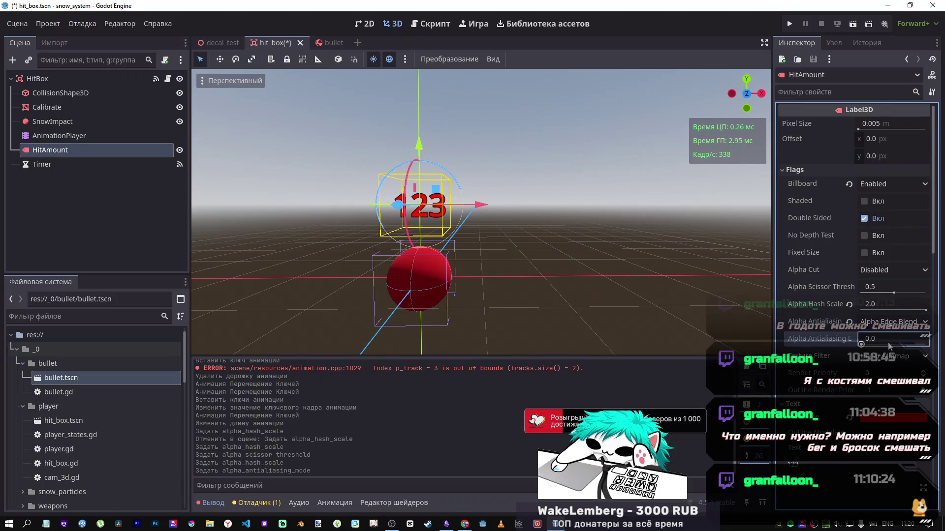
{"action": "left_click", "coordinate": [850, 323]}
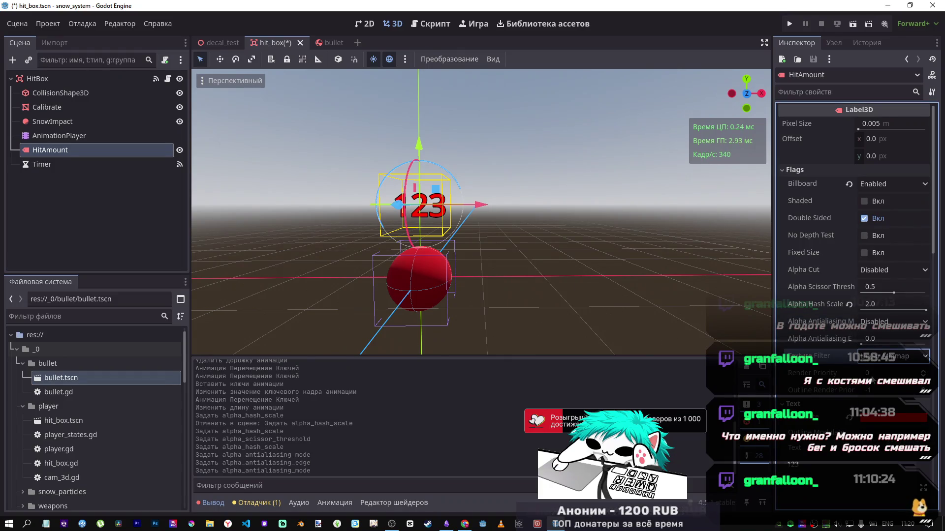
Delete the label's 123 text so the Text field is empty.
{"action": "scroll", "coordinate": [819, 378], "scroll_direction": "down", "scroll_amount": 2}
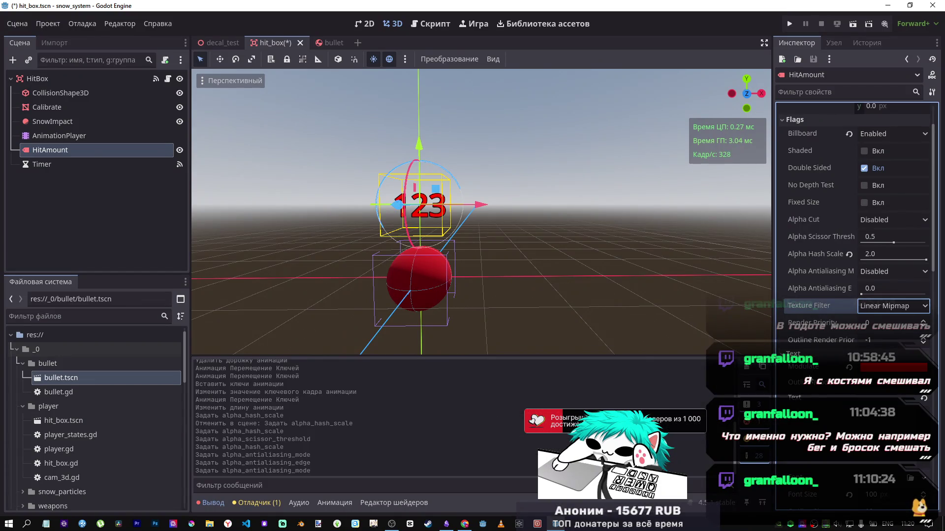
{"action": "scroll", "coordinate": [807, 386], "scroll_direction": "down", "scroll_amount": 5}
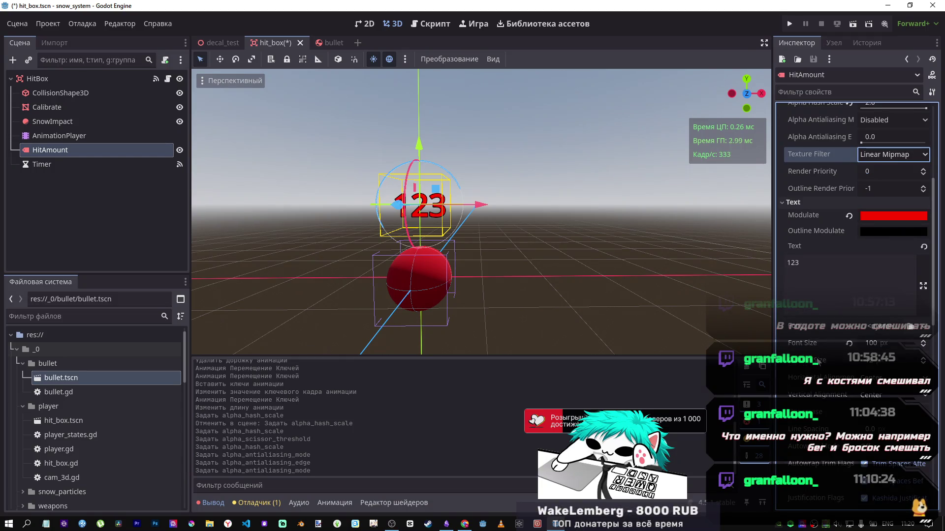
{"action": "left_click", "coordinate": [794, 300]}
{"action": "key", "text": "ctrl+a"}
{"action": "key", "text": "BackSpace"}
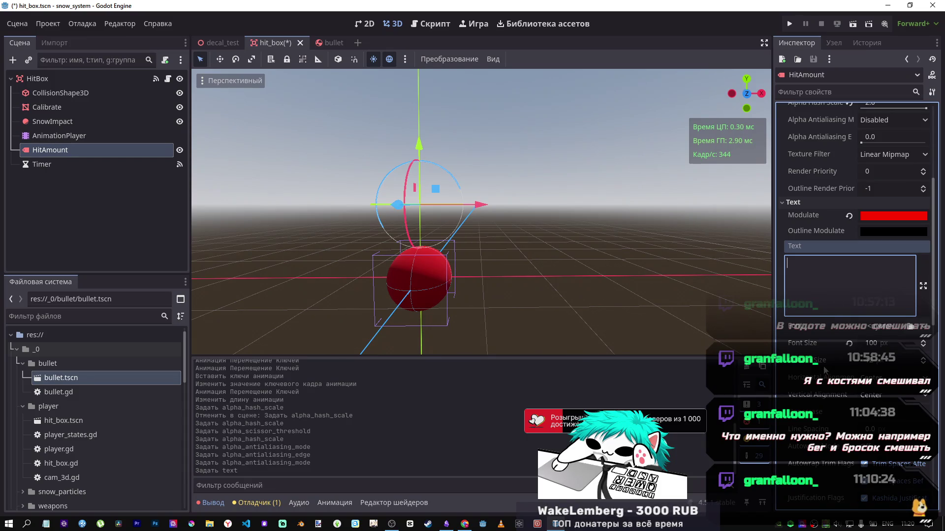
Expand HitAmount's Geometry settings and pick its Transparency property.
{"action": "scroll", "coordinate": [823, 369], "scroll_direction": "down", "scroll_amount": 3}
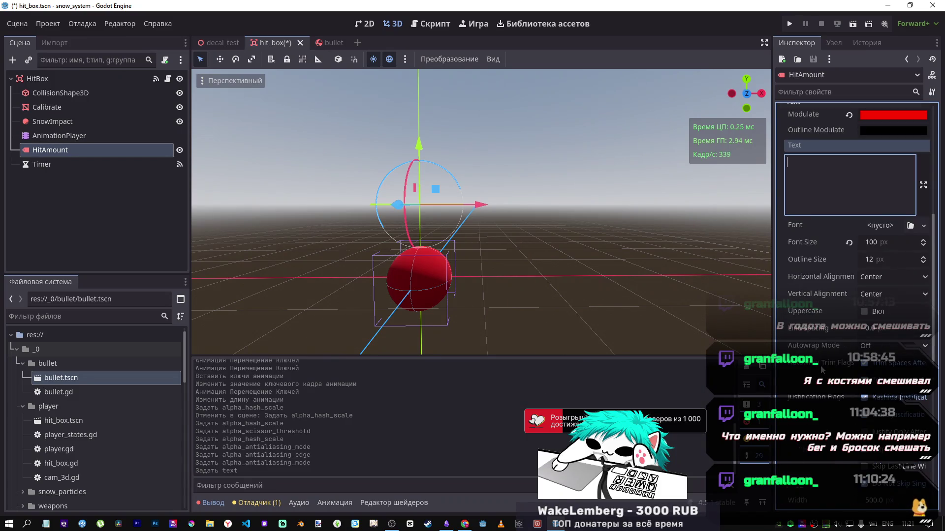
{"action": "scroll", "coordinate": [822, 370], "scroll_direction": "down", "scroll_amount": 9}
{"action": "left_click", "coordinate": [802, 235]}
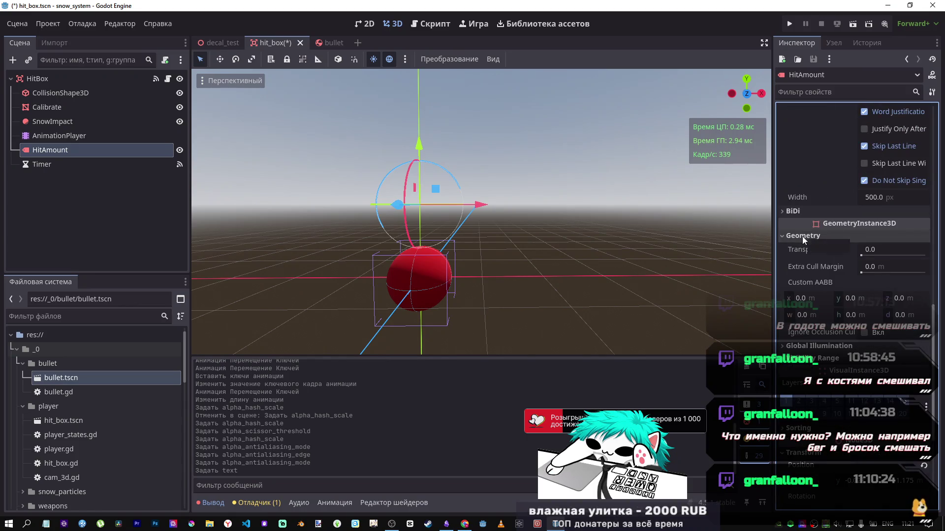
{"action": "left_click", "coordinate": [861, 255]}
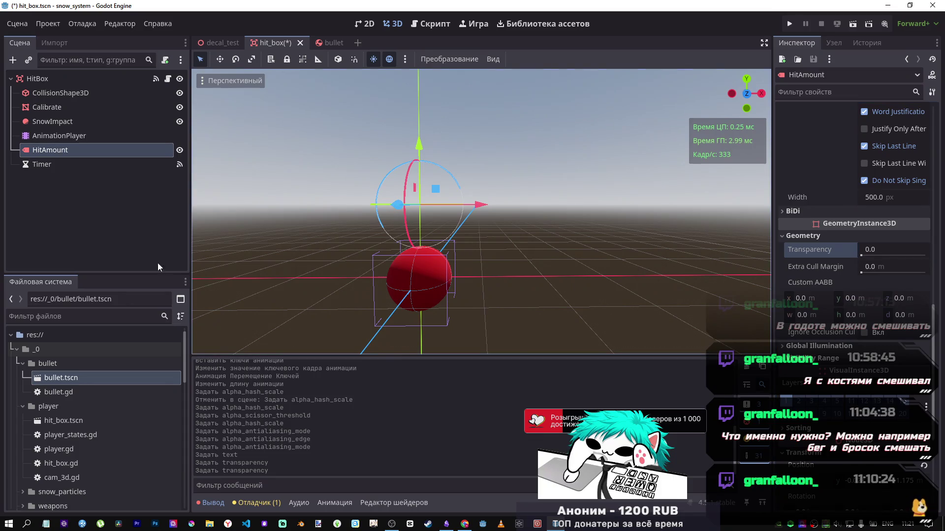
Look over the Timer and HitAmount nodes, then open AnimationPlayer's impact_amount animation.
{"action": "left_click", "coordinate": [71, 153]}
{"action": "left_click", "coordinate": [70, 163]}
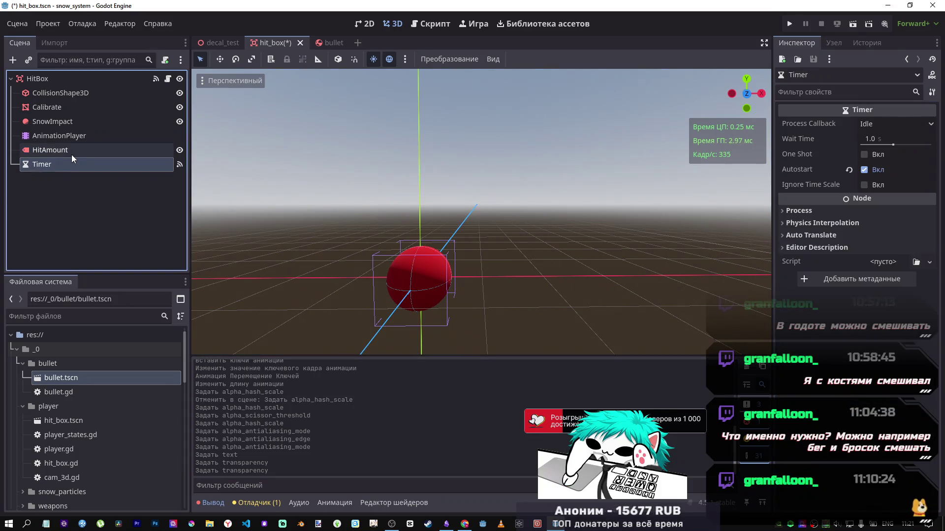
{"action": "left_click", "coordinate": [72, 155]}
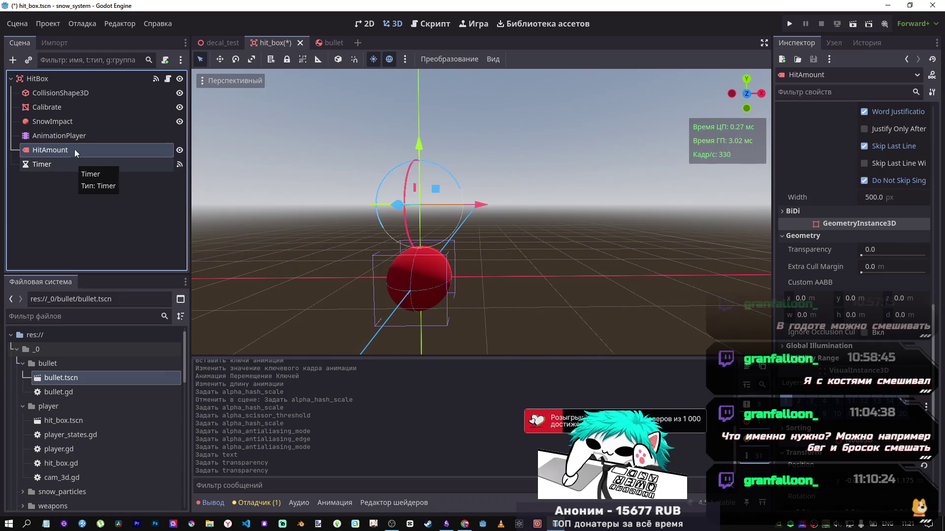
{"action": "left_click", "coordinate": [74, 136]}
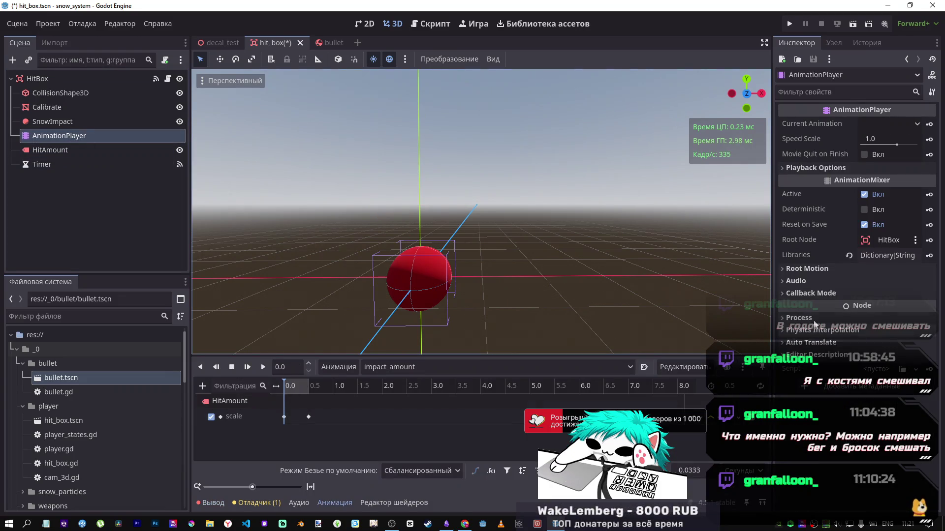
Add a transparency track keyed 0.0 at the start and 1.0 at 0.5 s.
{"action": "left_click", "coordinate": [73, 150]}
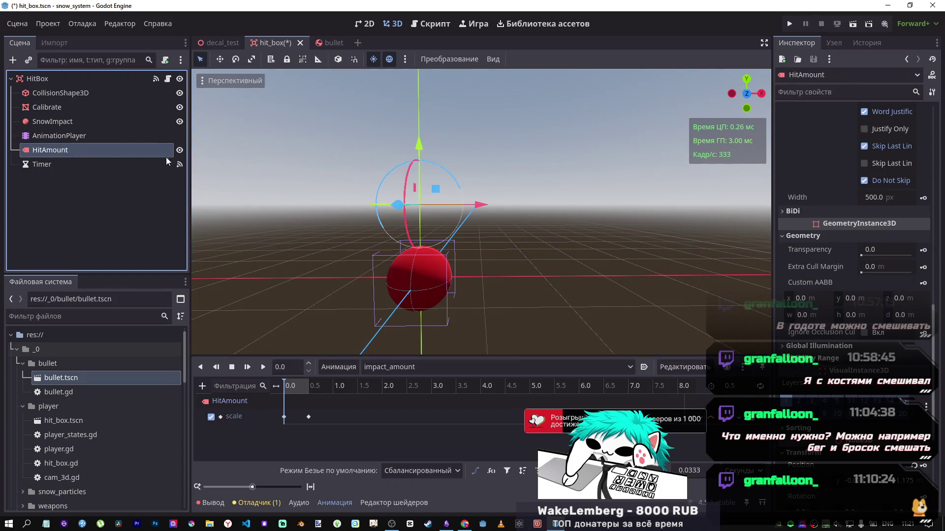
{"action": "left_click", "coordinate": [923, 250]}
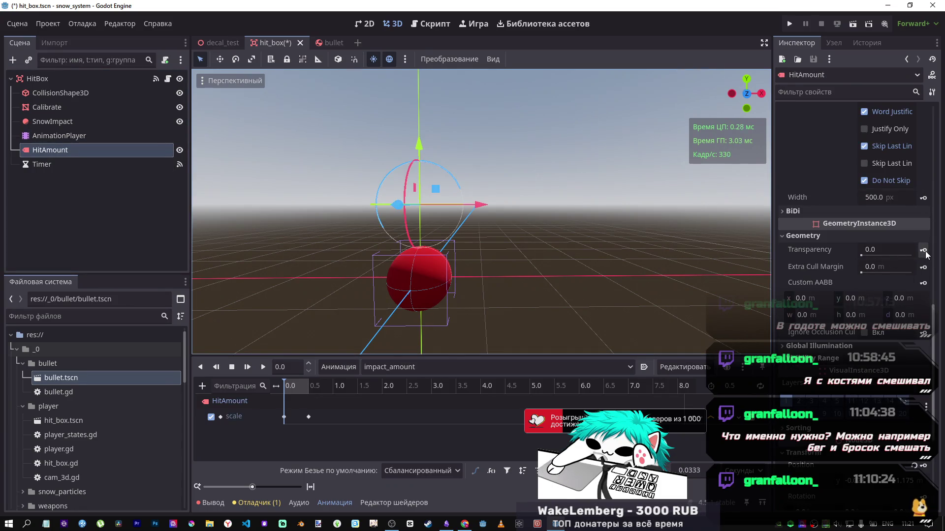
{"action": "left_click", "coordinate": [413, 295]}
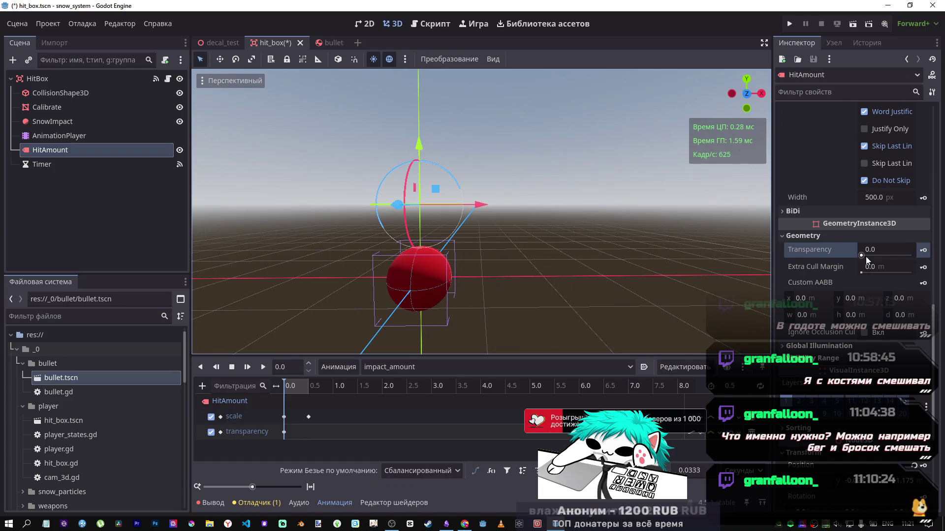
{"action": "left_click", "coordinate": [309, 386]}
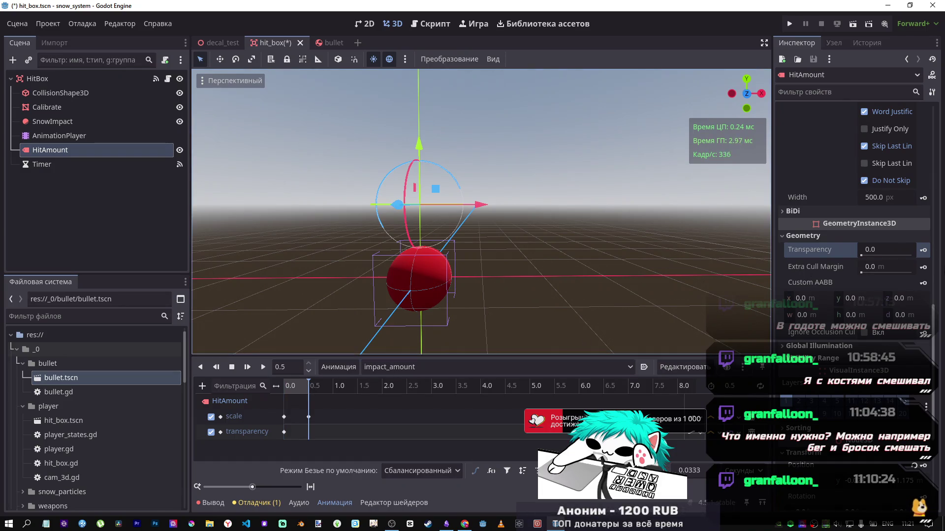
{"action": "left_click", "coordinate": [875, 250]}
{"action": "type", "text": "1"}
{"action": "key", "text": "Return"}
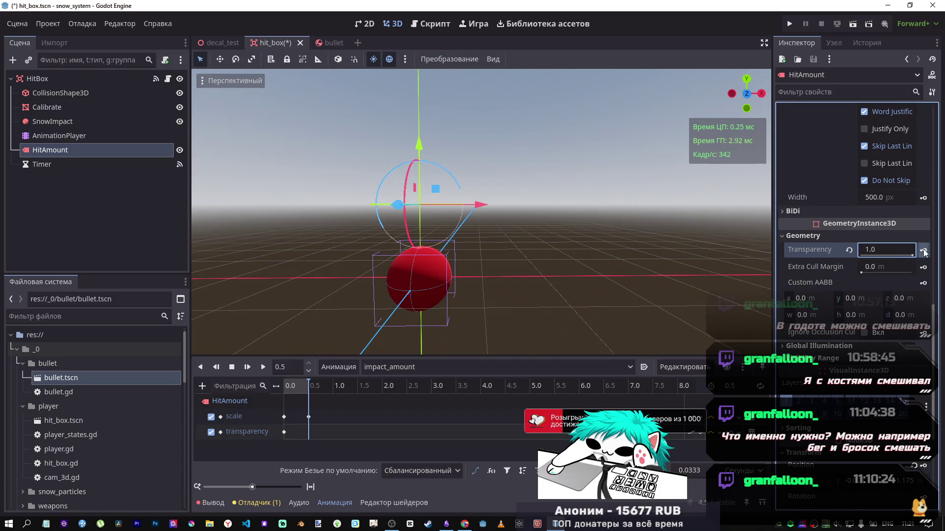
{"action": "left_click", "coordinate": [923, 250]}
{"action": "mouse_move", "coordinate": [300, 386]}
{"action": "left_mouse_down"}
{"action": "mouse_move", "coordinate": [291, 386]}
{"action": "mouse_move", "coordinate": [311, 388]}
{"action": "mouse_move", "coordinate": [299, 386]}
{"action": "left_mouse_up"}
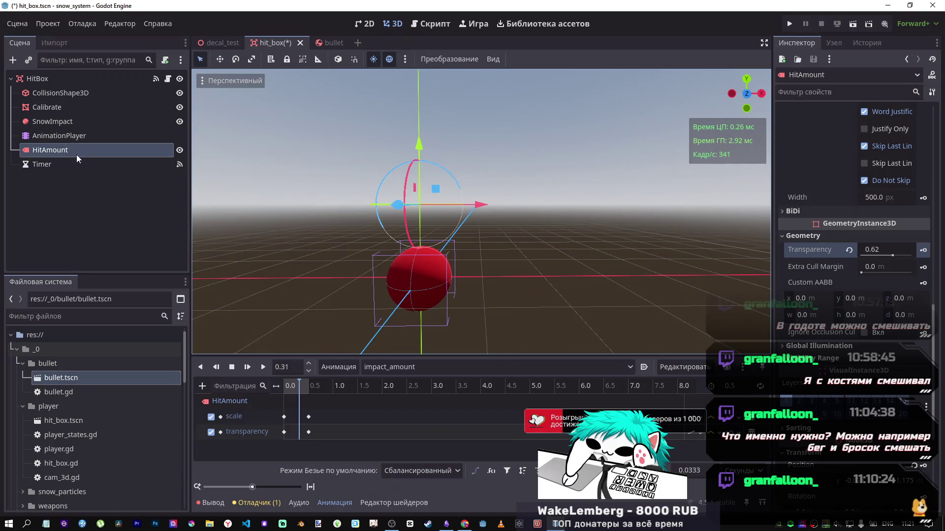
Restore the label text to 123 and preview it fading out.
{"action": "left_click", "coordinate": [59, 164]}
{"action": "left_click", "coordinate": [64, 150]}
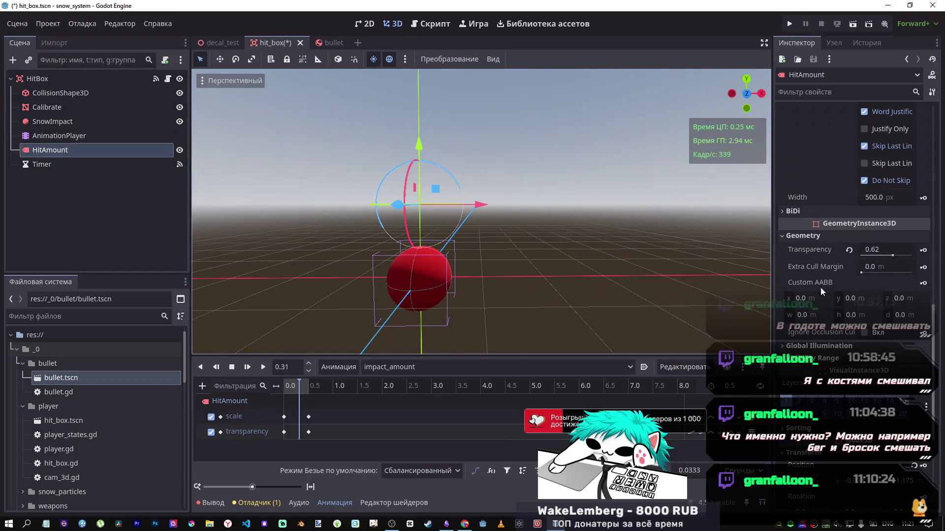
{"action": "scroll", "coordinate": [807, 246], "scroll_direction": "up", "scroll_amount": 6}
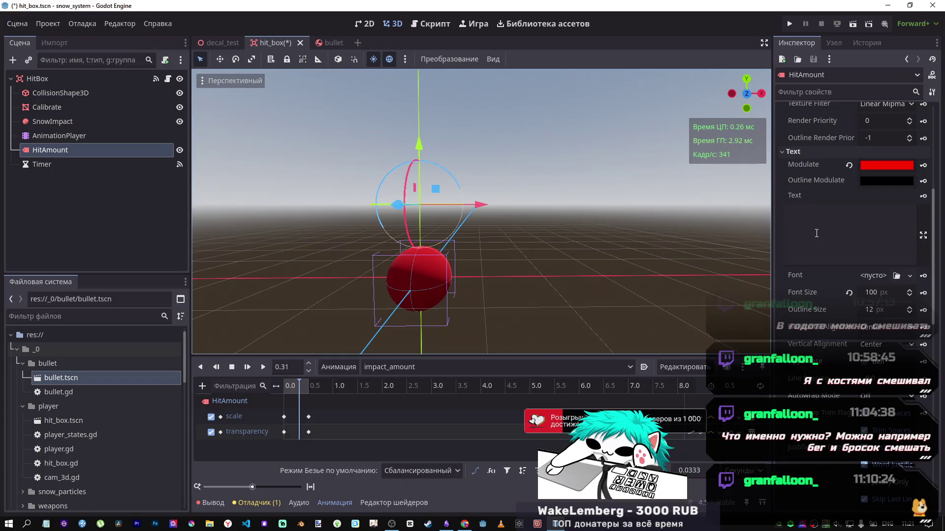
{"action": "left_click", "coordinate": [792, 233]}
{"action": "type", "text": "3"}
{"action": "mouse_move", "coordinate": [302, 387]}
{"action": "left_mouse_down"}
{"action": "mouse_move", "coordinate": [310, 386]}
{"action": "mouse_move", "coordinate": [285, 381]}
{"action": "mouse_move", "coordinate": [317, 382]}
{"action": "mouse_move", "coordinate": [294, 388]}
{"action": "left_mouse_up"}
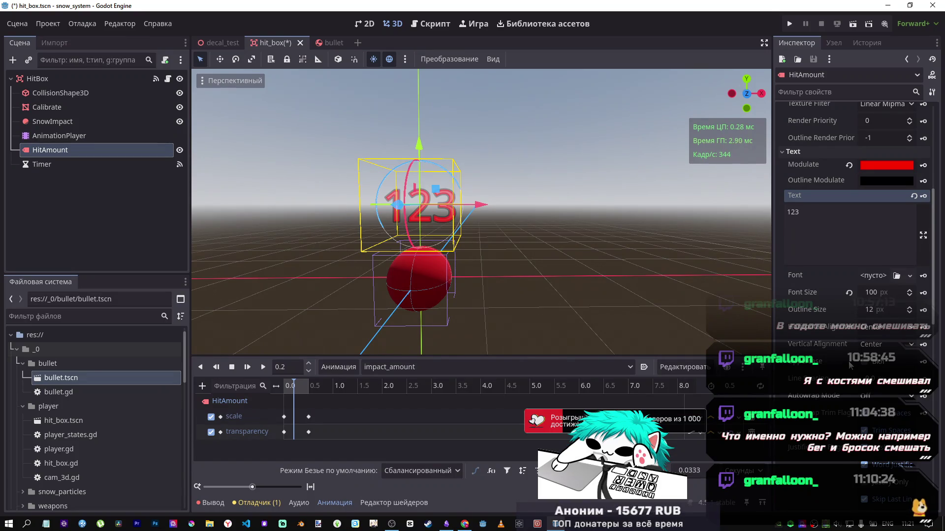
Undo a trial Z rotation of the label, rewind the animation to 0.0, then switch to the browser.
{"action": "scroll", "coordinate": [842, 372], "scroll_direction": "down", "scroll_amount": 5}
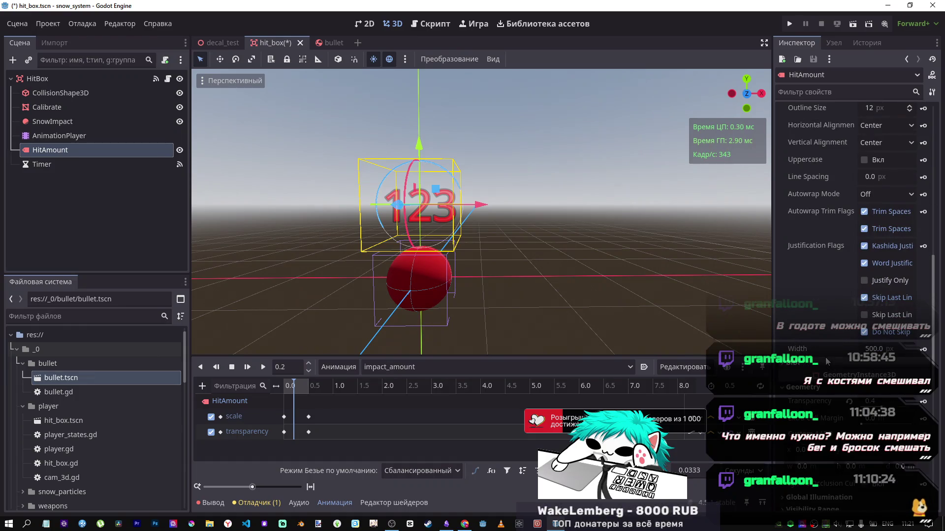
{"action": "scroll", "coordinate": [827, 362], "scroll_direction": "down", "scroll_amount": 4}
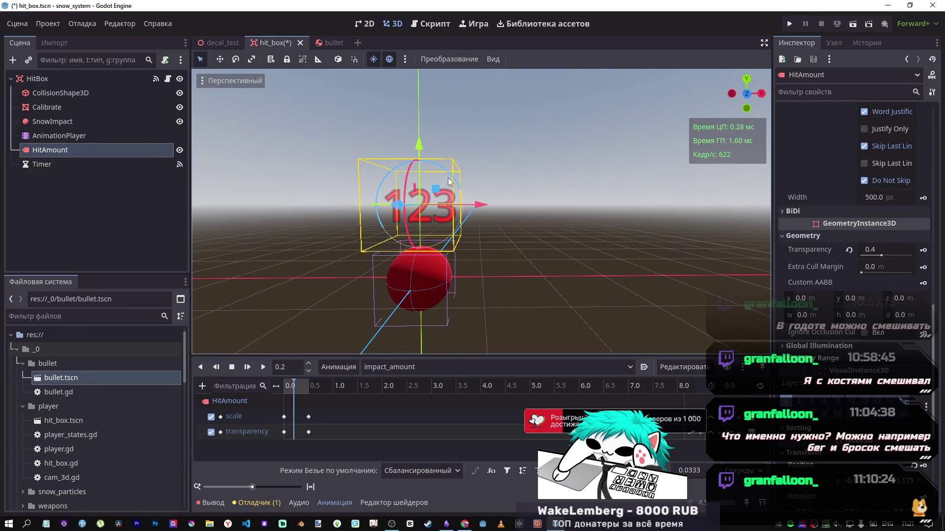
{"action": "left_click_drag", "start_coordinate": [458, 182], "coordinate": [432, 169]}
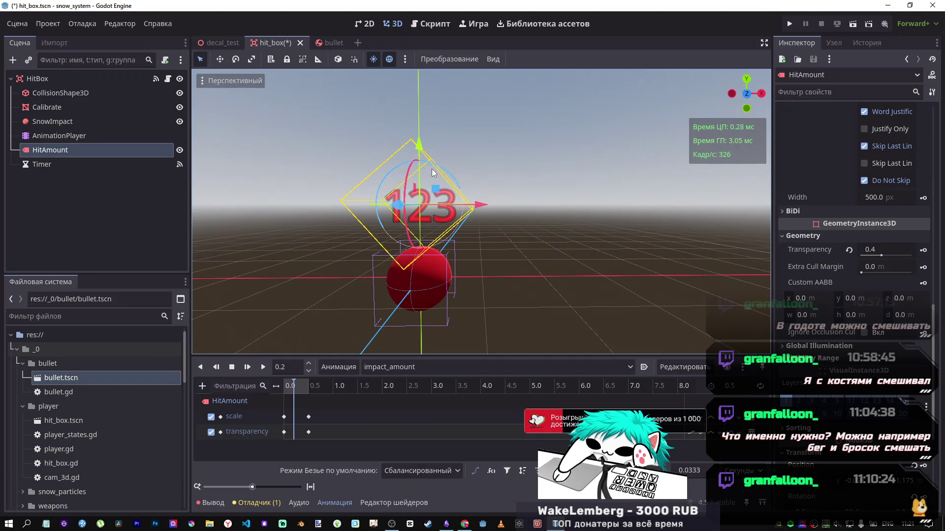
{"action": "key", "text": "ctrl+z"}
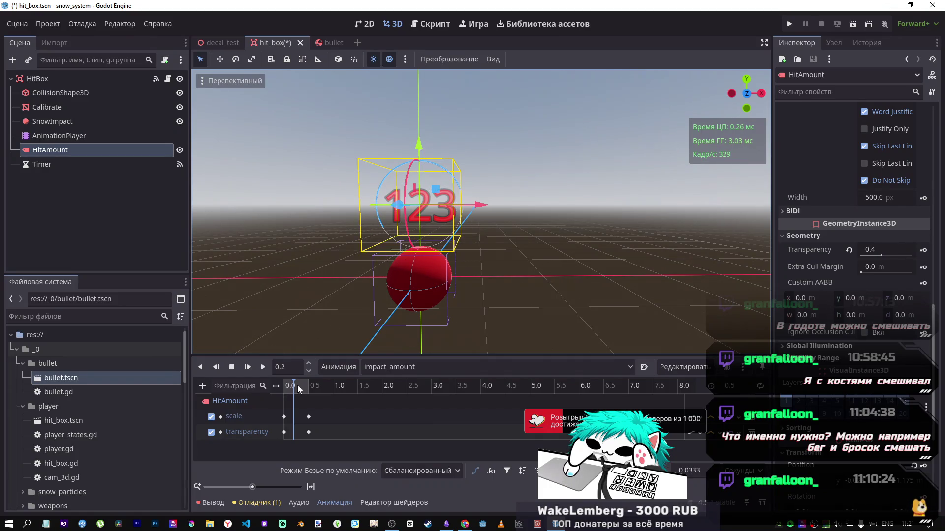
{"action": "left_click", "coordinate": [296, 385]}
{"action": "left_click_drag", "start_coordinate": [297, 386], "coordinate": [282, 386]}
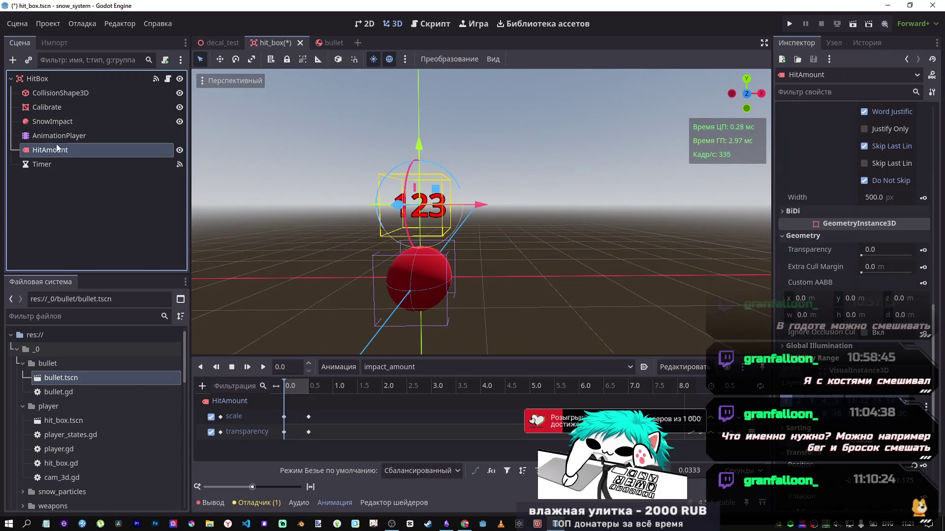
{"action": "left_click", "coordinate": [213, 502]}
{"action": "key", "text": "alt+Tab"}
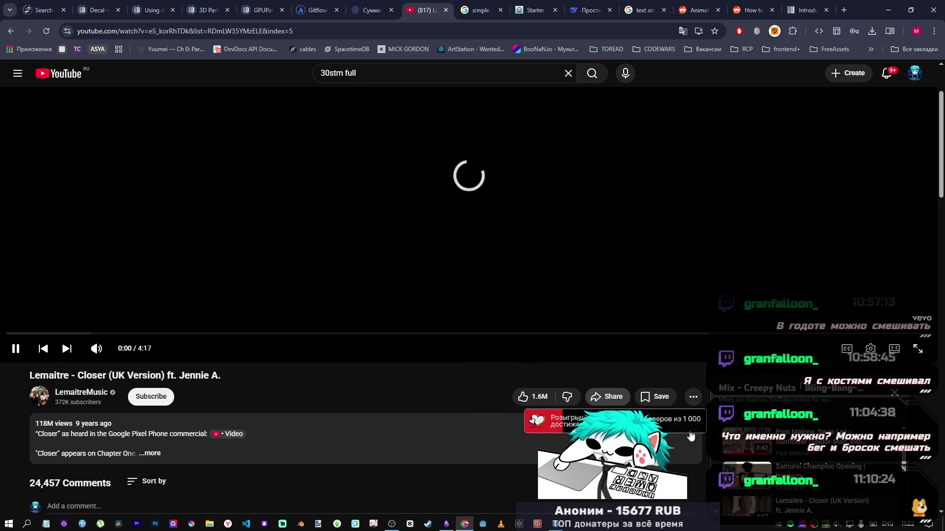
Play Yung Lean's 'Highway Patrol' from the YouTube playlist, then return to Godot's Timer node.
{"action": "scroll", "coordinate": [738, 458], "scroll_direction": "down", "scroll_amount": 2}
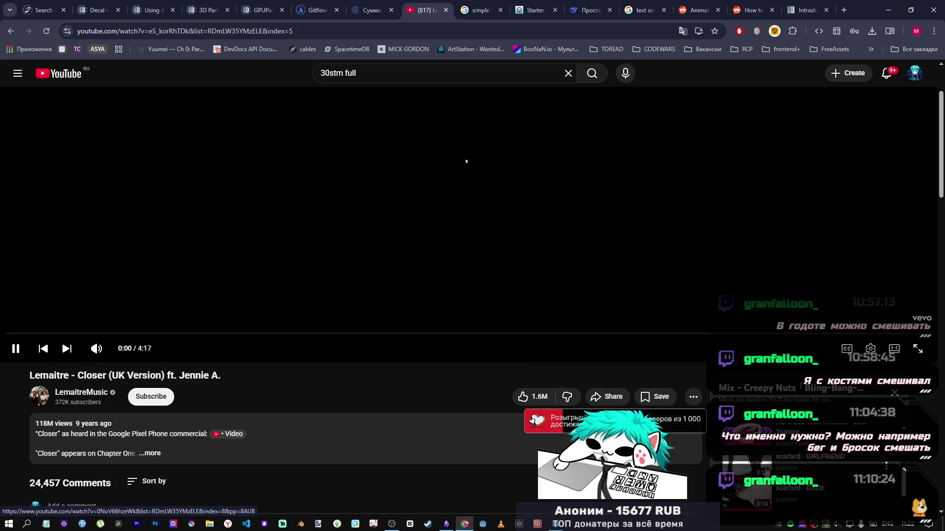
{"action": "left_click", "coordinate": [750, 456]}
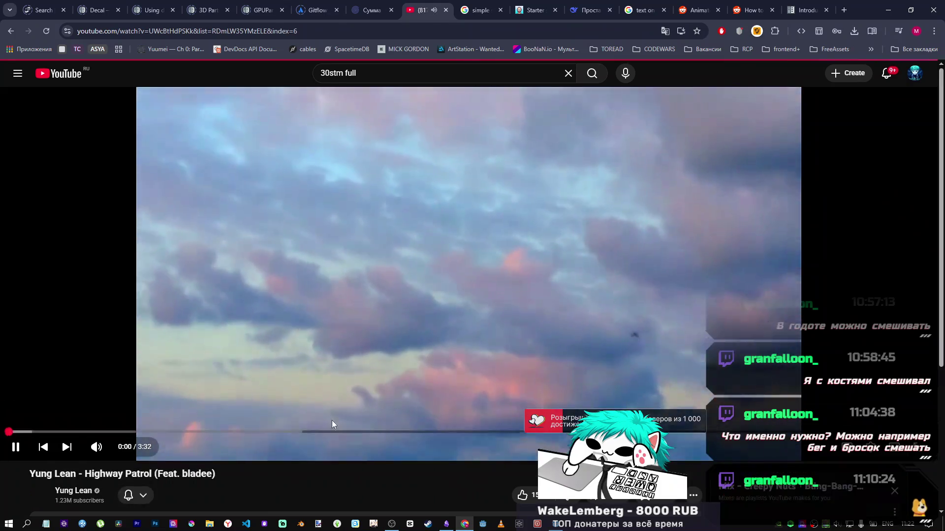
{"action": "key", "text": "alt+Tab"}
{"action": "left_click", "coordinate": [123, 163]}
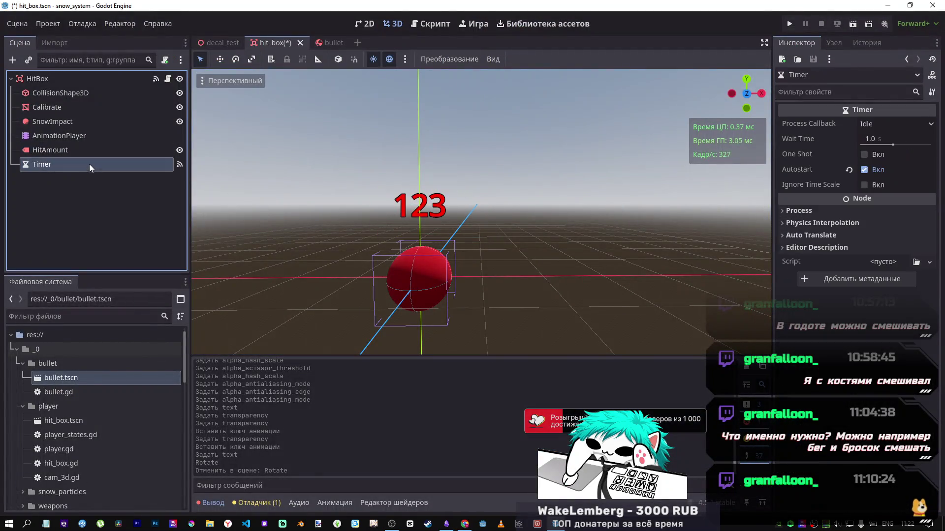
Undo trial rotation and offset changes on HitAmount and restore Pixel Size to default 0.005.
{"action": "left_click", "coordinate": [113, 150]}
{"action": "left_click_drag", "start_coordinate": [454, 176], "coordinate": [377, 158]}
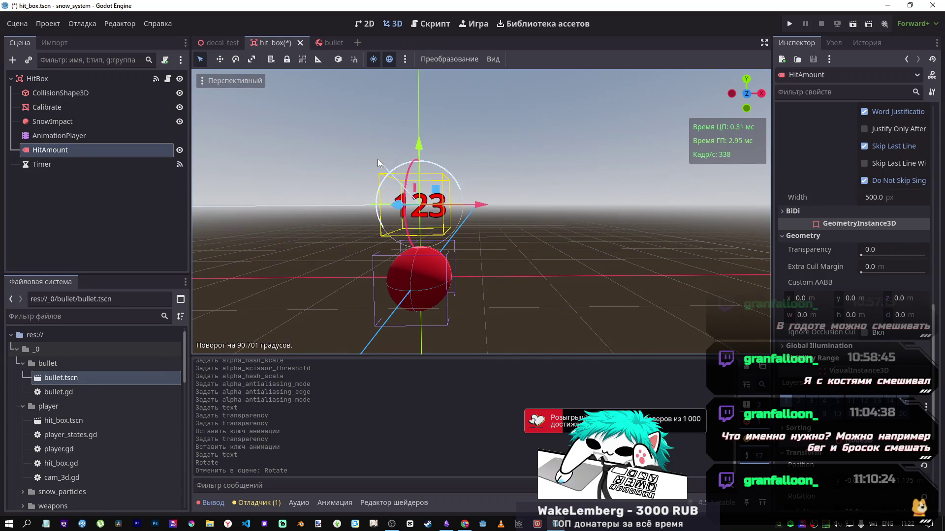
{"action": "key", "text": "ctrl+z"}
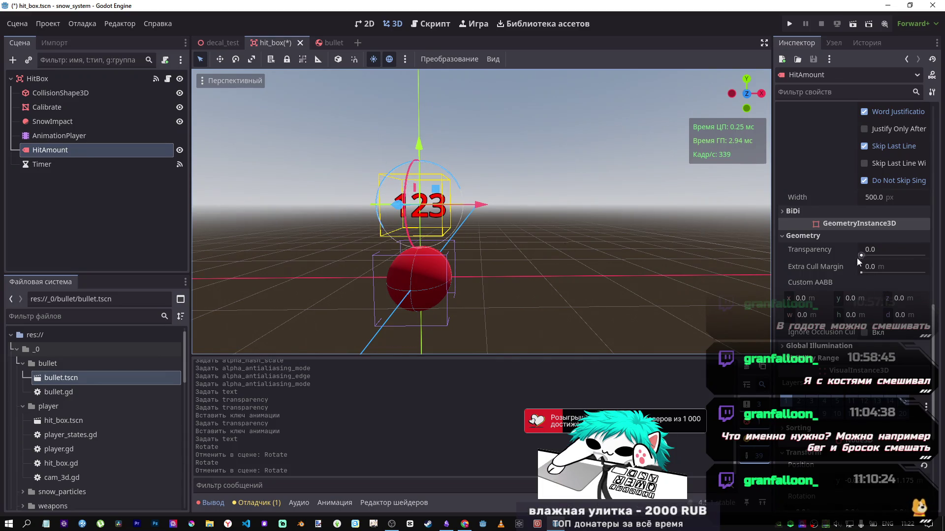
{"action": "scroll", "coordinate": [834, 261], "scroll_direction": "up", "scroll_amount": 10}
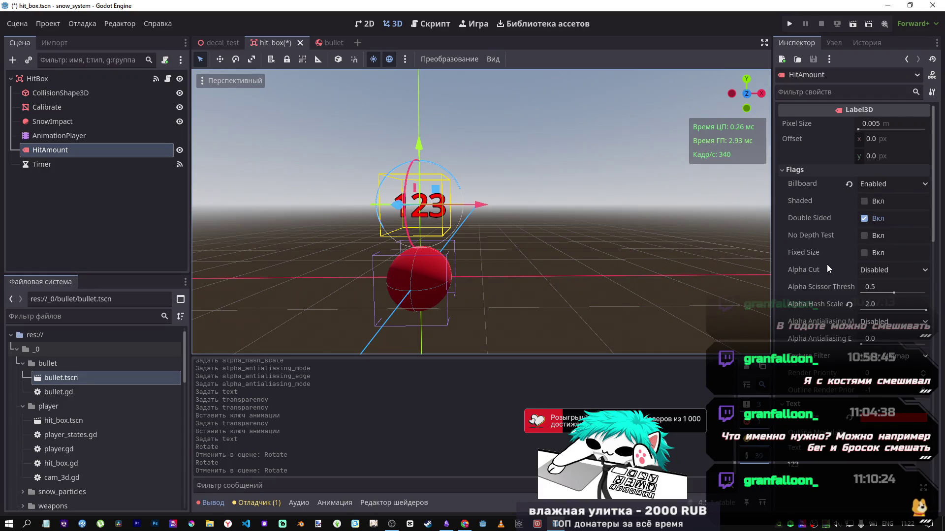
{"action": "left_click_drag", "start_coordinate": [868, 138], "coordinate": [849, 139]}
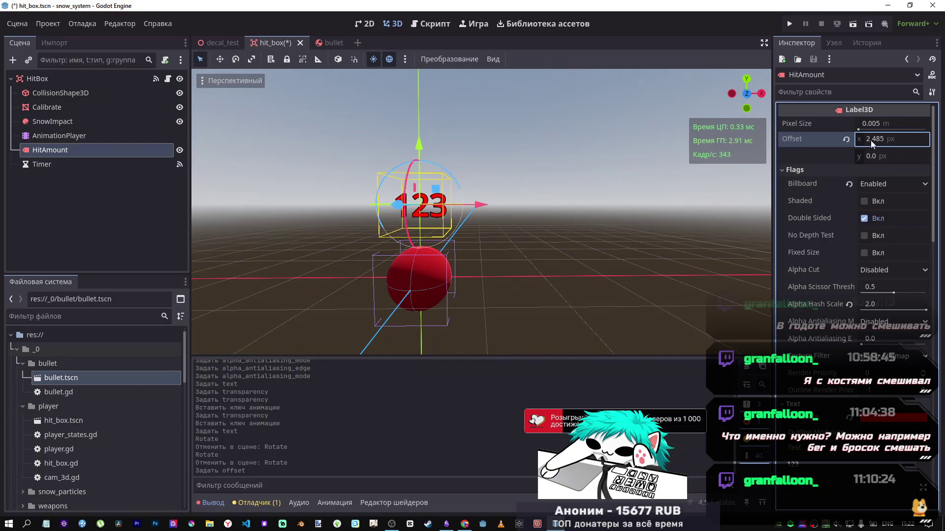
{"action": "key", "text": "ctrl+z"}
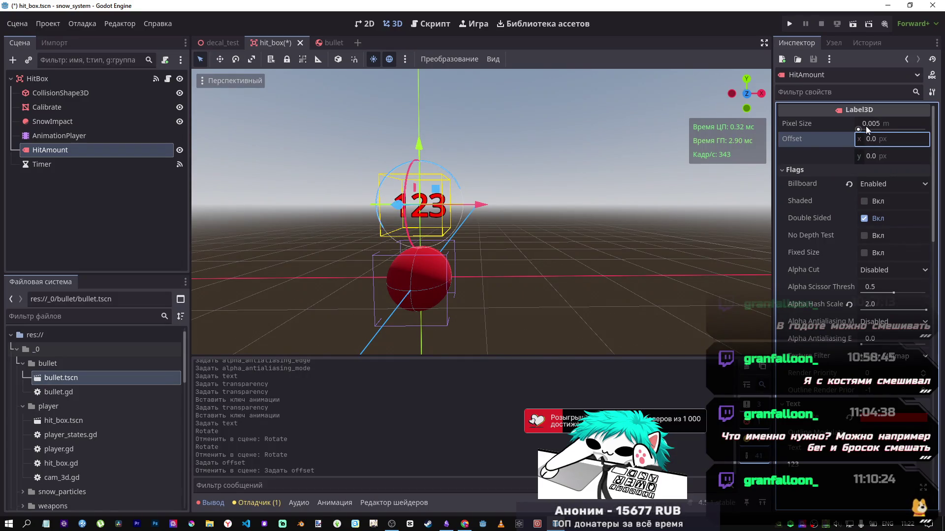
{"action": "left_click_drag", "start_coordinate": [866, 126], "coordinate": [837, 126]}
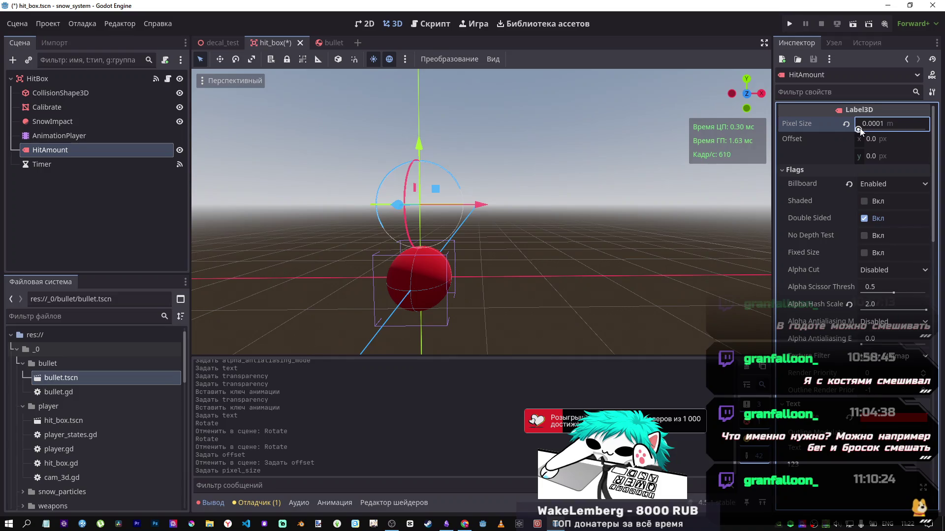
{"action": "left_click", "coordinate": [860, 129]}
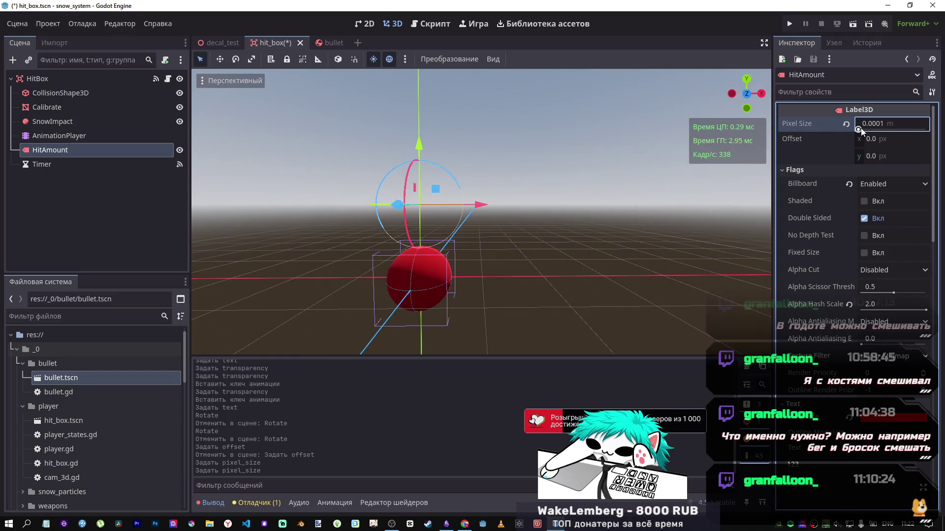
{"action": "mouse_move", "coordinate": [860, 129]}
{"action": "left_mouse_down"}
{"action": "mouse_move", "coordinate": [916, 130]}
{"action": "mouse_move", "coordinate": [863, 137]}
{"action": "left_mouse_up"}
{"action": "key", "text": "ctrl+z"}
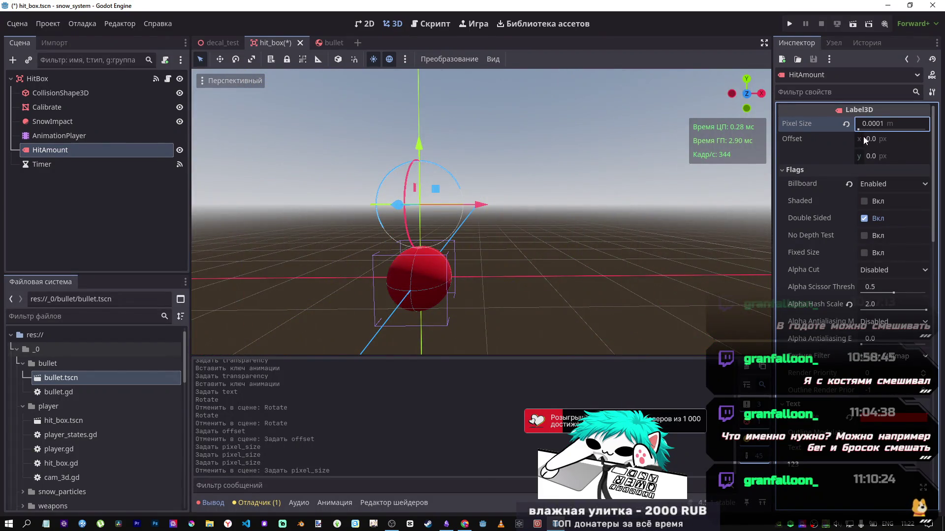
{"action": "left_click", "coordinate": [847, 124]}
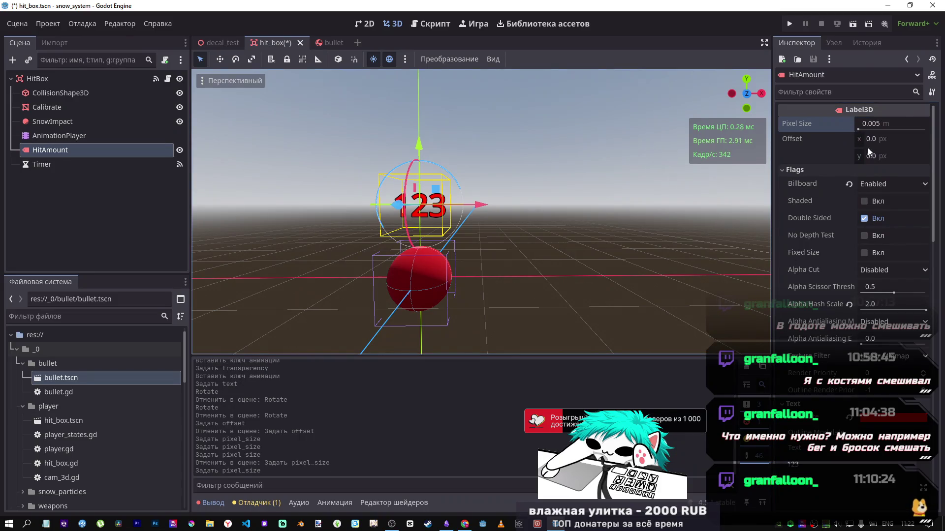
Reset HitAmount's horizontal and vertical offset back to 0.
{"action": "mouse_move", "coordinate": [870, 139]}
{"action": "left_mouse_down"}
{"action": "mouse_move", "coordinate": [859, 140]}
{"action": "mouse_move", "coordinate": [873, 142]}
{"action": "left_mouse_up"}
{"action": "mouse_move", "coordinate": [632, 242]}
{"action": "left_mouse_down"}
{"action": "mouse_move", "coordinate": [512, 251]}
{"action": "mouse_move", "coordinate": [610, 243]}
{"action": "left_mouse_up"}
{"action": "left_click_drag", "start_coordinate": [859, 140], "coordinate": [846, 141]}
{"action": "left_click", "coordinate": [845, 140]}
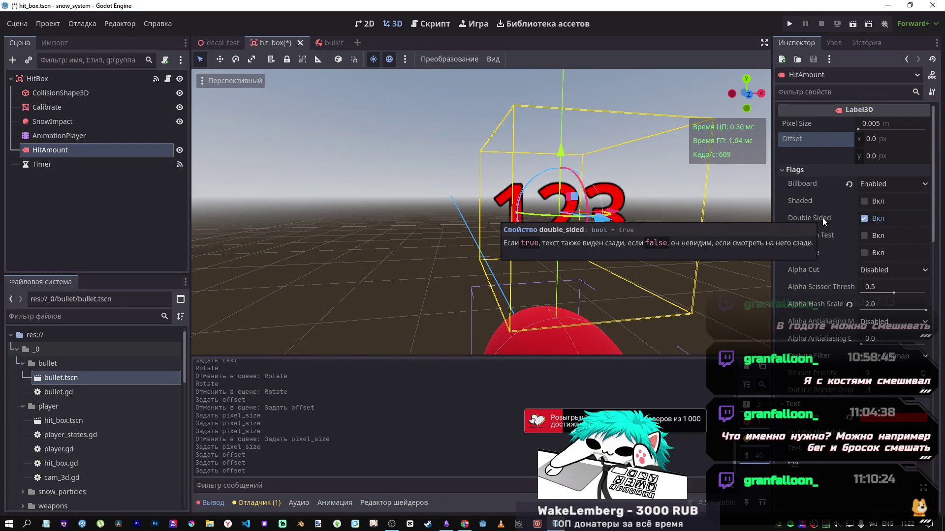
{"action": "left_click_drag", "start_coordinate": [890, 157], "coordinate": [899, 156]}
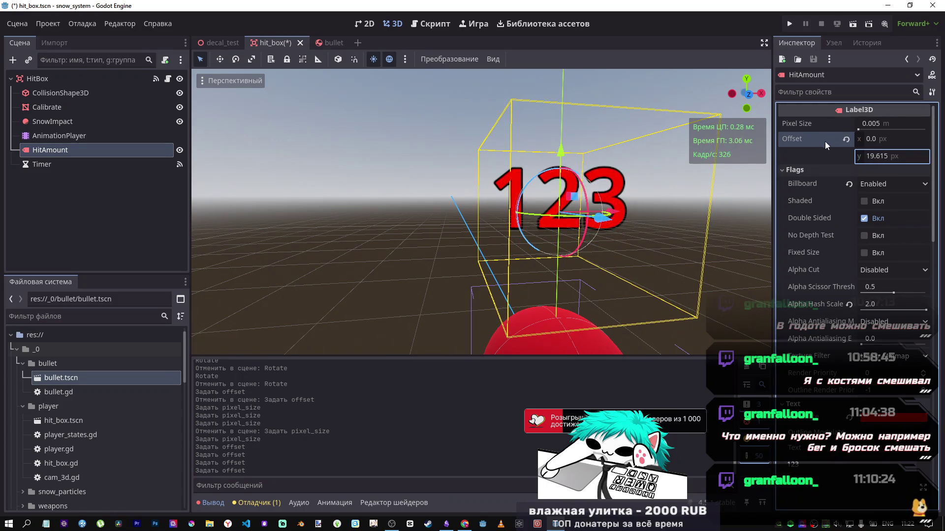
{"action": "left_click", "coordinate": [846, 140]}
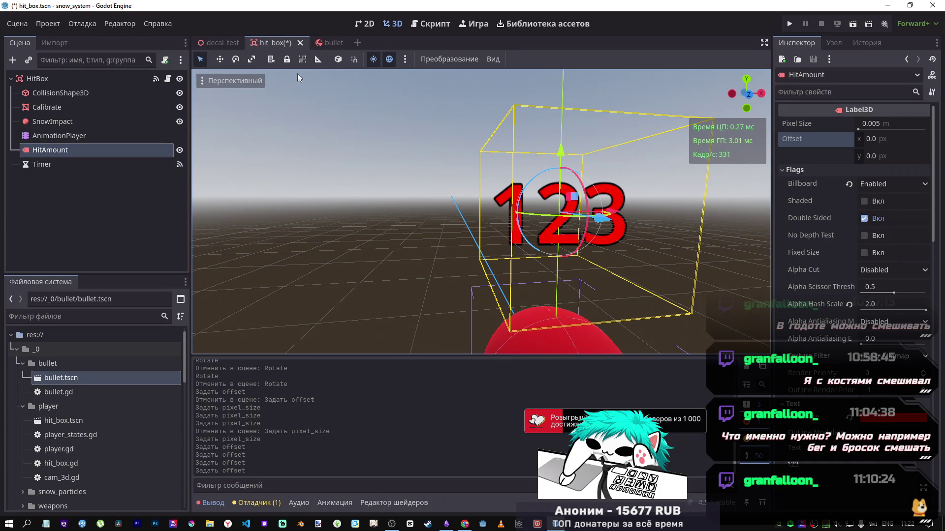
Save the hit_box scene and bring up the AnimationPlayer's impact_amount timeline.
{"action": "key", "text": "ctrl+s"}
{"action": "left_click", "coordinate": [60, 161]}
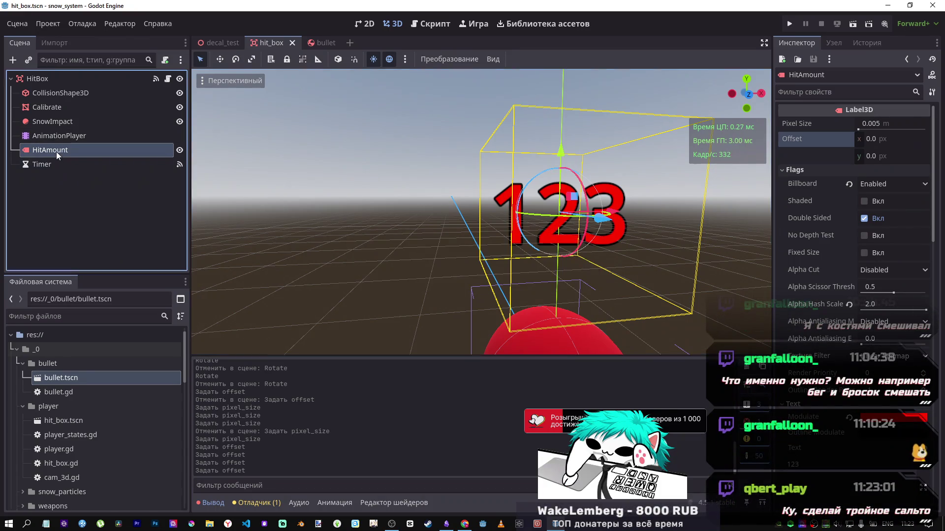
{"action": "left_click", "coordinate": [56, 152]}
{"action": "left_click", "coordinate": [57, 161]}
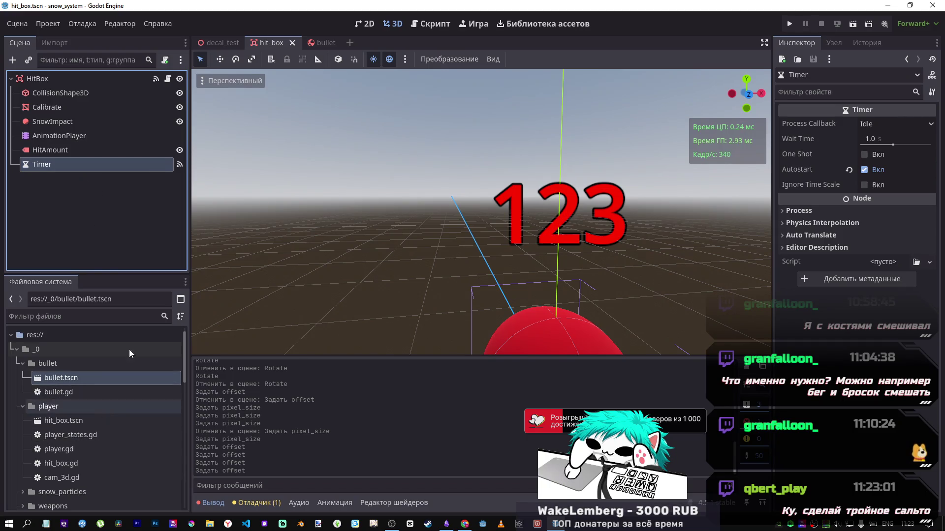
{"action": "left_click", "coordinate": [90, 149]}
{"action": "left_click", "coordinate": [90, 136]}
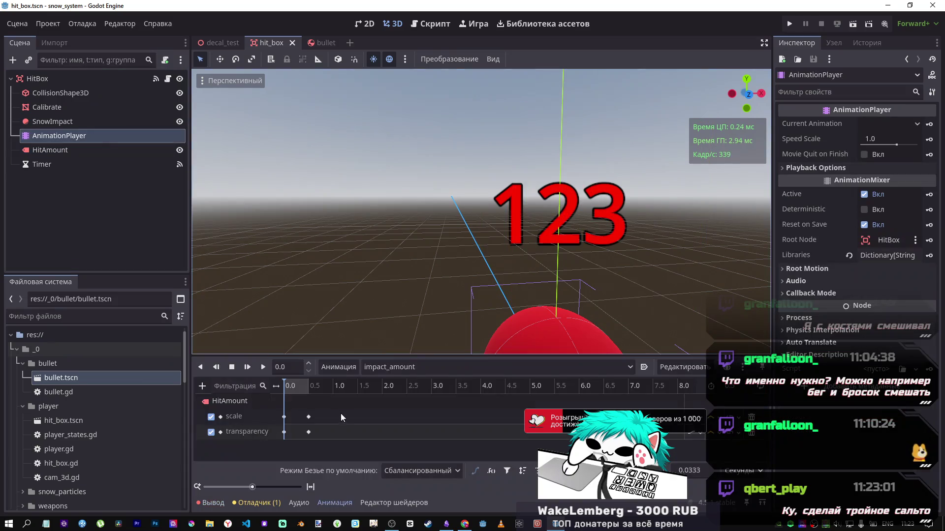
Key HitAmount's Offset to create an offset track in impact_amount at 0.0 s.
{"action": "left_click", "coordinate": [78, 150]}
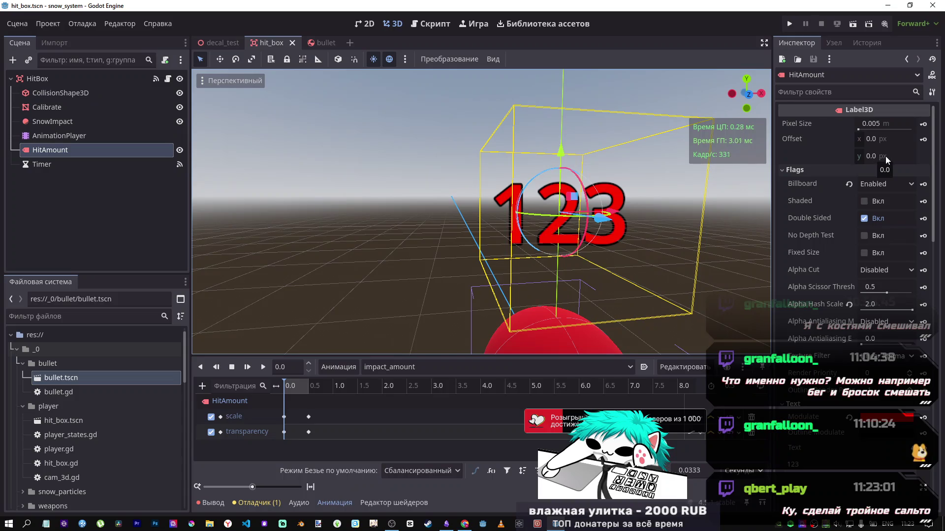
{"action": "left_click", "coordinate": [923, 140]}
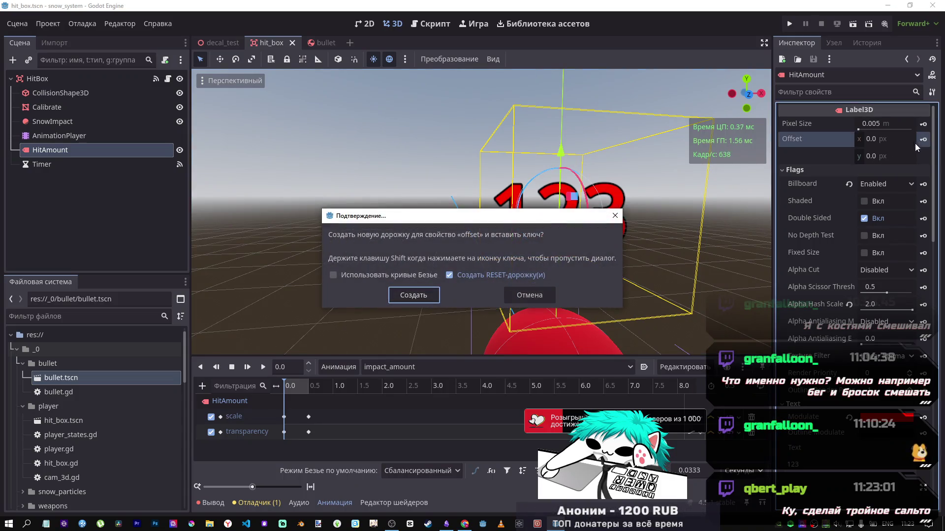
{"action": "left_click", "coordinate": [419, 295]}
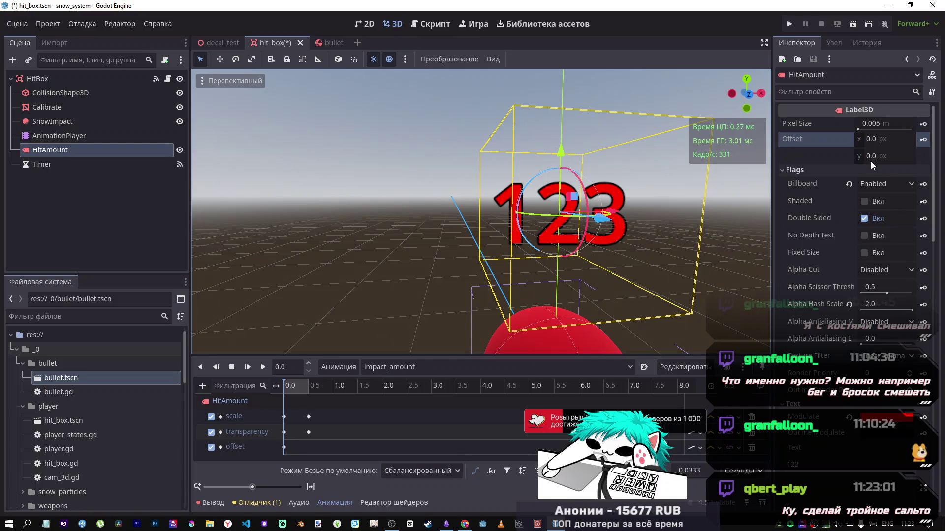
Set the label's vertical offset to 40 and scrub the animation preview partway.
{"action": "left_click_drag", "start_coordinate": [870, 158], "coordinate": [880, 159]}
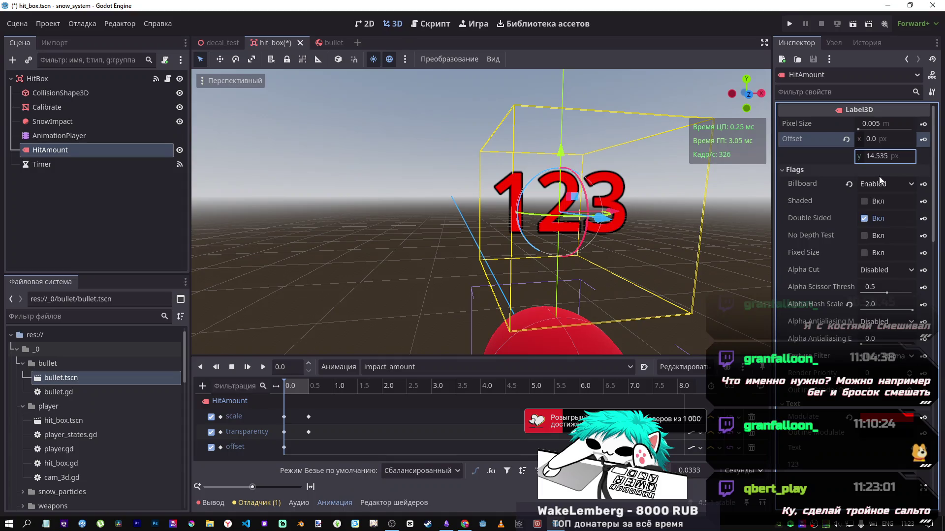
{"action": "key", "text": "Return"}
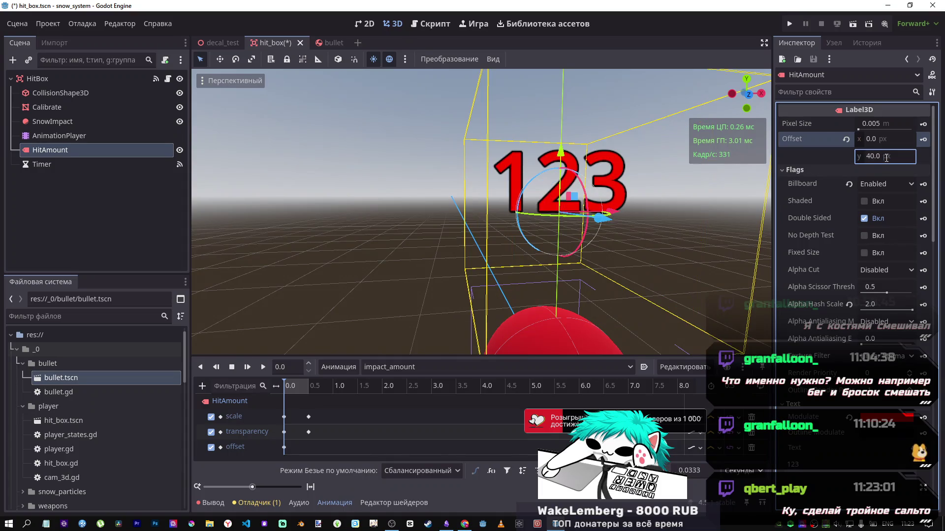
{"action": "left_click", "coordinate": [291, 387]}
{"action": "mouse_move", "coordinate": [293, 388]}
{"action": "left_mouse_down"}
{"action": "mouse_move", "coordinate": [312, 392]}
{"action": "mouse_move", "coordinate": [273, 387]}
{"action": "mouse_move", "coordinate": [298, 392]}
{"action": "left_mouse_up"}
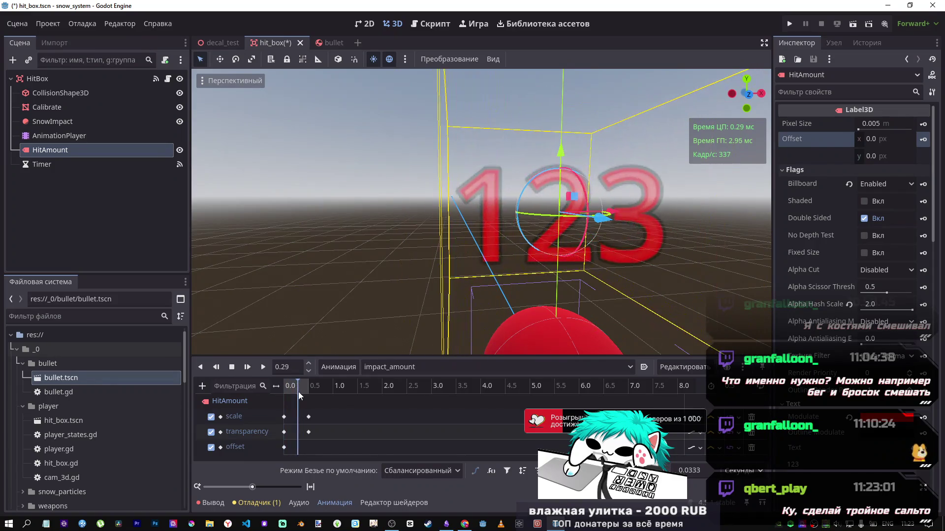
Insert an offset key, move it to 0.5 s, and key the offset at 0.0 s.
{"action": "right_click", "coordinate": [315, 448]}
{"action": "left_click", "coordinate": [334, 453]}
{"action": "left_click", "coordinate": [315, 447]}
{"action": "left_click_drag", "start_coordinate": [315, 448], "coordinate": [309, 447]}
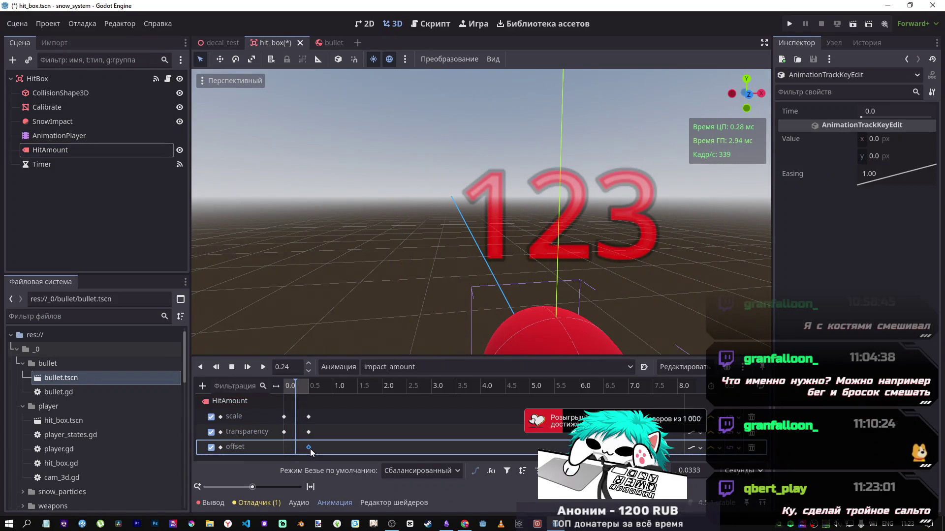
{"action": "left_click", "coordinate": [283, 387]}
{"action": "left_click", "coordinate": [49, 150]}
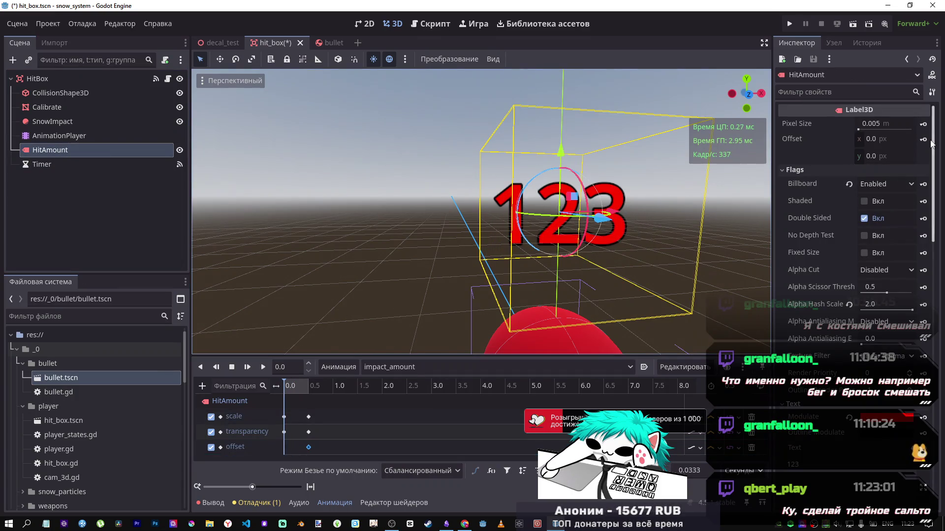
{"action": "left_click", "coordinate": [923, 140]}
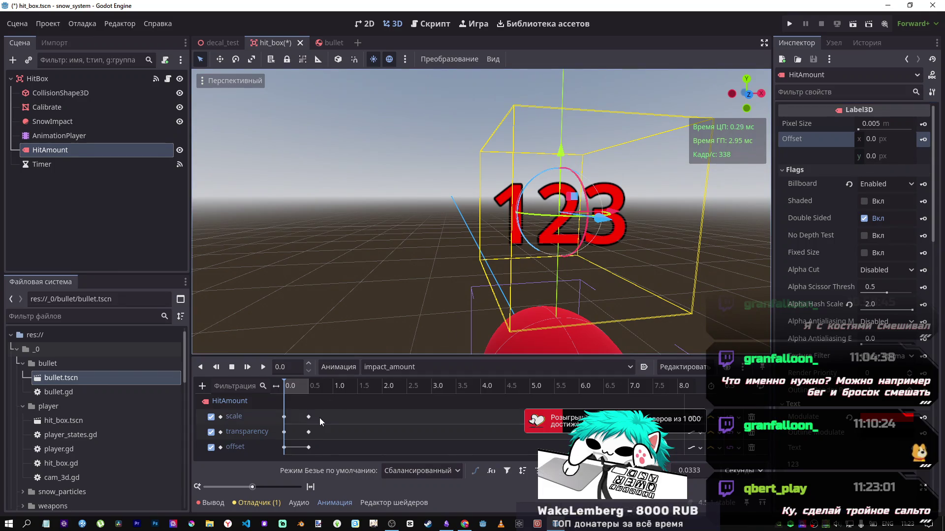
{"action": "left_click_drag", "start_coordinate": [285, 388], "coordinate": [302, 392]}
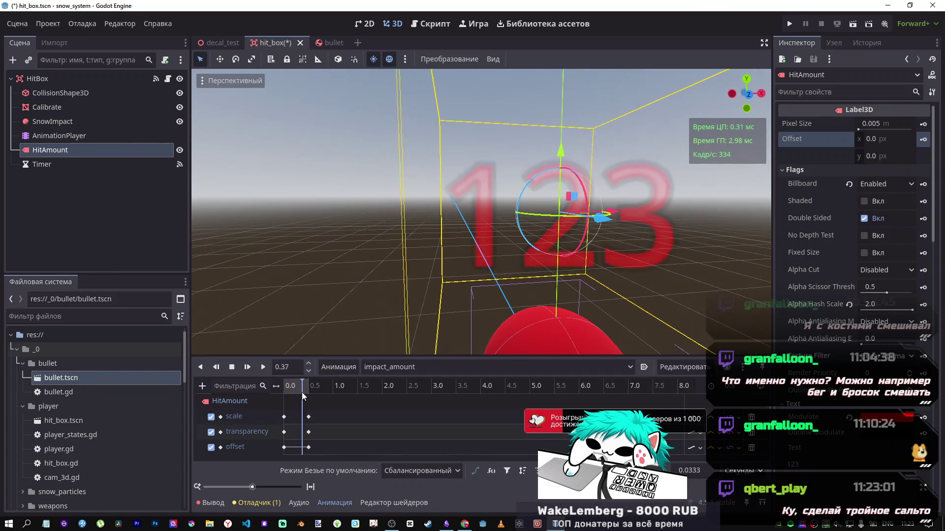
Set the 0.5 s offset key's y value to 40 and preview the rise.
{"action": "left_click", "coordinate": [308, 447]}
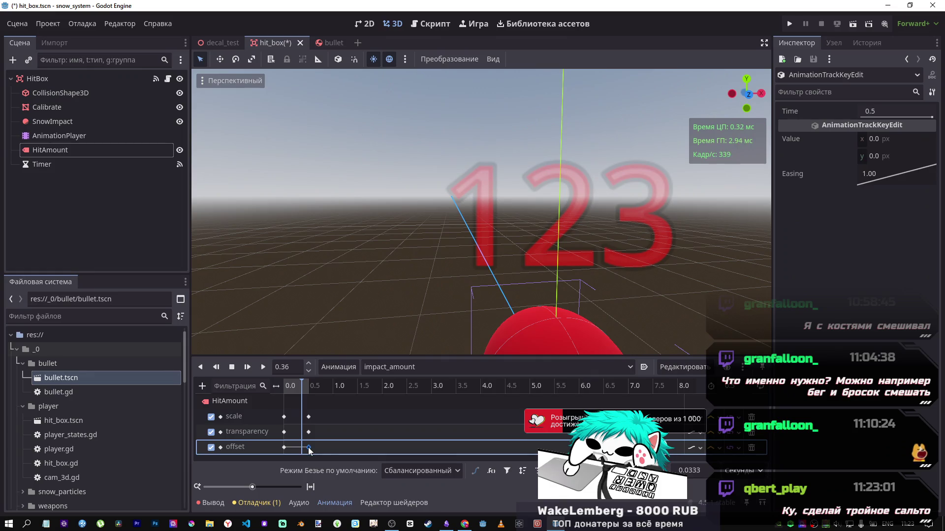
{"action": "left_click", "coordinate": [892, 166]}
{"action": "type", "text": "0"}
{"action": "key", "text": "Return"}
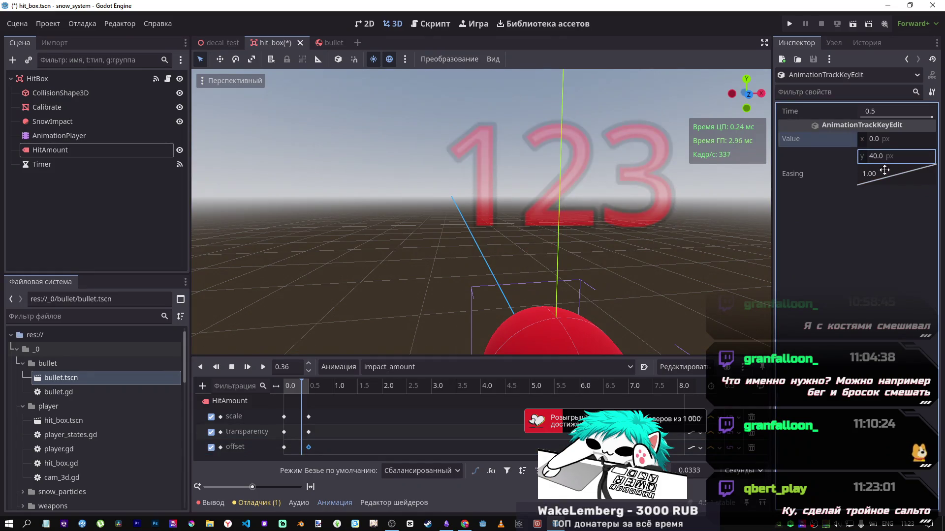
{"action": "mouse_move", "coordinate": [302, 391]}
{"action": "left_mouse_down"}
{"action": "mouse_move", "coordinate": [282, 386]}
{"action": "mouse_move", "coordinate": [311, 386]}
{"action": "mouse_move", "coordinate": [290, 385]}
{"action": "left_mouse_up"}
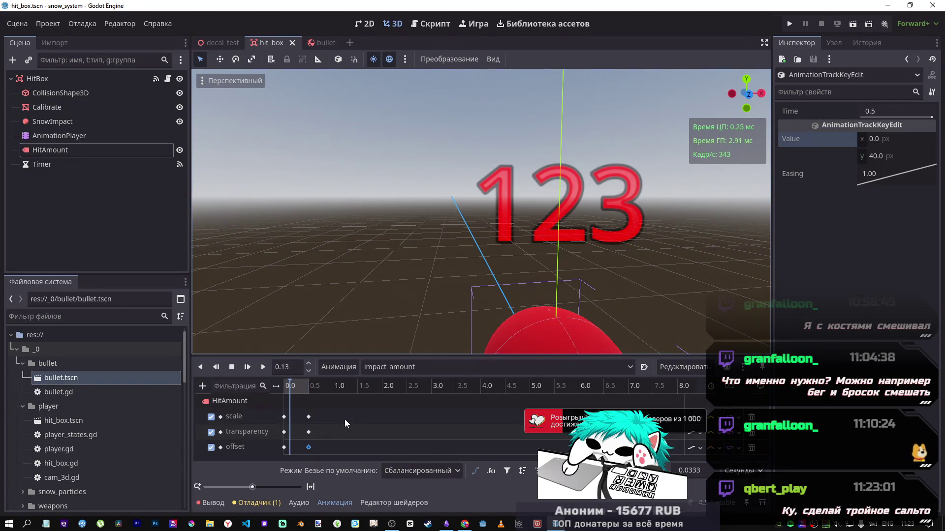
Save the hit_box scene, then reselect the HitAmount label.
{"action": "left_click", "coordinate": [43, 139]}
{"action": "key", "text": "ctrl+s"}
{"action": "left_click", "coordinate": [48, 149]}
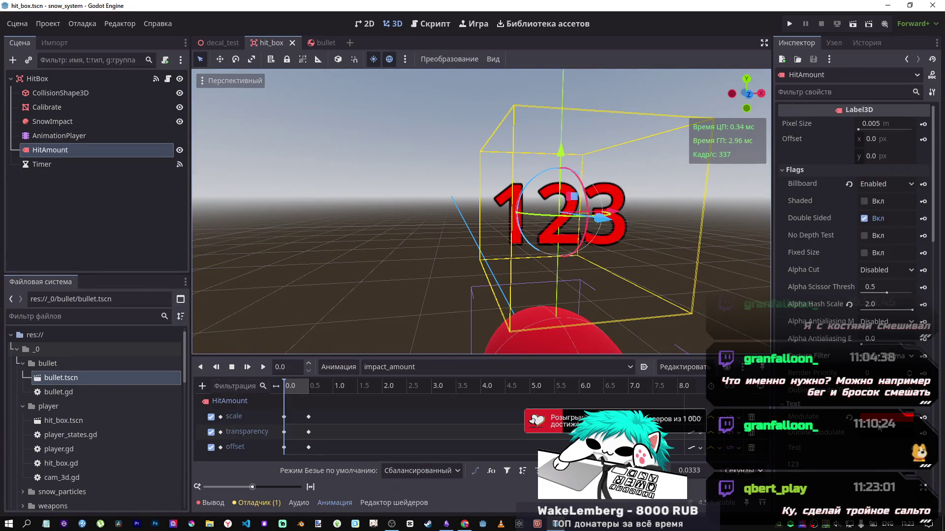
{"action": "mouse_move", "coordinate": [876, 433]}
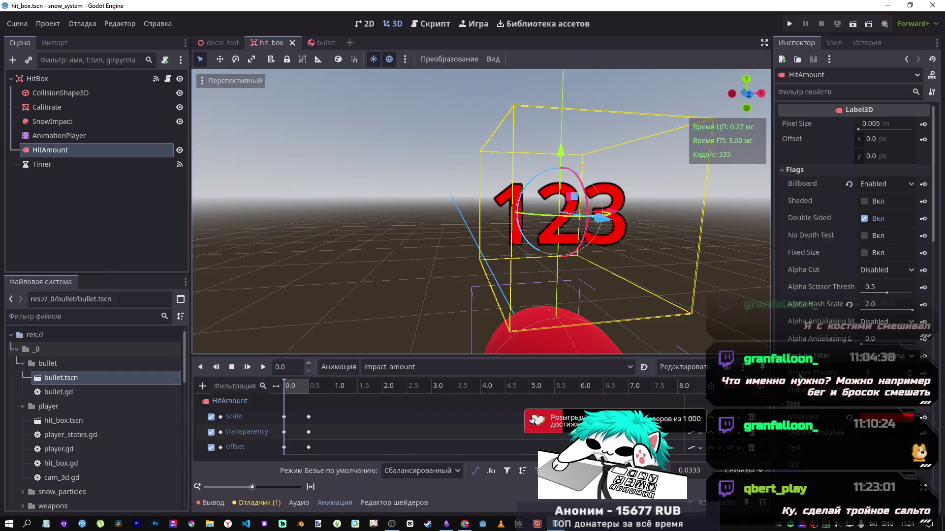
Scroll through HitAmount's Inspector and expand the Global Illumination properties.
{"action": "scroll", "coordinate": [794, 394], "scroll_direction": "down", "scroll_amount": 8}
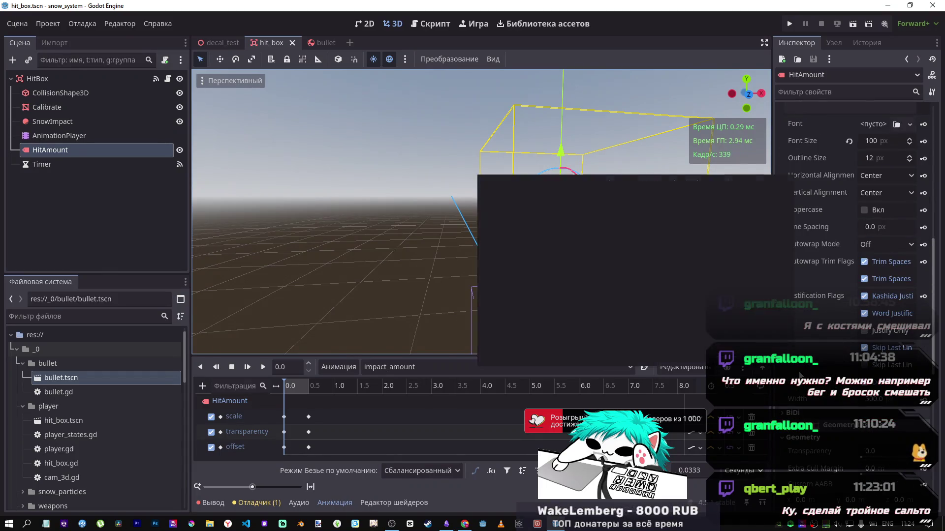
{"action": "scroll", "coordinate": [799, 375], "scroll_direction": "down", "scroll_amount": 3}
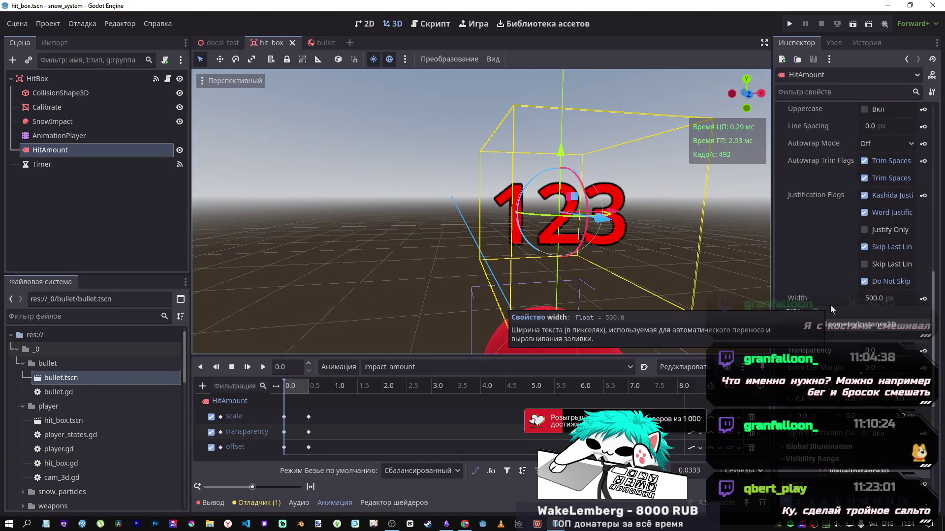
{"action": "scroll", "coordinate": [802, 261], "scroll_direction": "down", "scroll_amount": 2}
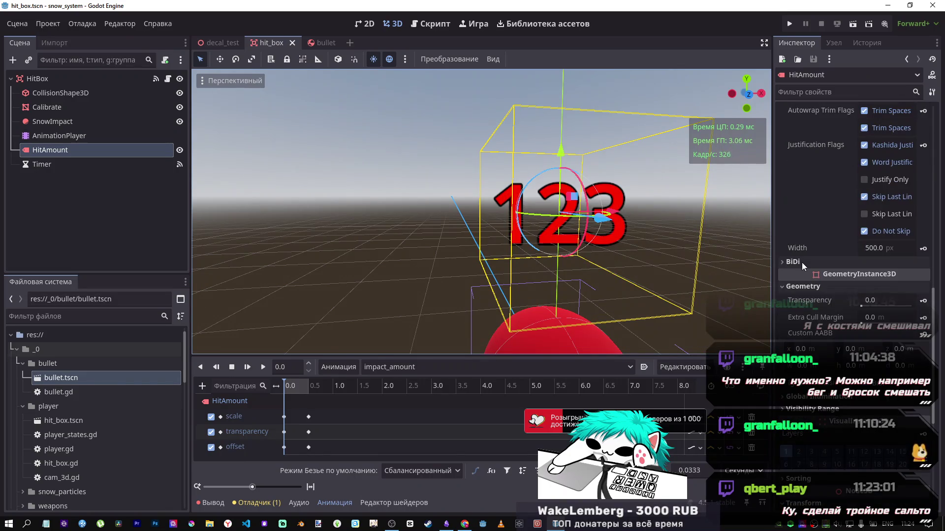
{"action": "scroll", "coordinate": [797, 265], "scroll_direction": "down", "scroll_amount": 5}
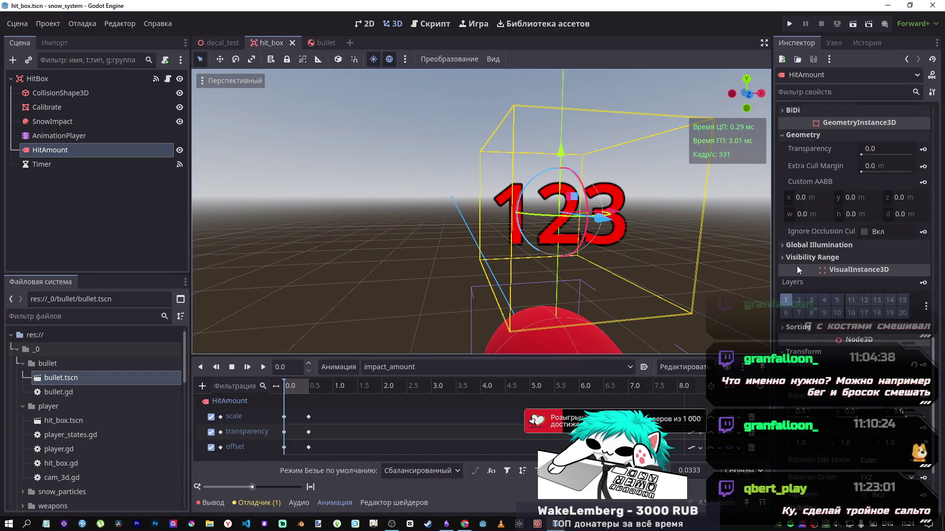
{"action": "left_click", "coordinate": [832, 246]}
{"action": "scroll", "coordinate": [808, 241], "scroll_direction": "up", "scroll_amount": 10}
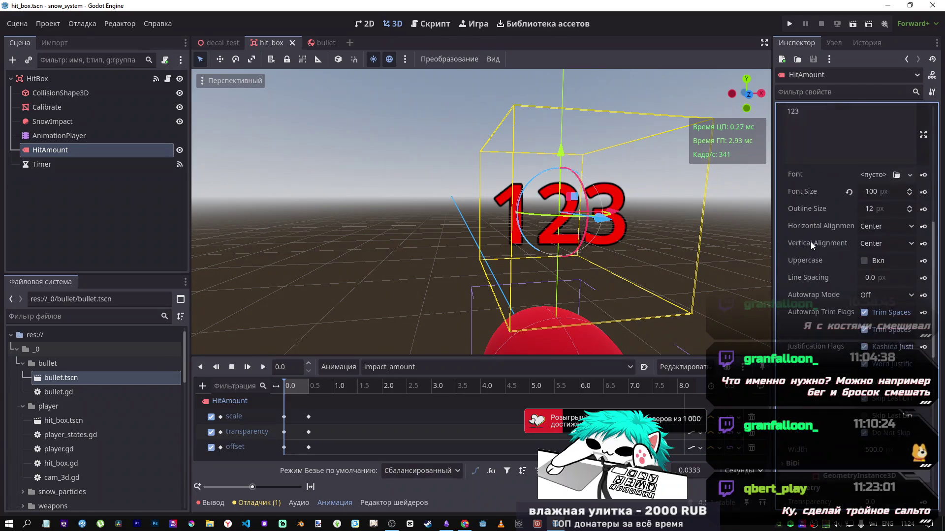
{"action": "scroll", "coordinate": [811, 240], "scroll_direction": "up", "scroll_amount": 2}
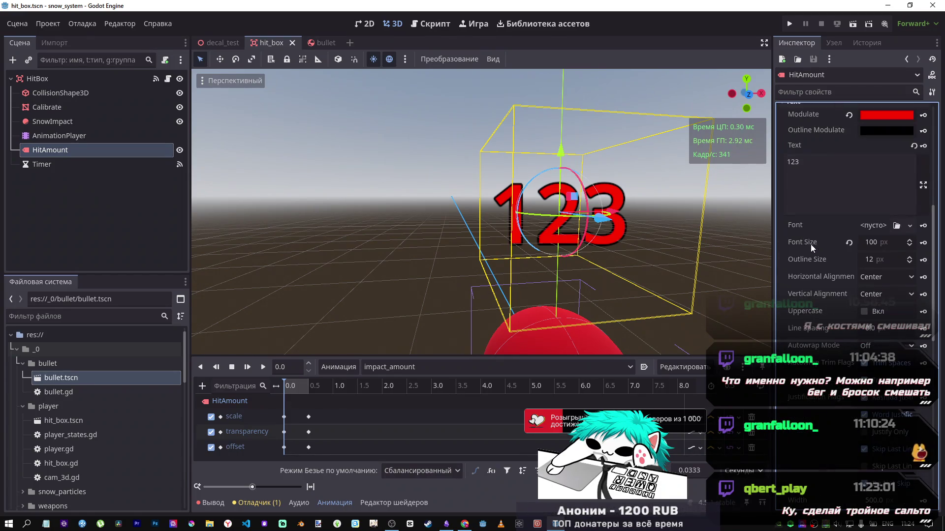
Scrub impact_amount to 0.17, 0.5, 0.25 and back to 0, then run the current scene.
{"action": "left_click", "coordinate": [292, 386]}
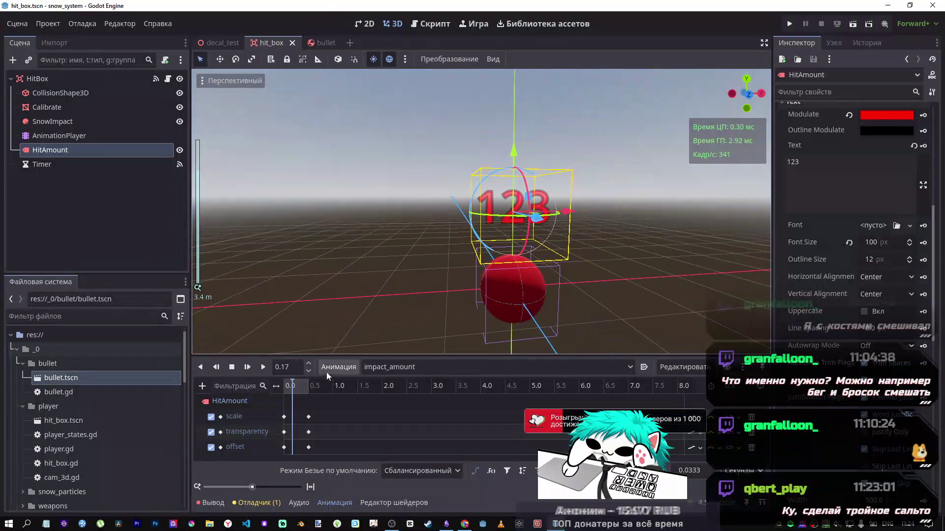
{"action": "left_click_drag", "start_coordinate": [299, 383], "coordinate": [308, 386]}
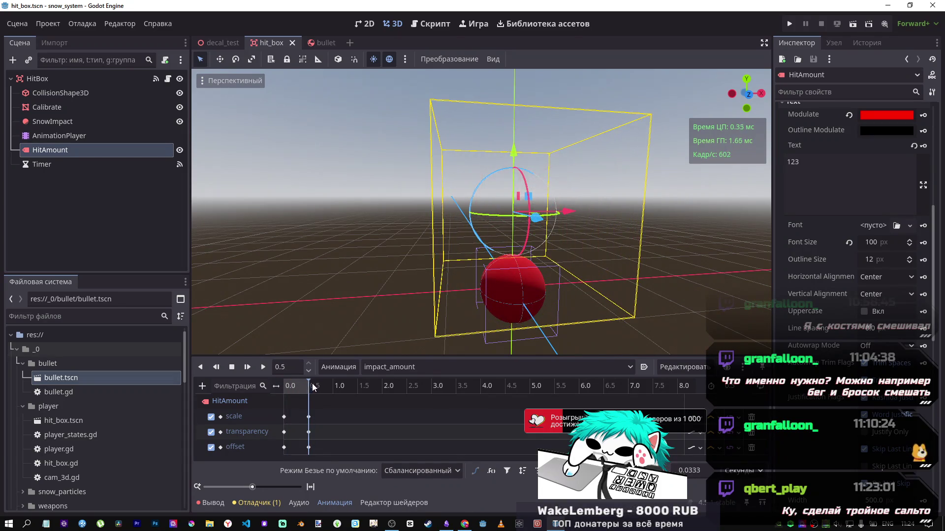
{"action": "left_click", "coordinate": [296, 386]}
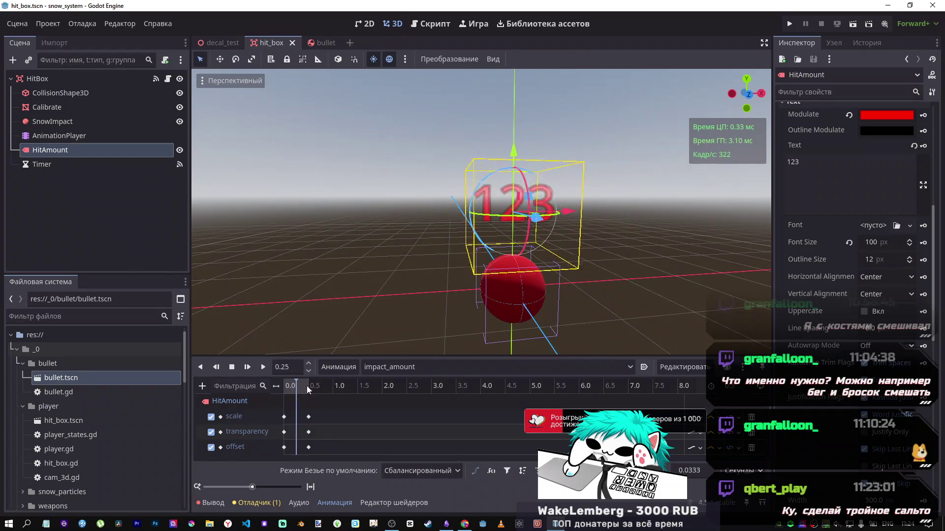
{"action": "left_click_drag", "start_coordinate": [306, 386], "coordinate": [271, 385]}
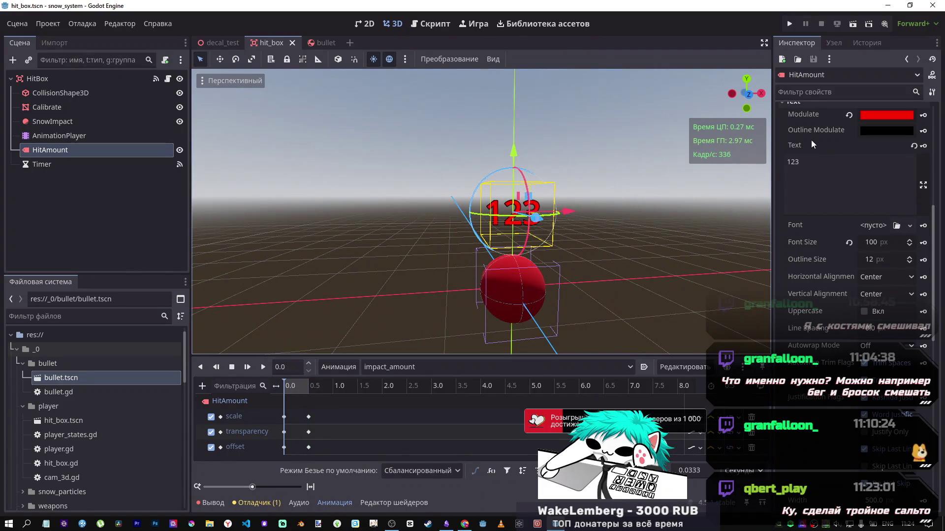
{"action": "left_click", "coordinate": [854, 29]}
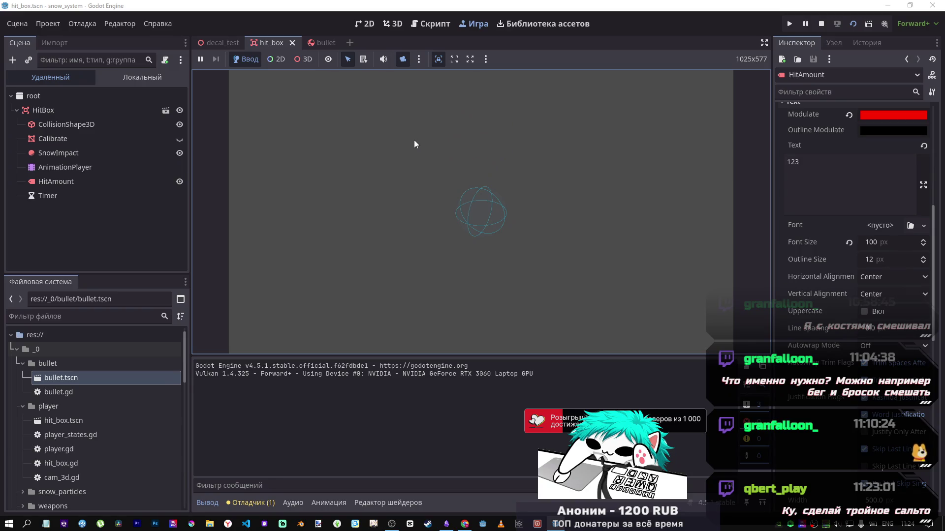
Stop the running game and reselect HitAmount in the Scene dock.
{"action": "left_click", "coordinate": [820, 24]}
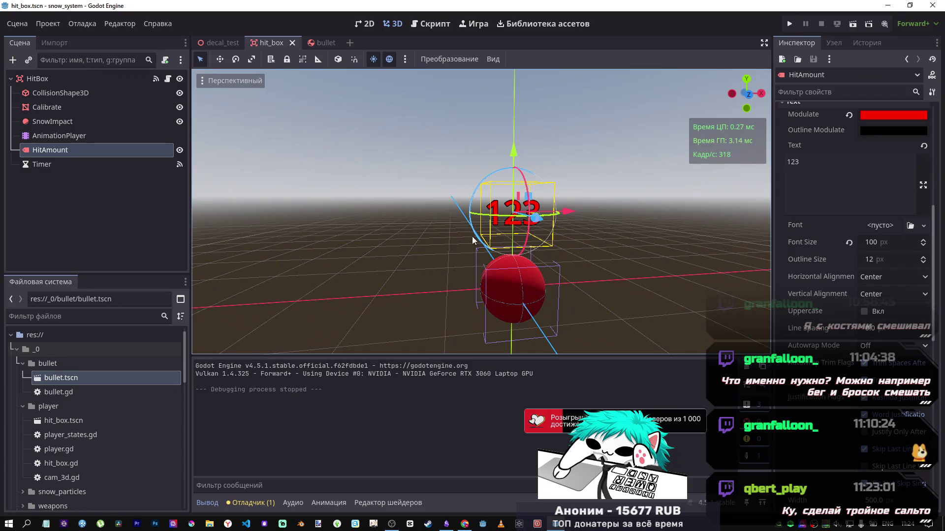
{"action": "scroll", "coordinate": [848, 223], "scroll_direction": "up", "scroll_amount": 5}
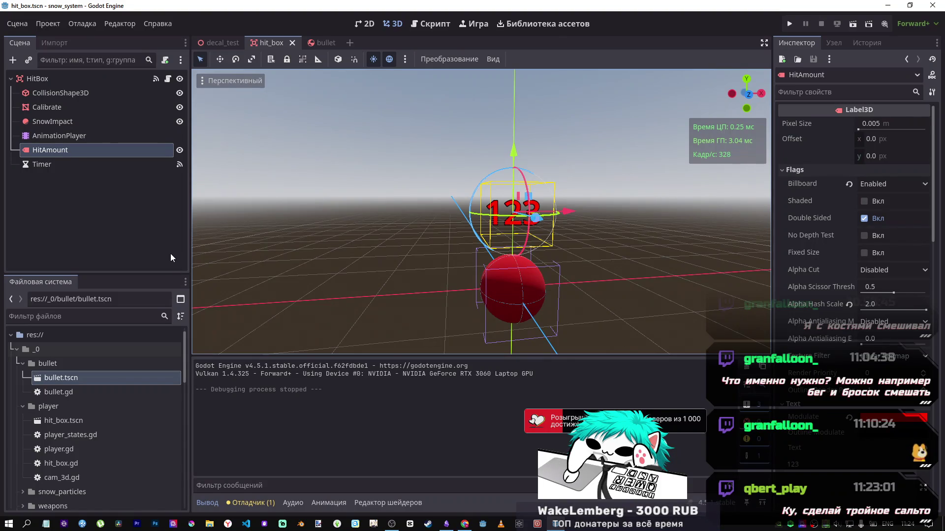
{"action": "left_click", "coordinate": [81, 164]}
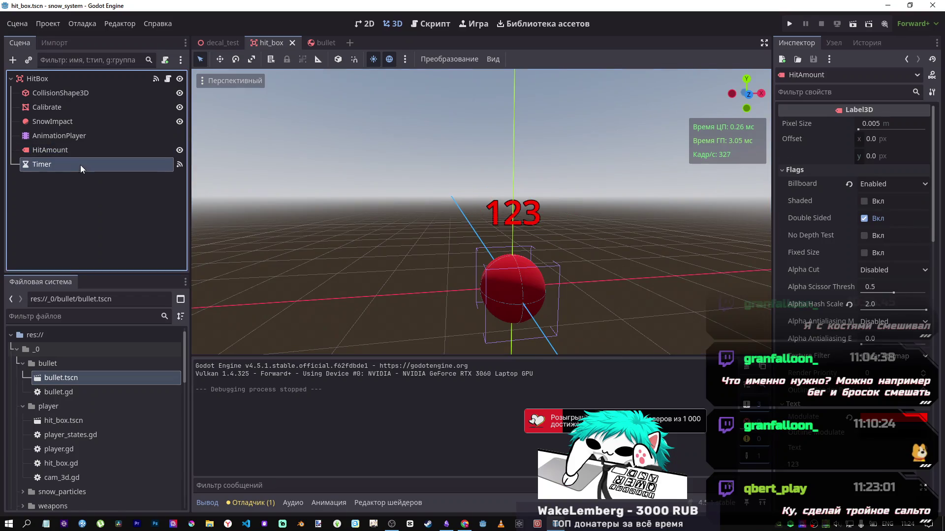
{"action": "left_click", "coordinate": [81, 147]}
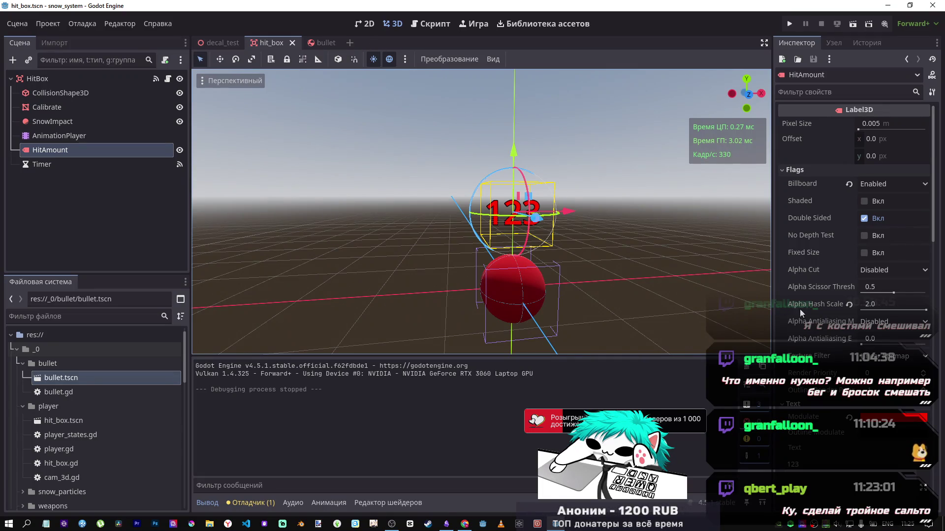
Revert HitAmount's Width to the default 500 and save the scene.
{"action": "scroll", "coordinate": [799, 309], "scroll_direction": "down", "scroll_amount": 15}
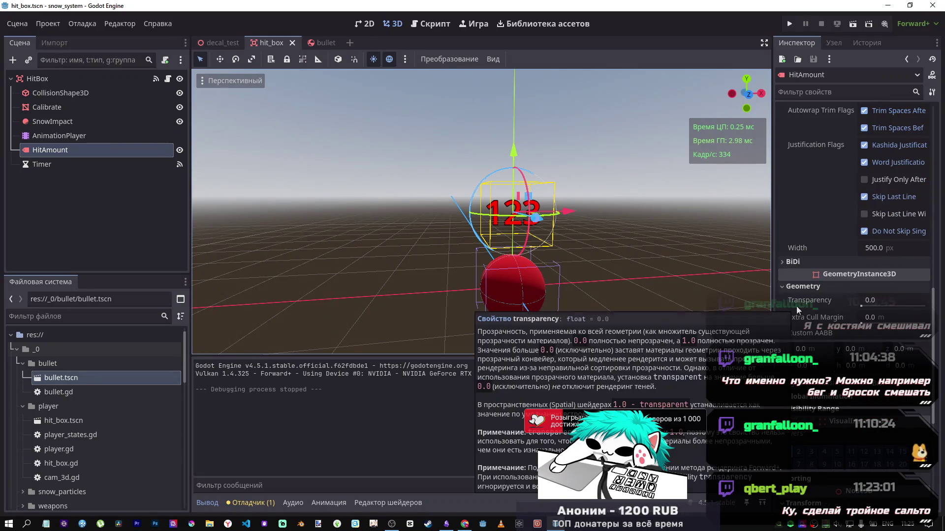
{"action": "left_click_drag", "start_coordinate": [878, 248], "coordinate": [871, 248]}
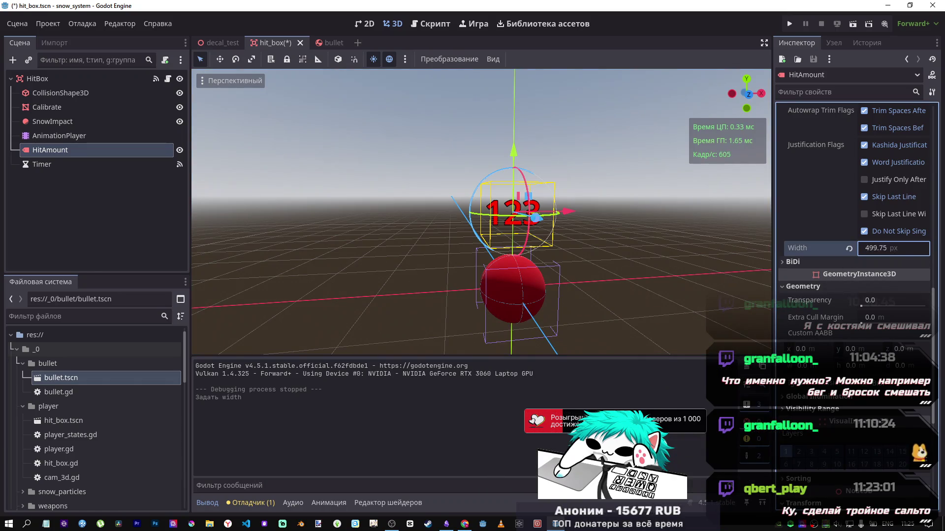
{"action": "left_click", "coordinate": [847, 248]}
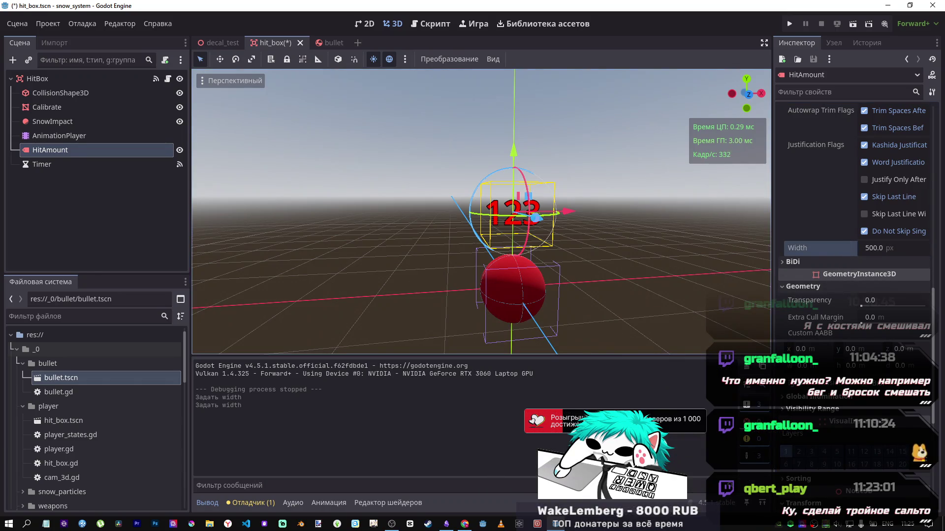
{"action": "mouse_move", "coordinate": [482, 212]}
{"action": "left_mouse_down"}
{"action": "mouse_move", "coordinate": [492, 197]}
{"action": "mouse_move", "coordinate": [542, 221]}
{"action": "mouse_move", "coordinate": [396, 196]}
{"action": "left_mouse_up"}
{"action": "key", "text": "ctrl+s"}
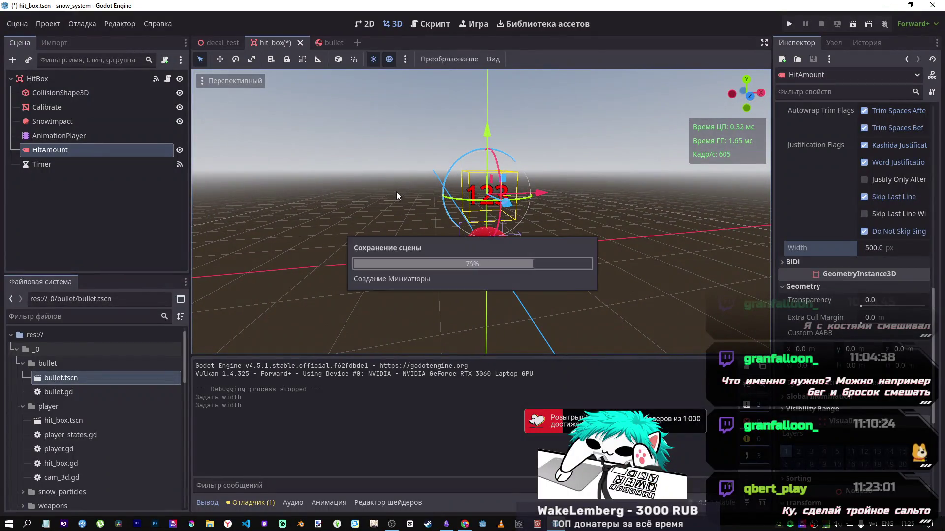
Reset HitAmount's Position to 0, 0, 0 and save hit_box again.
{"action": "scroll", "coordinate": [837, 336], "scroll_direction": "down", "scroll_amount": 5}
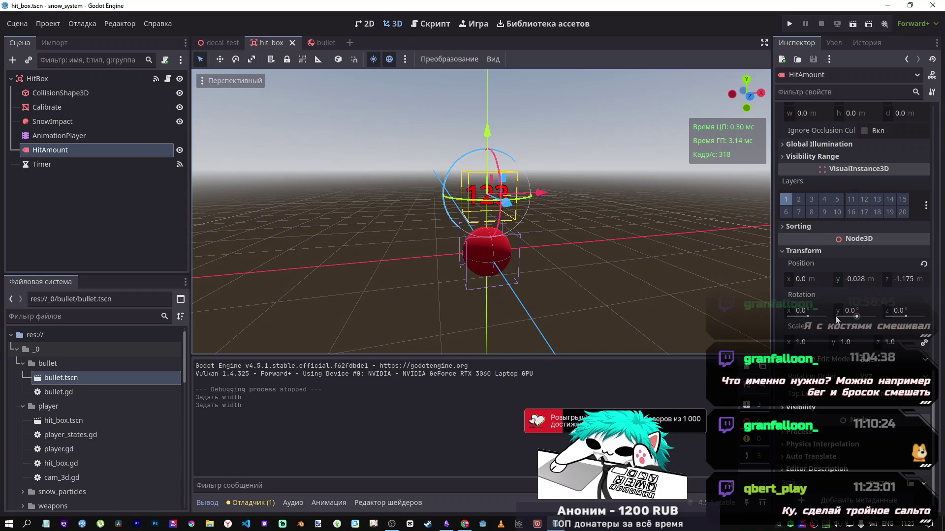
{"action": "left_click", "coordinate": [923, 264]}
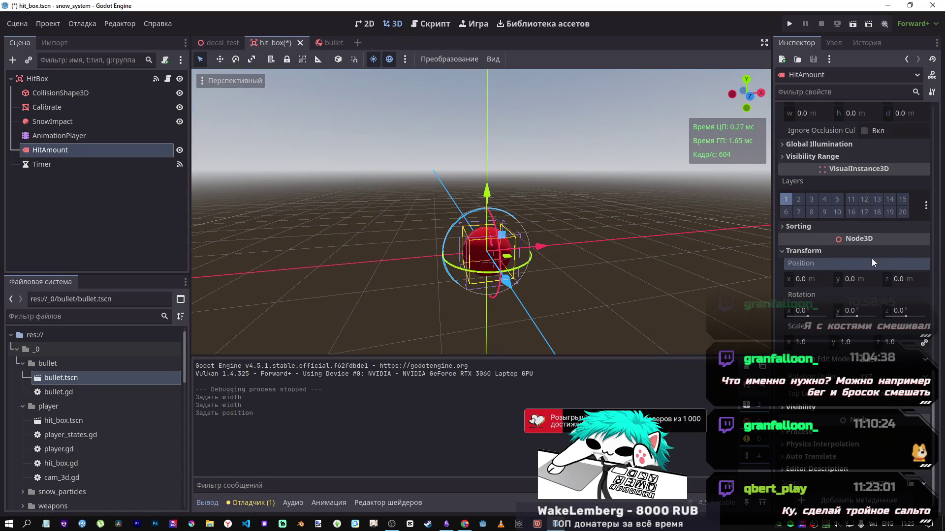
{"action": "key", "text": "ctrl+s"}
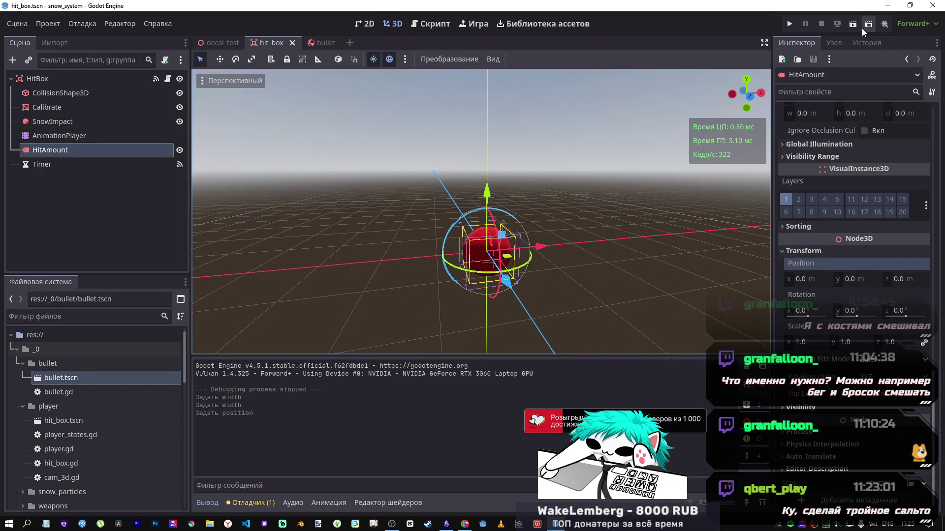
Test-run hit_box with the editor camera, stop it, and undo the label's position reset.
{"action": "left_click", "coordinate": [853, 23]}
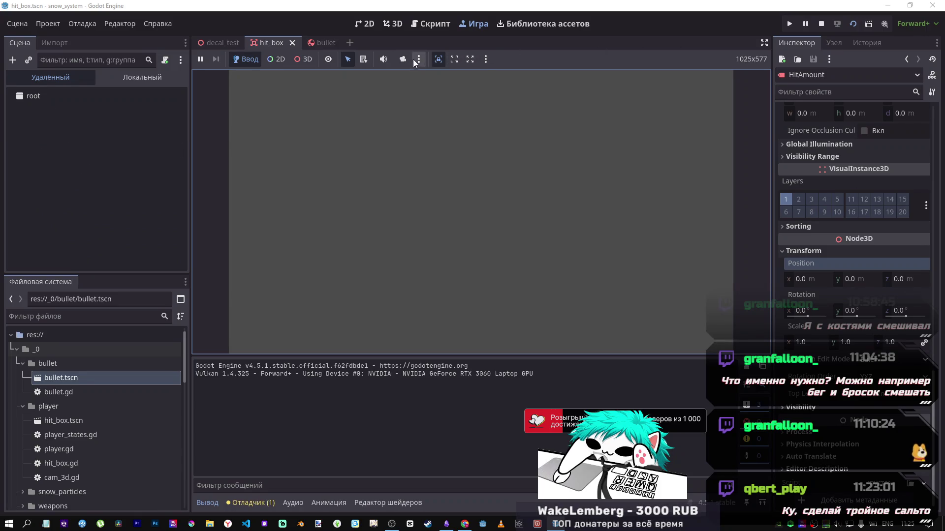
{"action": "left_click", "coordinate": [405, 59]}
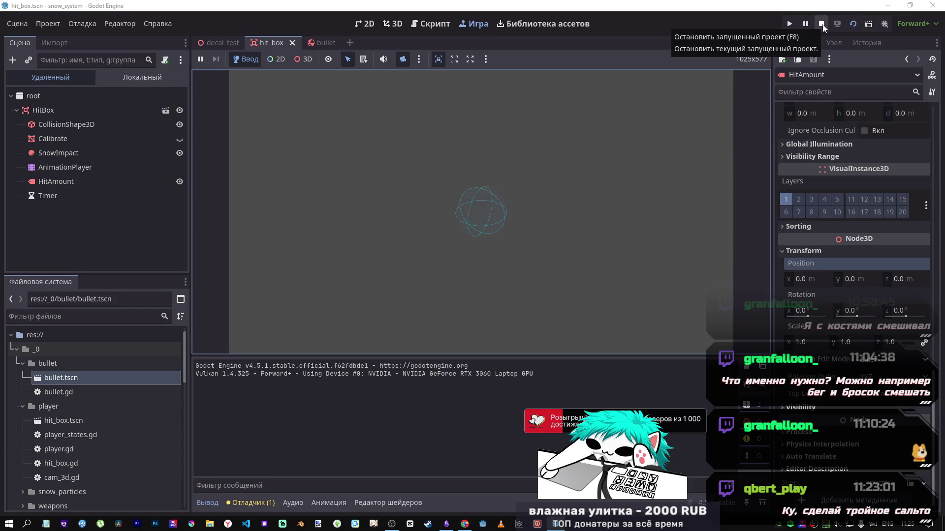
{"action": "left_click", "coordinate": [181, 140]}
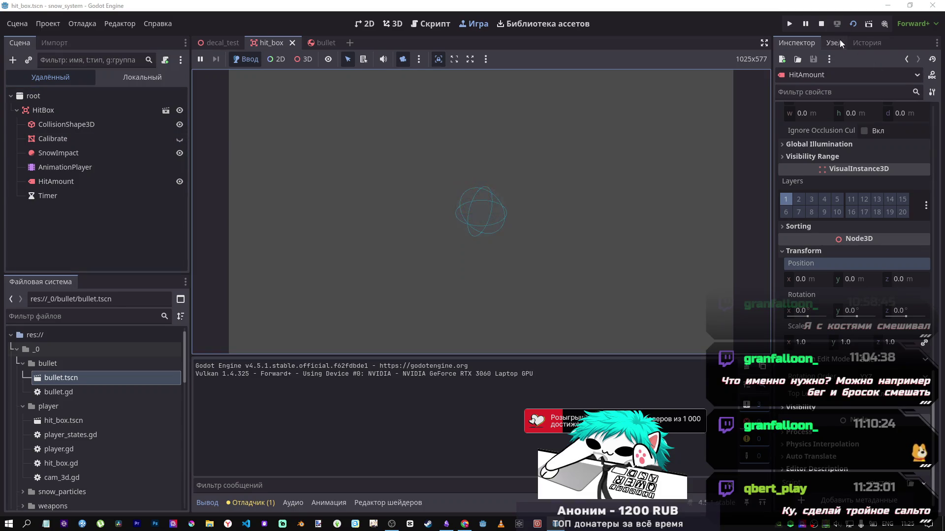
{"action": "left_click", "coordinate": [821, 25]}
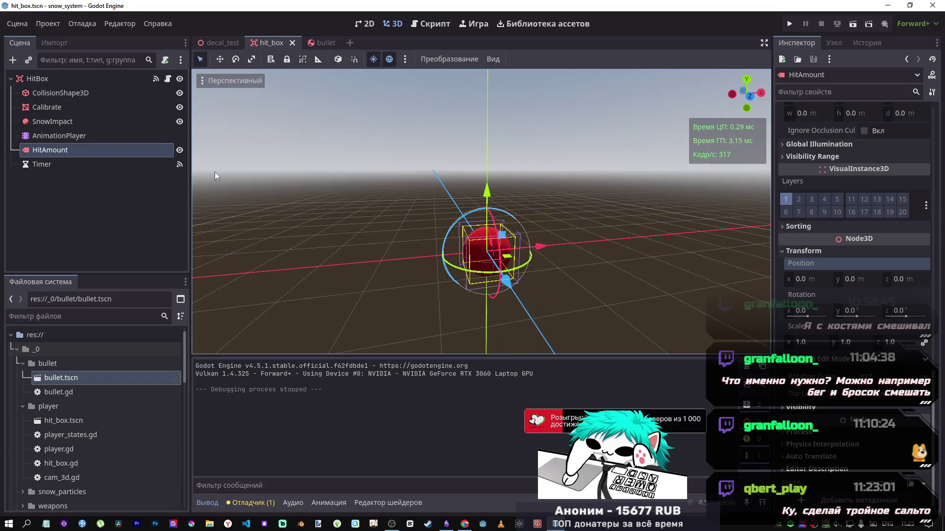
{"action": "left_click", "coordinate": [374, 179]}
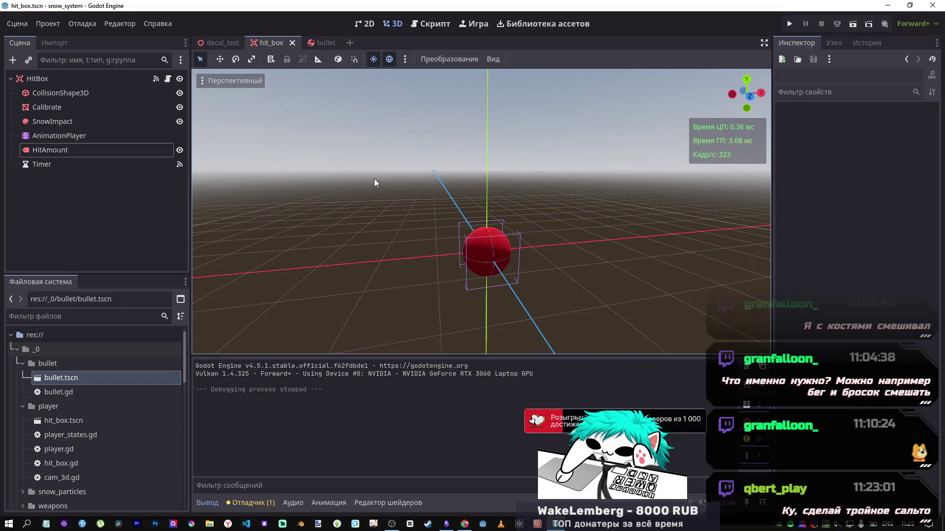
{"action": "key", "text": "ctrl+z"}
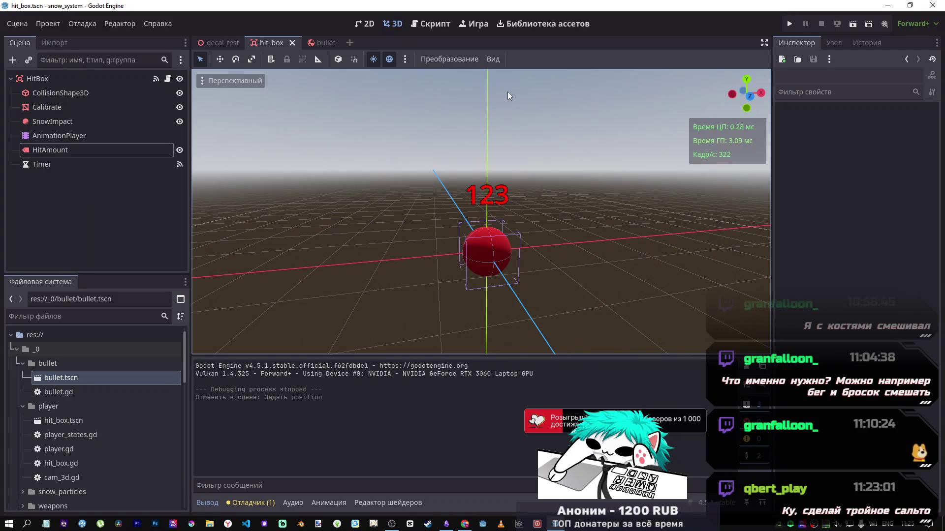
Browse hit_box.gd, selecting part_amount and placing the caret on line 12, then return to 3D.
{"action": "left_click", "coordinate": [432, 23]}
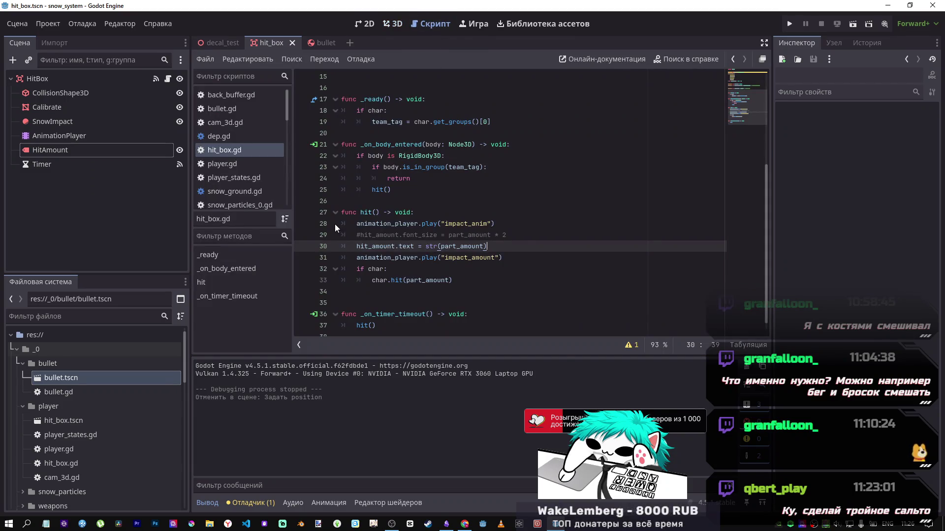
{"action": "double_click", "coordinate": [475, 247]}
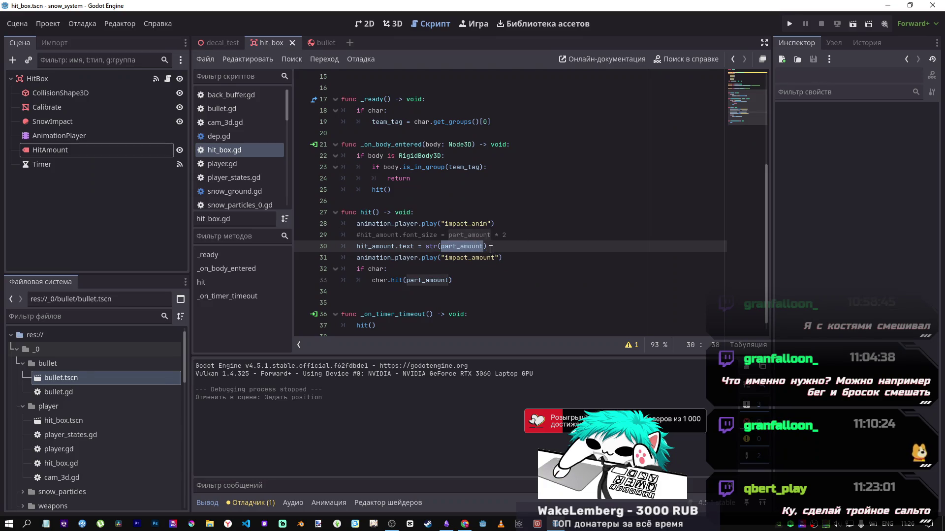
{"action": "scroll", "coordinate": [488, 248], "scroll_direction": "up", "scroll_amount": 2}
{"action": "scroll", "coordinate": [489, 248], "scroll_direction": "up", "scroll_amount": 3}
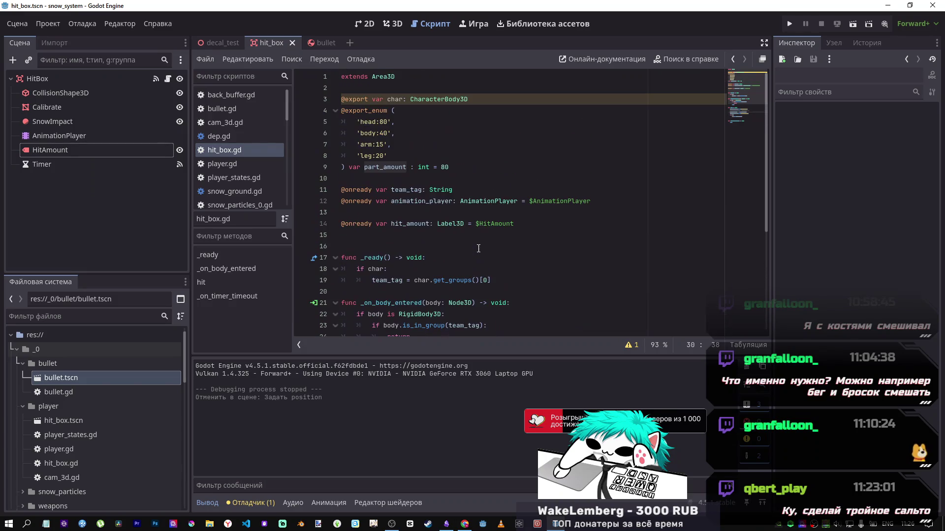
{"action": "left_click", "coordinate": [516, 178]}
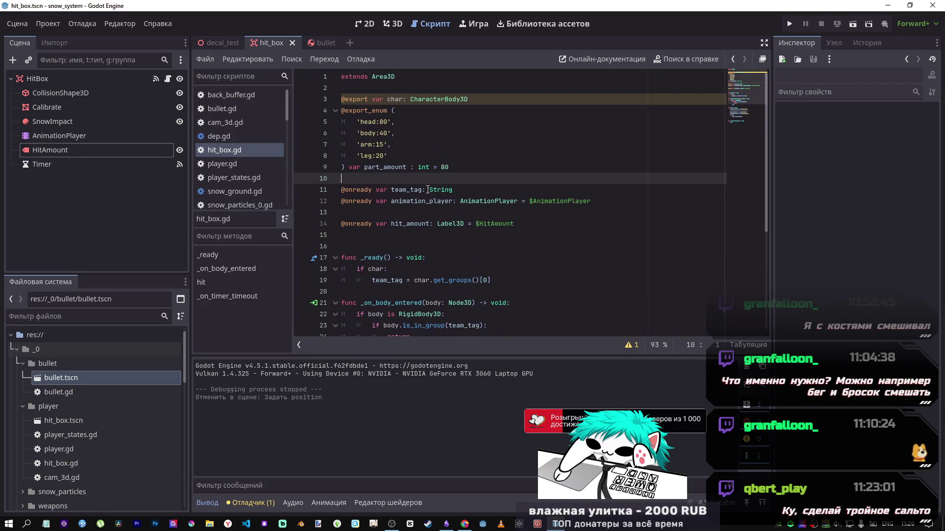
{"action": "left_click", "coordinate": [593, 201]}
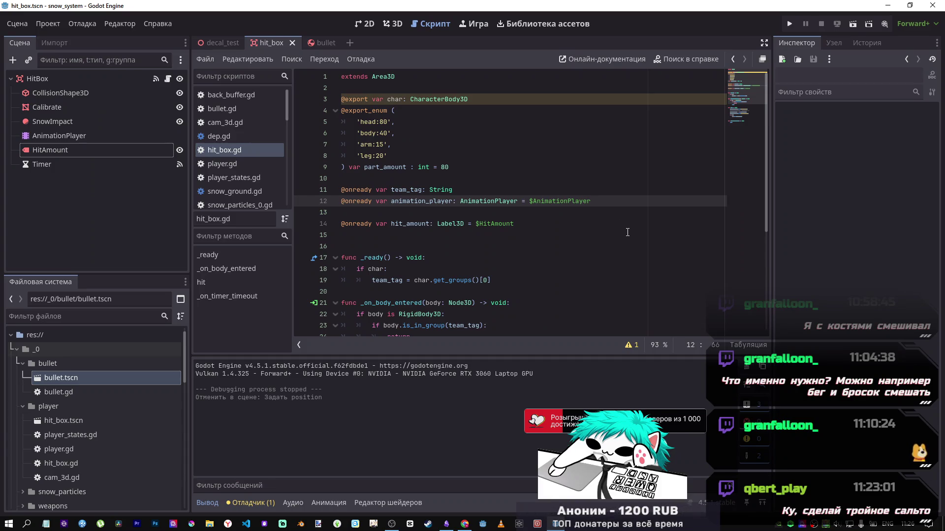
{"action": "scroll", "coordinate": [384, 120], "scroll_direction": "down", "scroll_amount": 2}
{"action": "scroll", "coordinate": [383, 124], "scroll_direction": "up", "scroll_amount": 2}
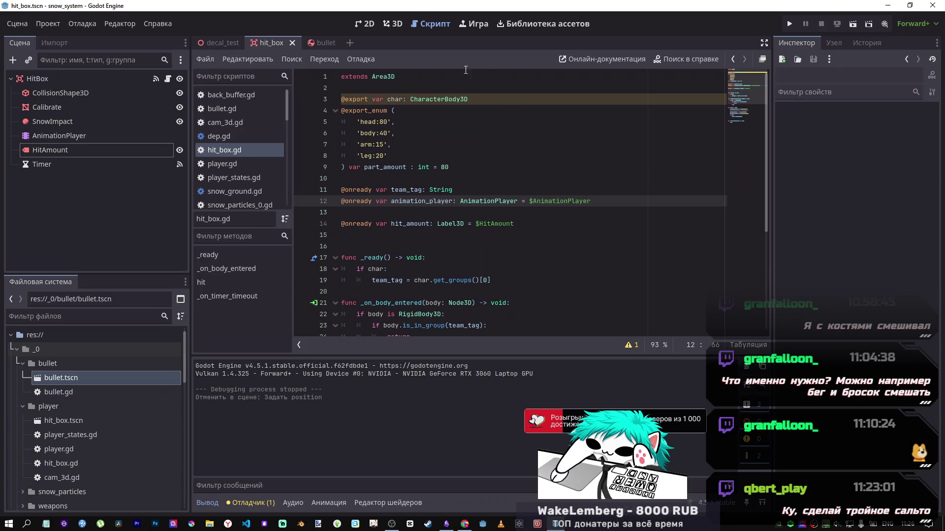
{"action": "left_click", "coordinate": [397, 26]}
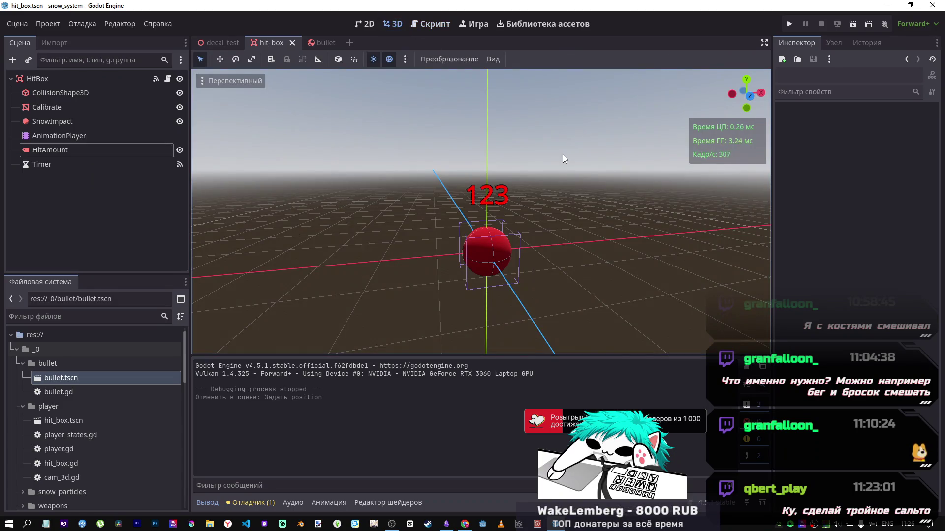
Select HitAmount, return to hit_box.gd, and add a blank line after 'func hit() -> void:'.
{"action": "left_click", "coordinate": [49, 151]}
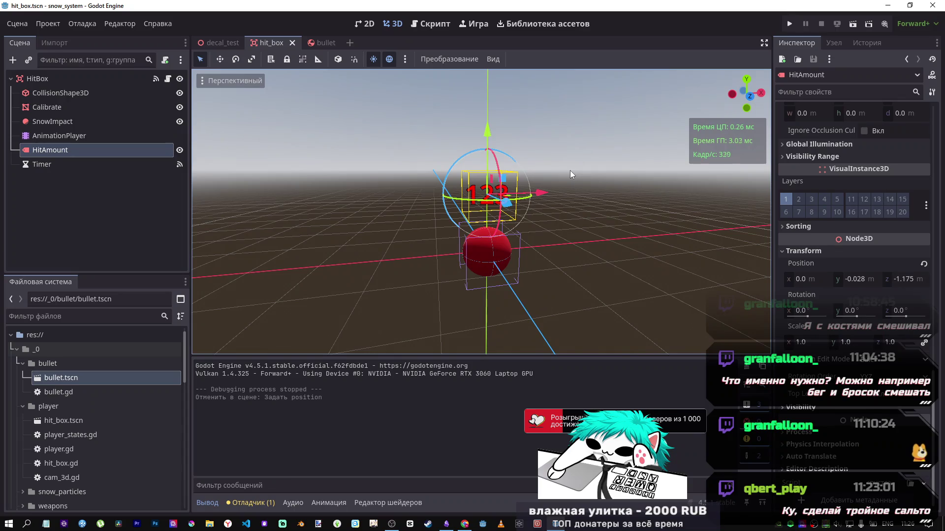
{"action": "left_click", "coordinate": [433, 26]}
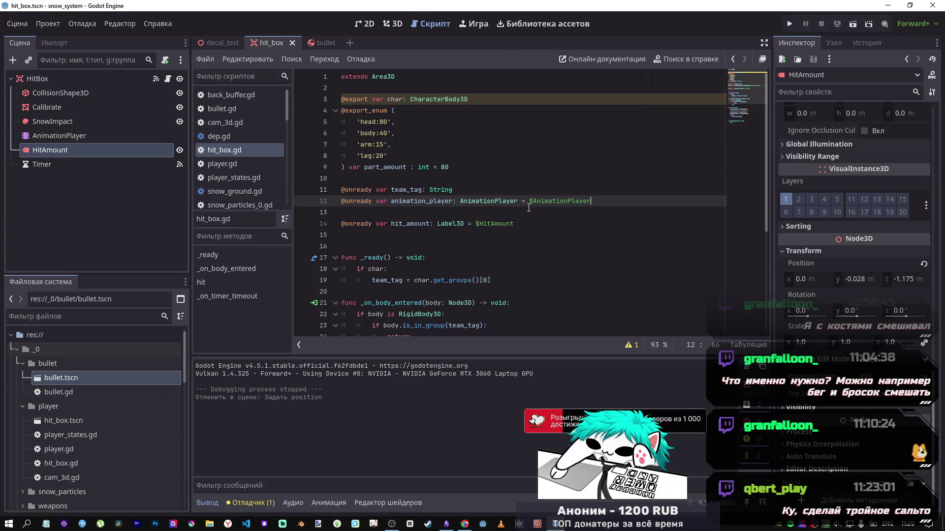
{"action": "scroll", "coordinate": [503, 241], "scroll_direction": "down", "scroll_amount": 2}
{"action": "scroll", "coordinate": [503, 241], "scroll_direction": "down", "scroll_amount": 2}
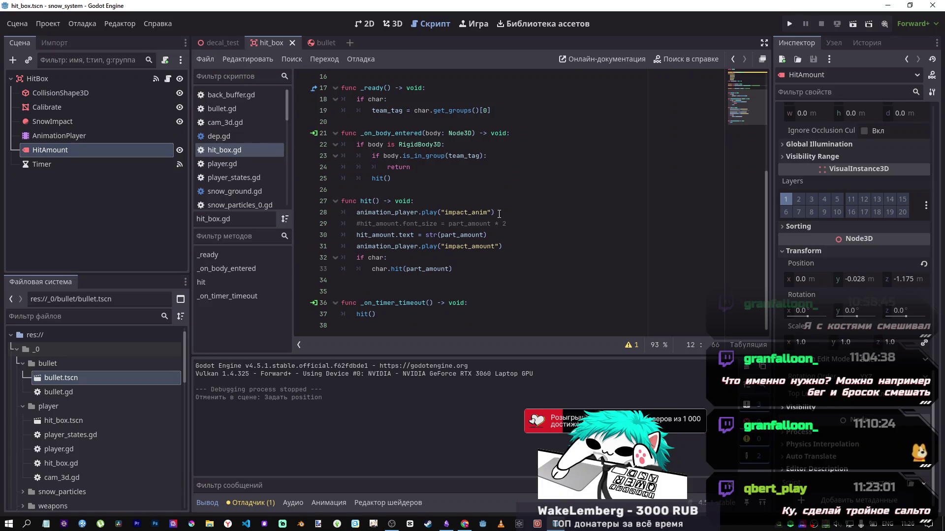
{"action": "left_click", "coordinate": [374, 303]}
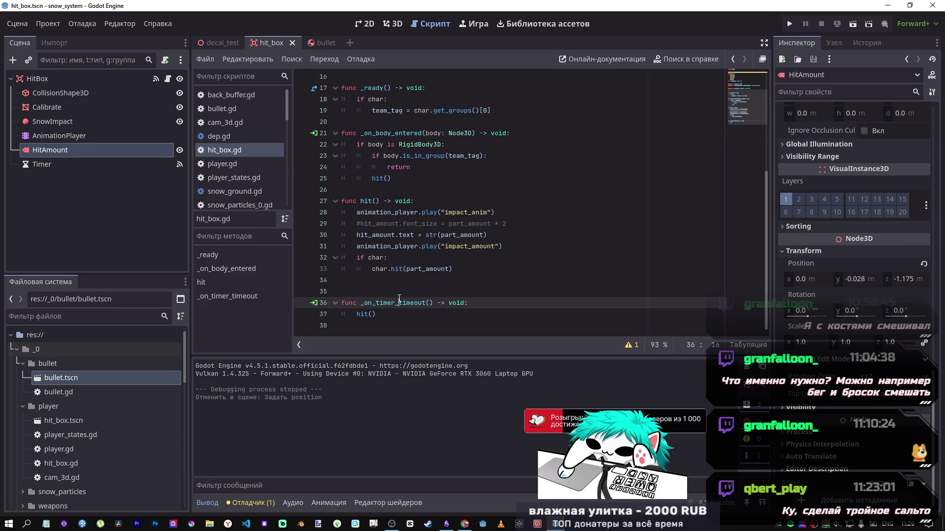
{"action": "left_click", "coordinate": [392, 246]}
{"action": "left_click", "coordinate": [433, 223]}
{"action": "left_click", "coordinate": [475, 201]}
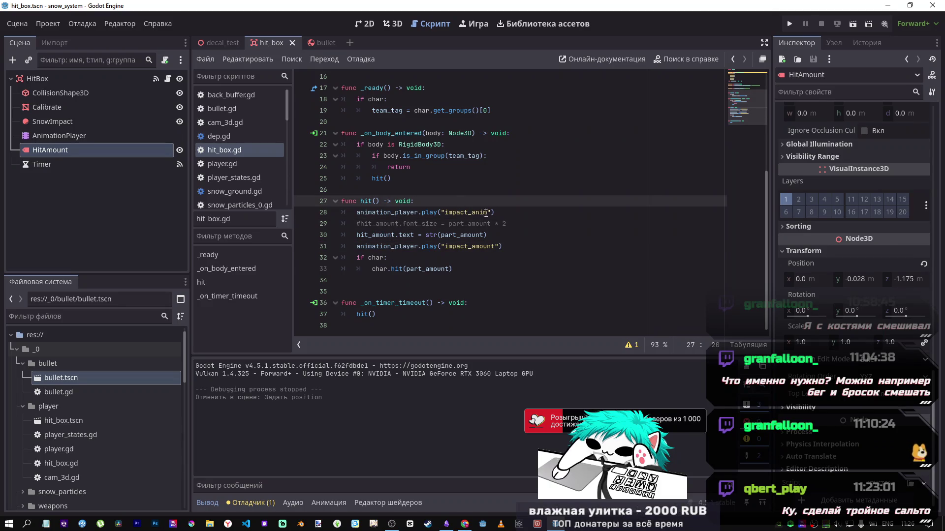
{"action": "key", "text": "Return"}
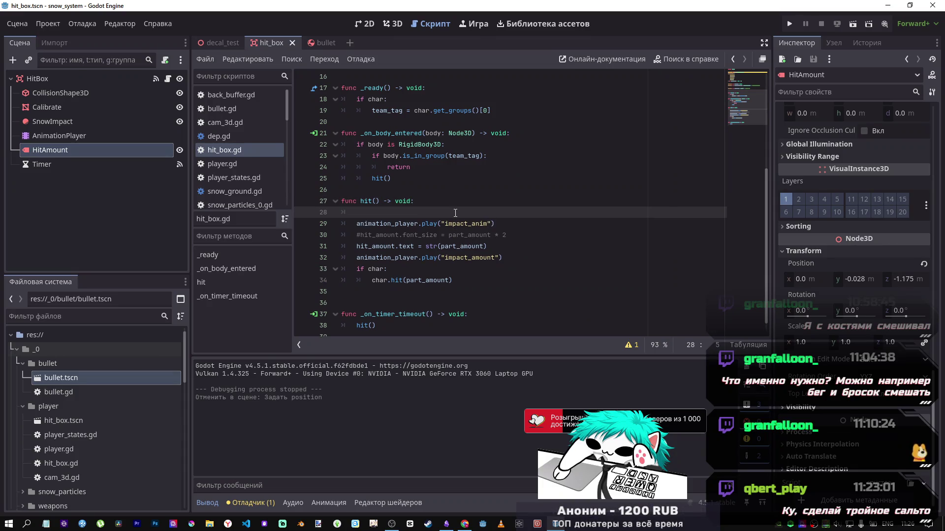
{"action": "scroll", "coordinate": [455, 212], "scroll_direction": "up", "scroll_amount": 4}
{"action": "scroll", "coordinate": [446, 209], "scroll_direction": "down", "scroll_amount": 2}
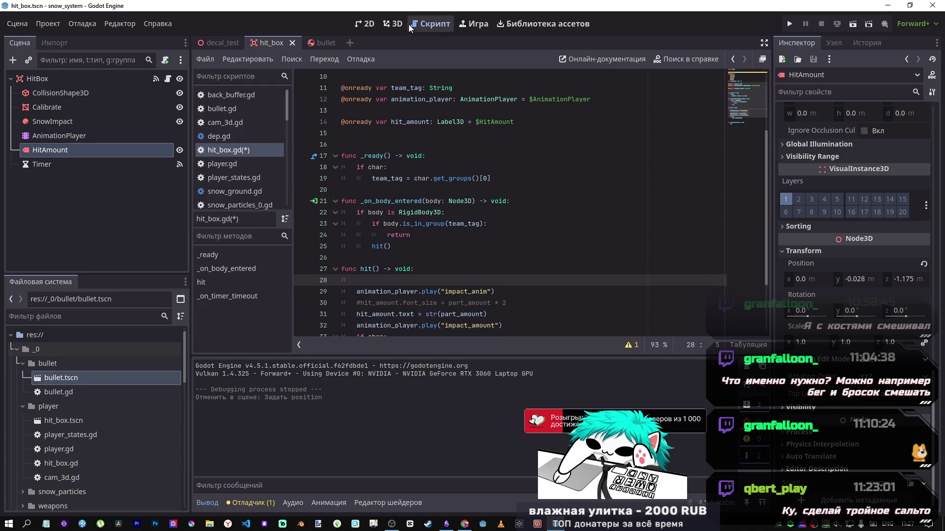
Set HitAmount's Position y to 0.0 and z to -1.2, then save hit_box.
{"action": "left_click", "coordinate": [393, 24]}
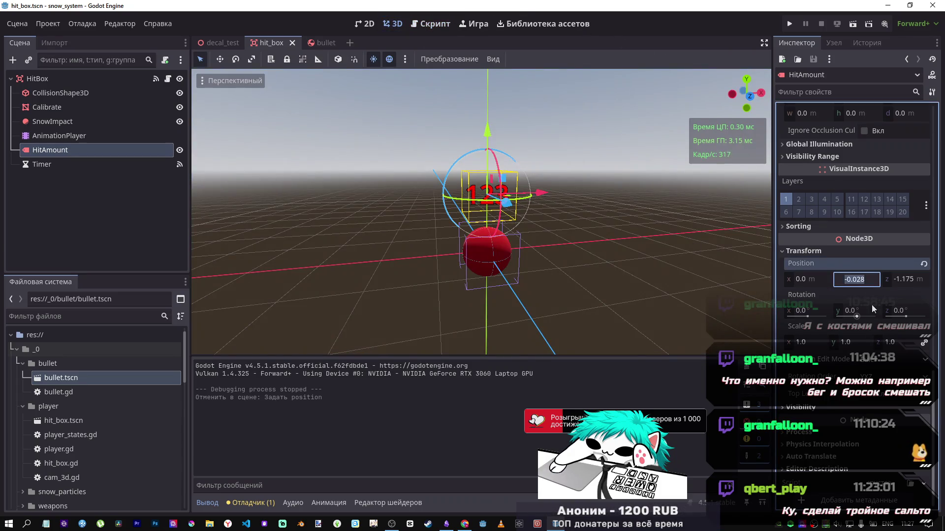
{"action": "key", "text": "ctrl+shift+z"}
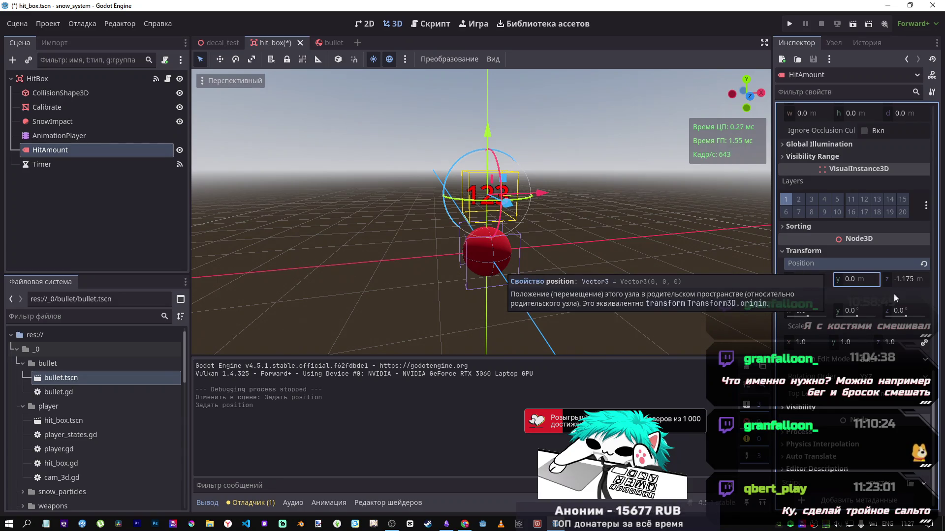
{"action": "key", "text": "Tab"}
{"action": "type", "text": "-"}
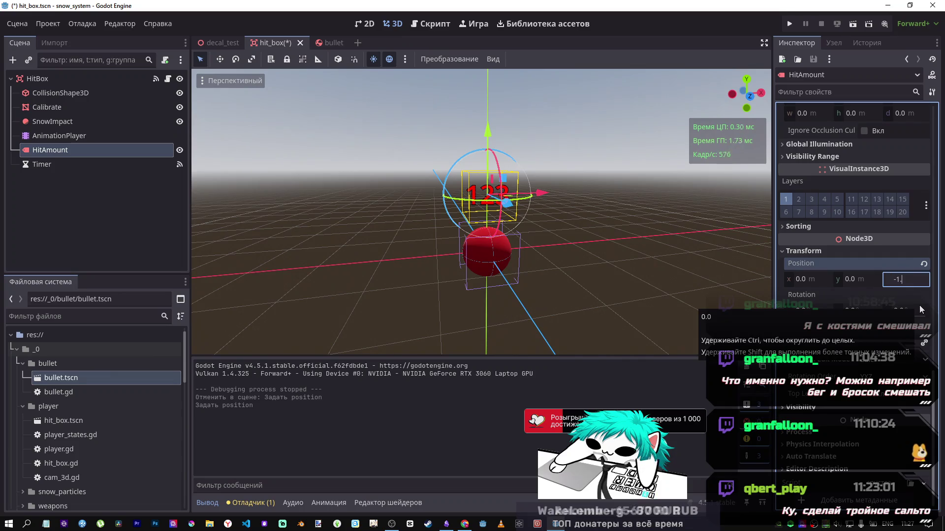
{"action": "type", "text": "1.2"}
{"action": "key", "text": "Return"}
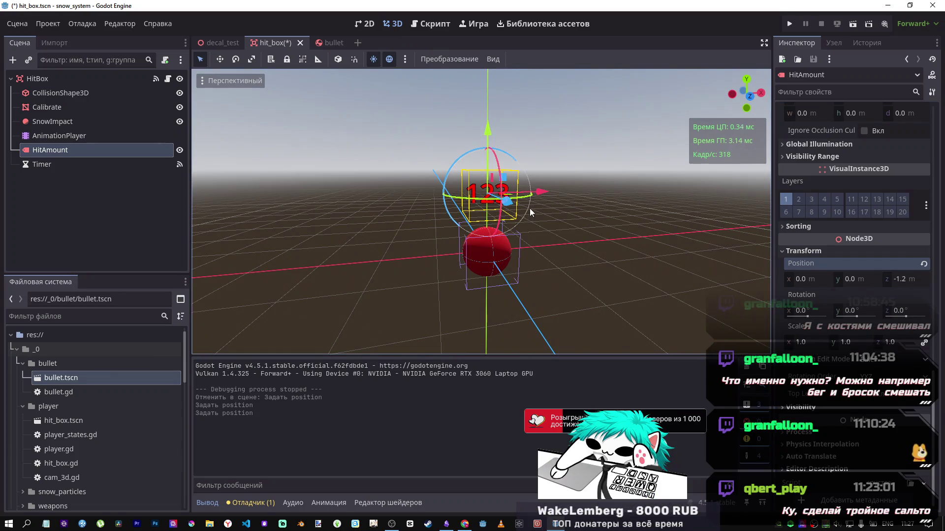
{"action": "key", "text": "ctrl+s"}
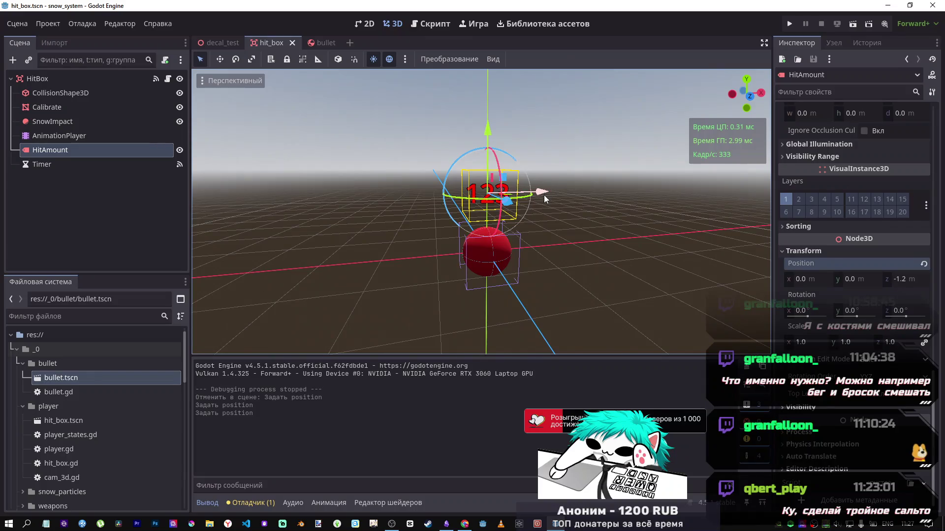
Try moving HitAmount along the X axis, then undo the move.
{"action": "mouse_move", "coordinate": [545, 195]}
{"action": "left_mouse_down"}
{"action": "mouse_move", "coordinate": [574, 195]}
{"action": "mouse_move", "coordinate": [424, 200]}
{"action": "mouse_move", "coordinate": [582, 209]}
{"action": "left_mouse_up"}
{"action": "key", "text": "ctrl+z"}
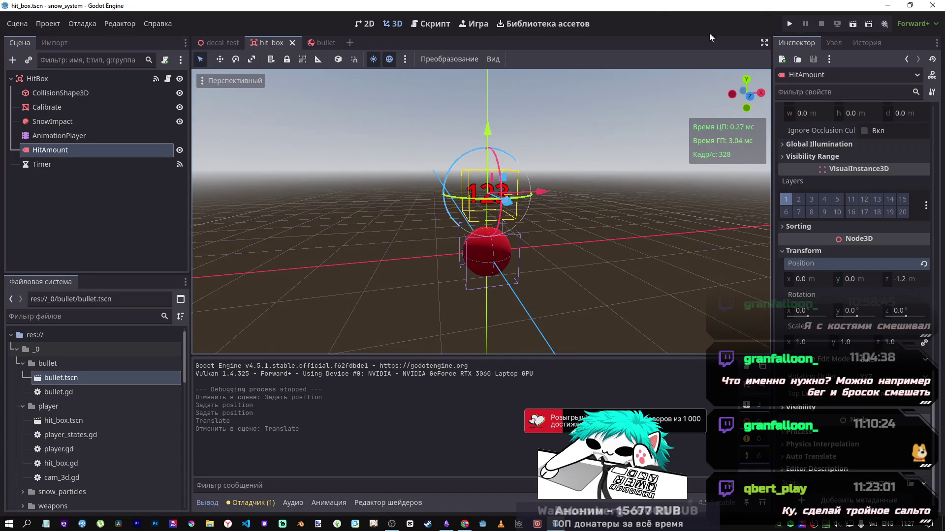
{"action": "left_click", "coordinate": [444, 28]}
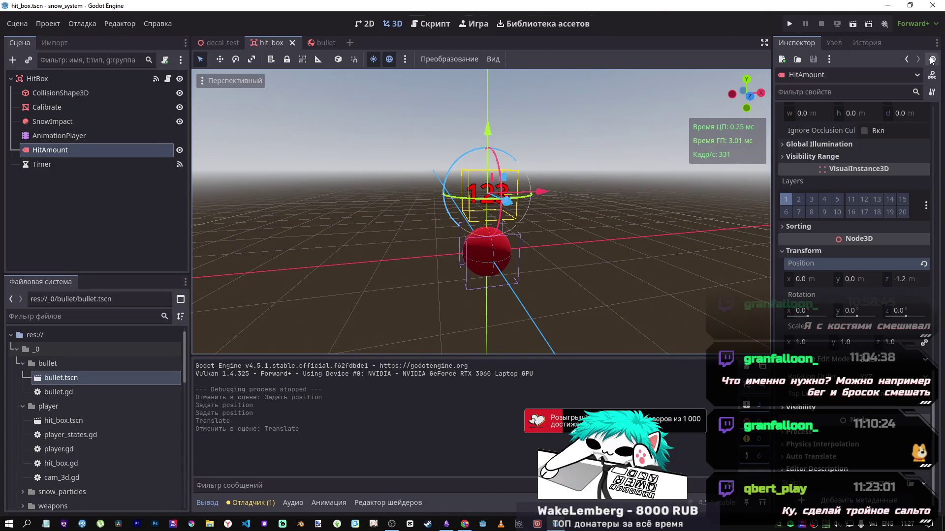
{"action": "left_click", "coordinate": [673, 61]}
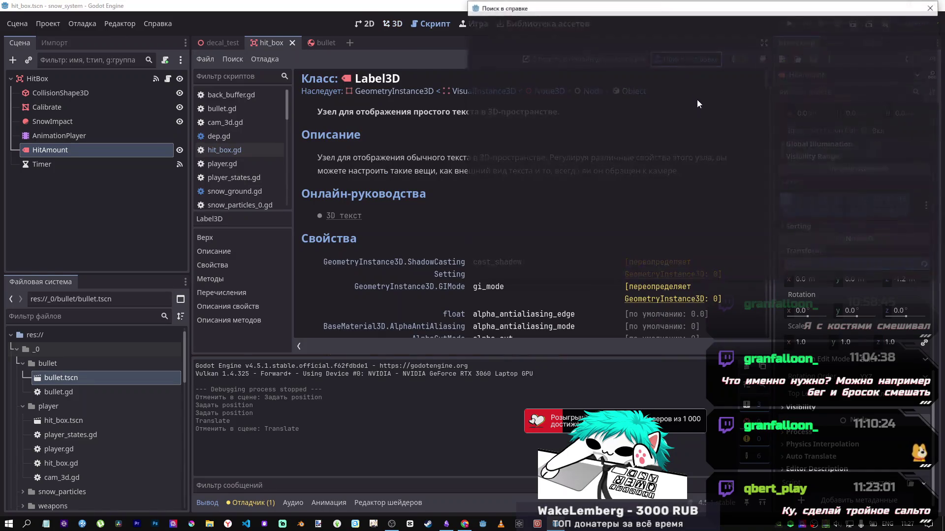
{"action": "type", "text": "range"}
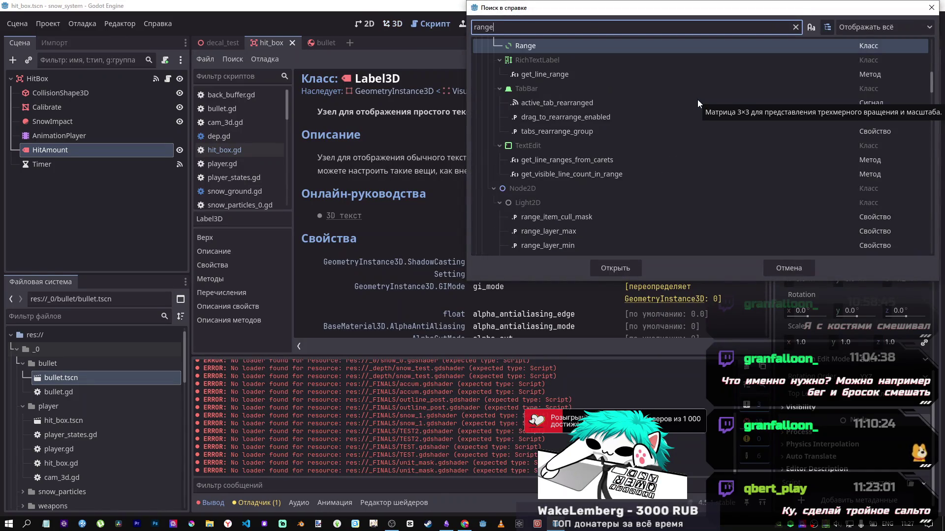
{"action": "type", "text": " ra"}
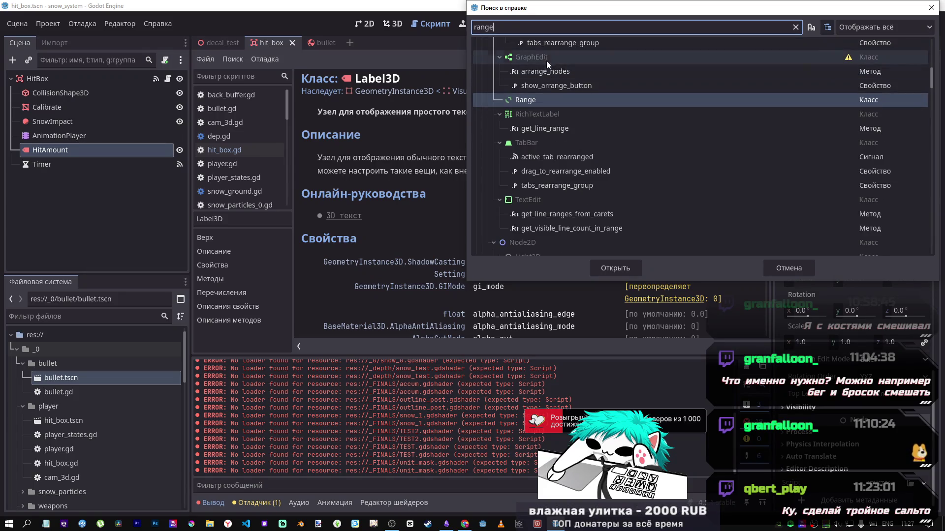
{"action": "type", "text": "n"}
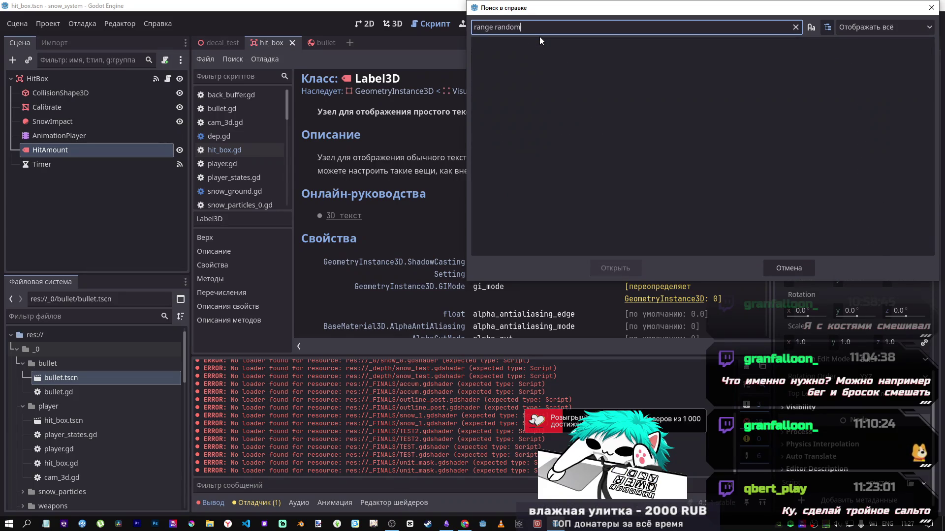
{"action": "type", "text": "d"}
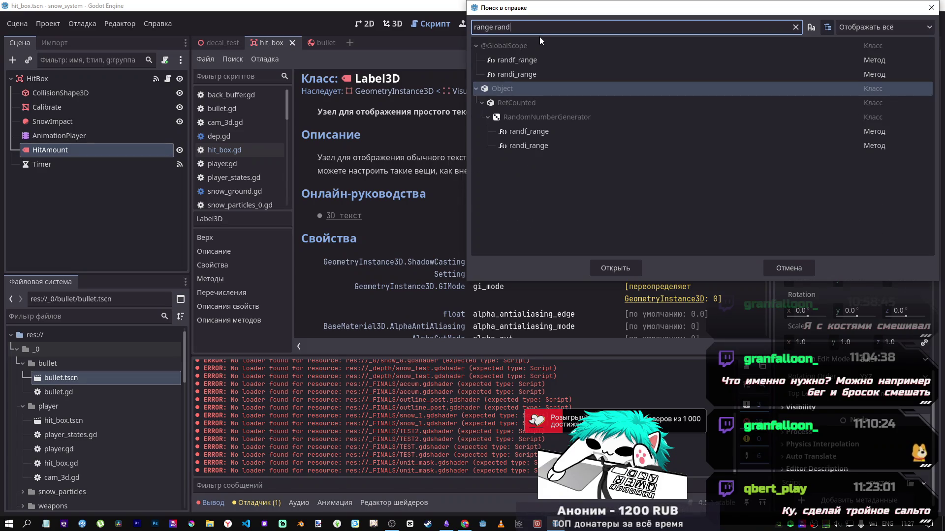
{"action": "left_click", "coordinate": [536, 131]}
{"action": "left_click", "coordinate": [540, 146]}
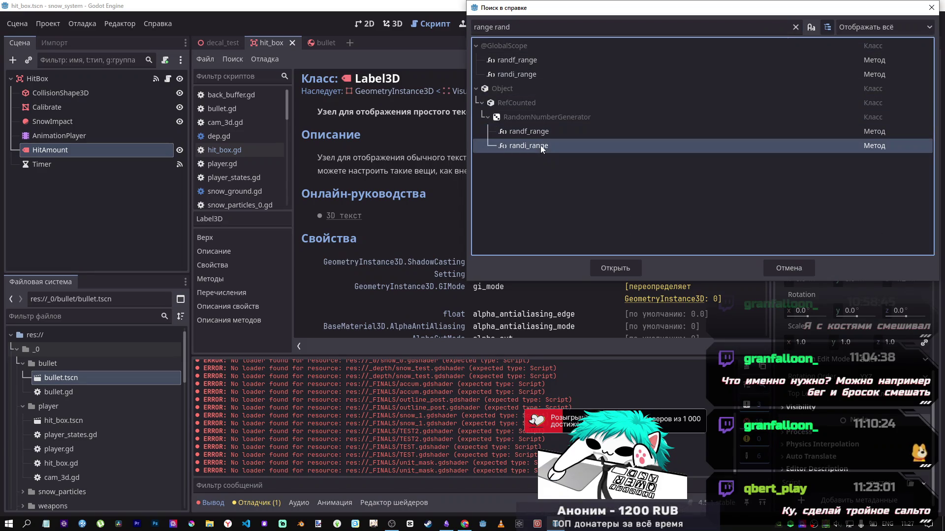
{"action": "left_click", "coordinate": [537, 134]}
{"action": "left_click", "coordinate": [615, 262]}
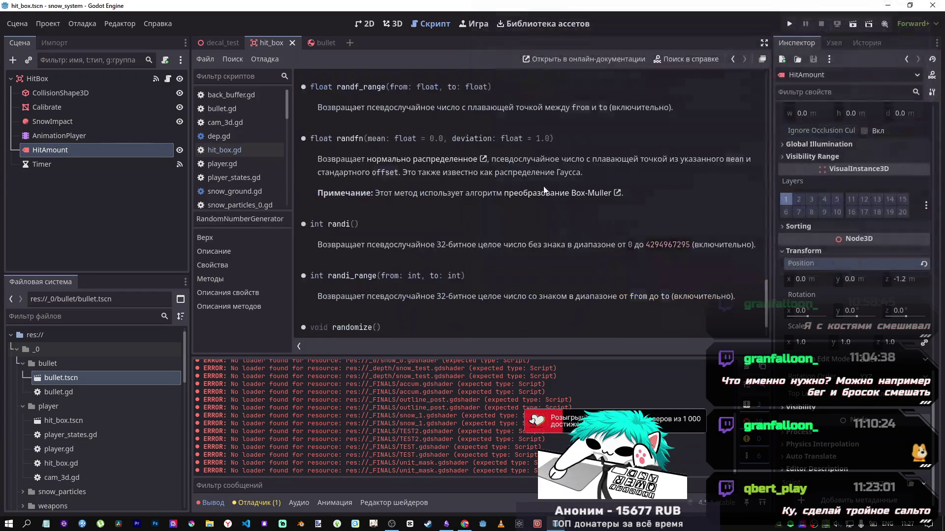
{"action": "scroll", "coordinate": [518, 238], "scroll_direction": "up", "scroll_amount": 1}
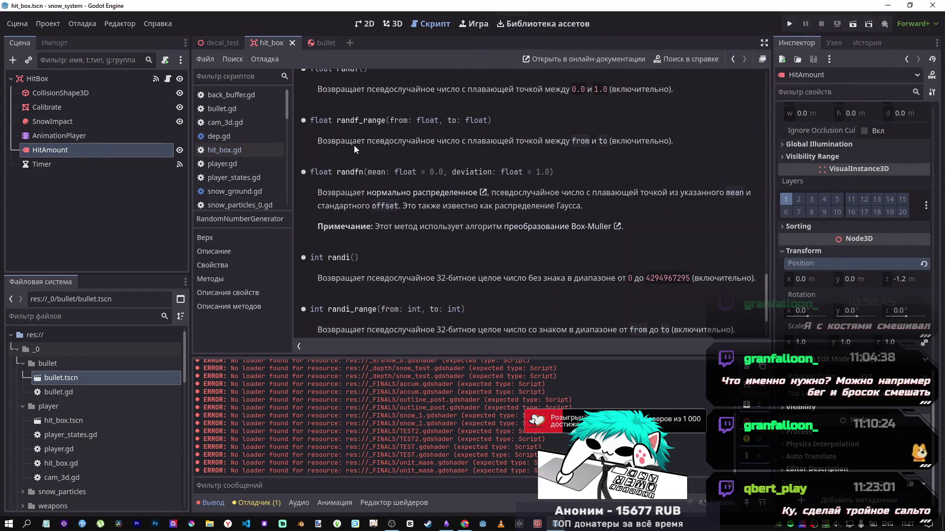
{"action": "scroll", "coordinate": [450, 118], "scroll_direction": "down", "scroll_amount": 1}
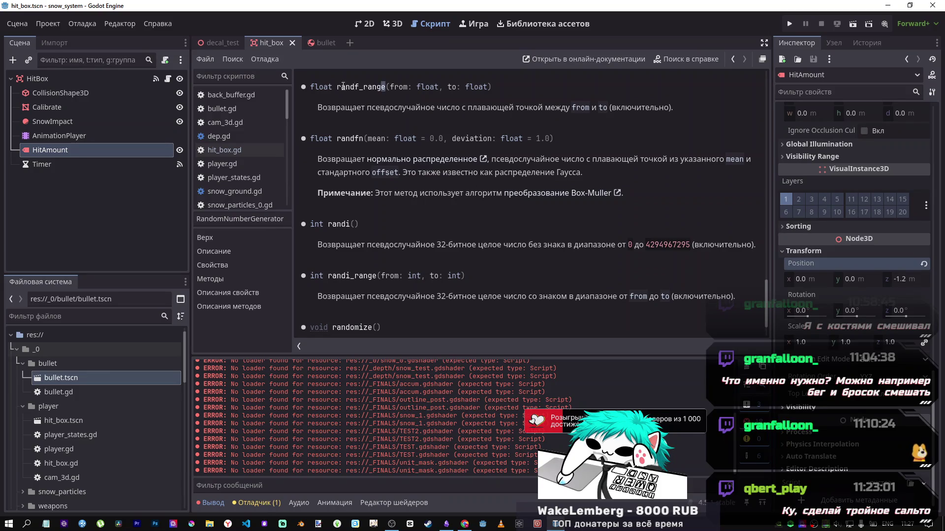
{"action": "left_click_drag", "start_coordinate": [385, 90], "coordinate": [335, 88]}
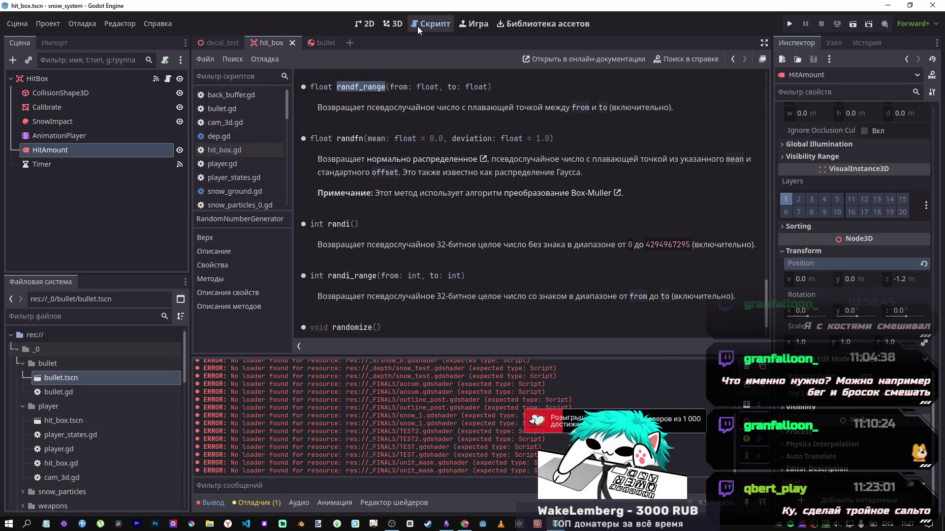
{"action": "left_click", "coordinate": [392, 25]}
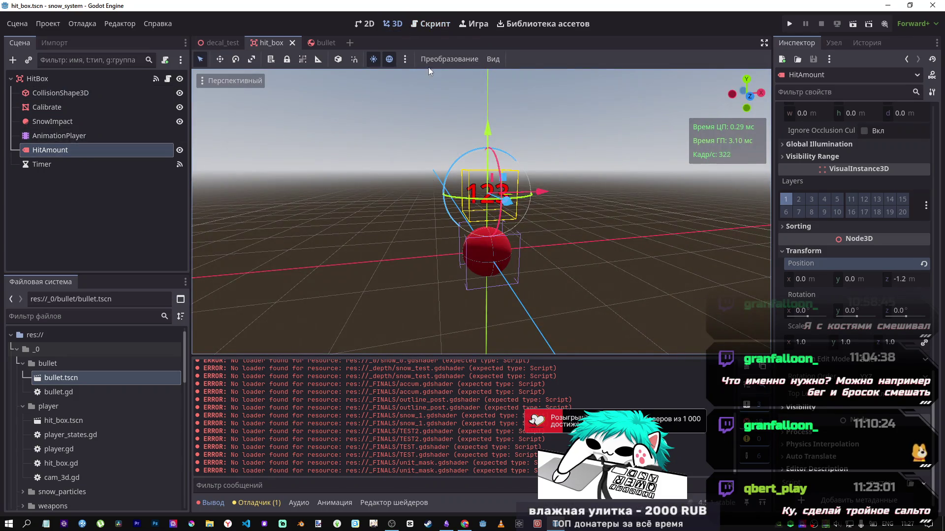
{"action": "left_click", "coordinate": [435, 27]}
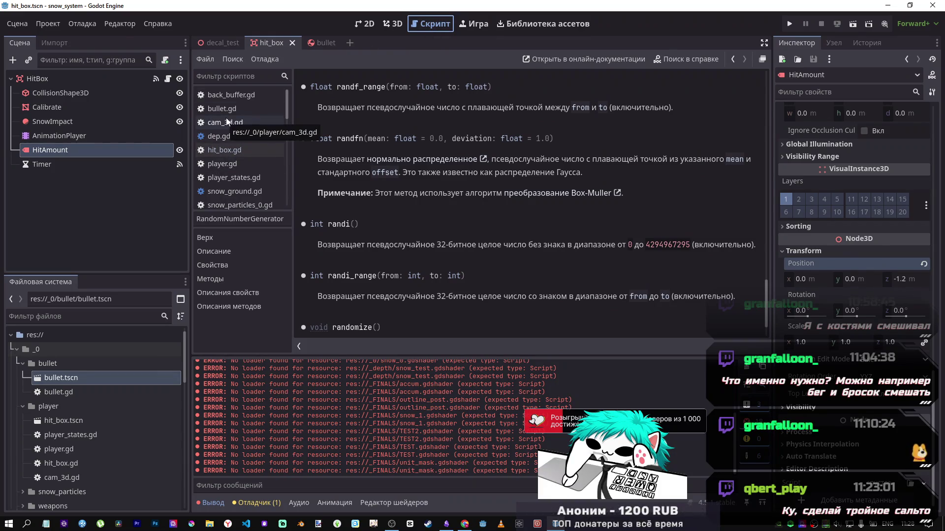
Change line 28 of hit() to position.x = randf_range(-2.0,2.0).
{"action": "key", "text": "alt+Left"}
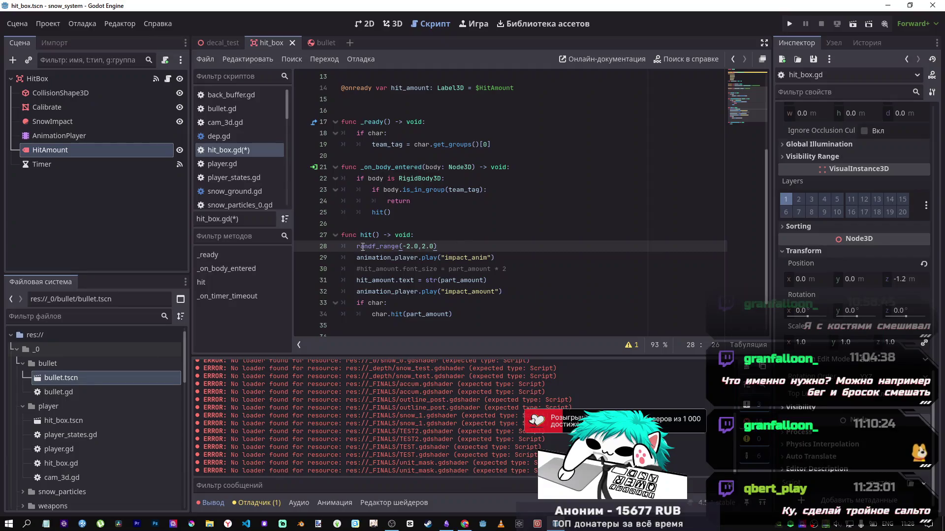
{"action": "key", "text": "Home"}
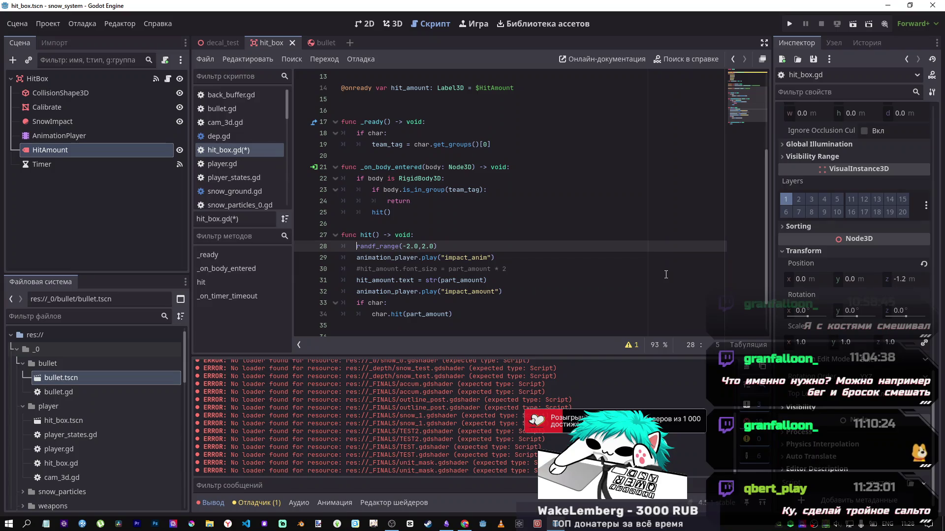
{"action": "key", "text": "ctrl+Delete"}
{"action": "type", "text": "position"}
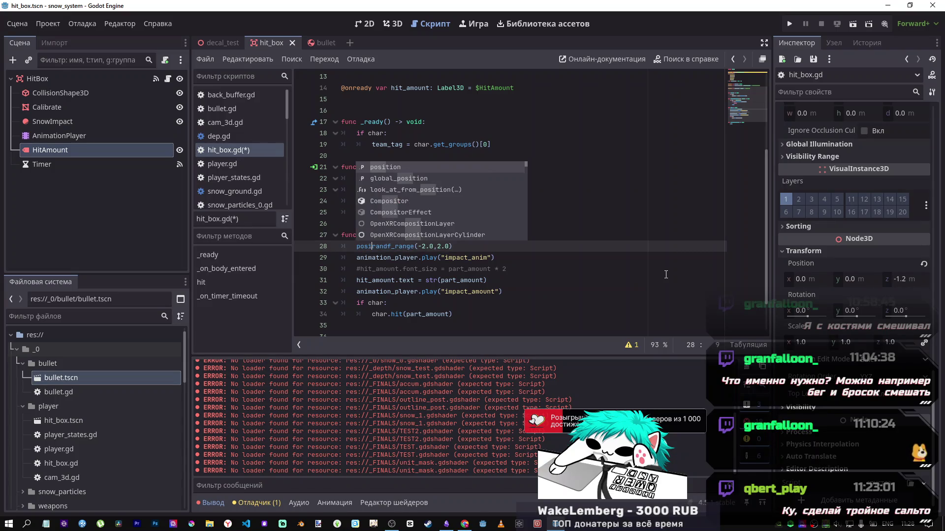
{"action": "type", "text": "."}
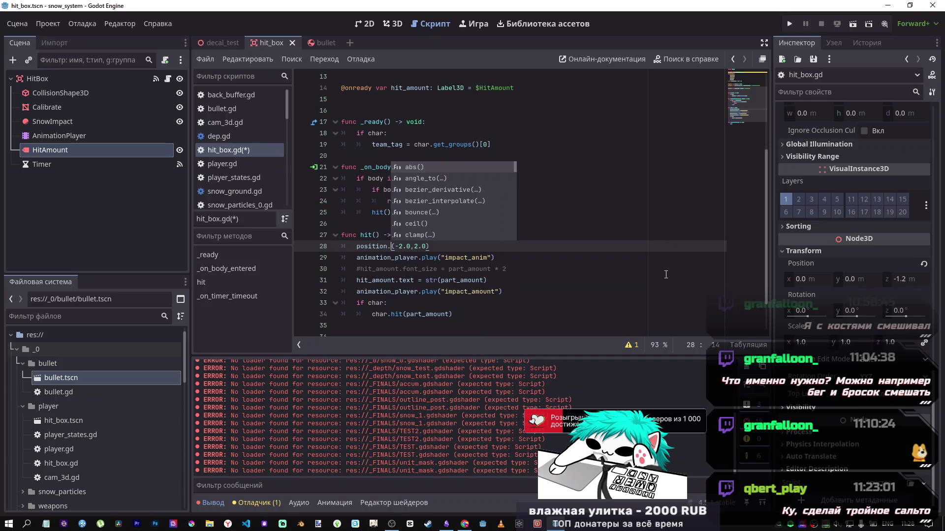
{"action": "type", "text": "x "}
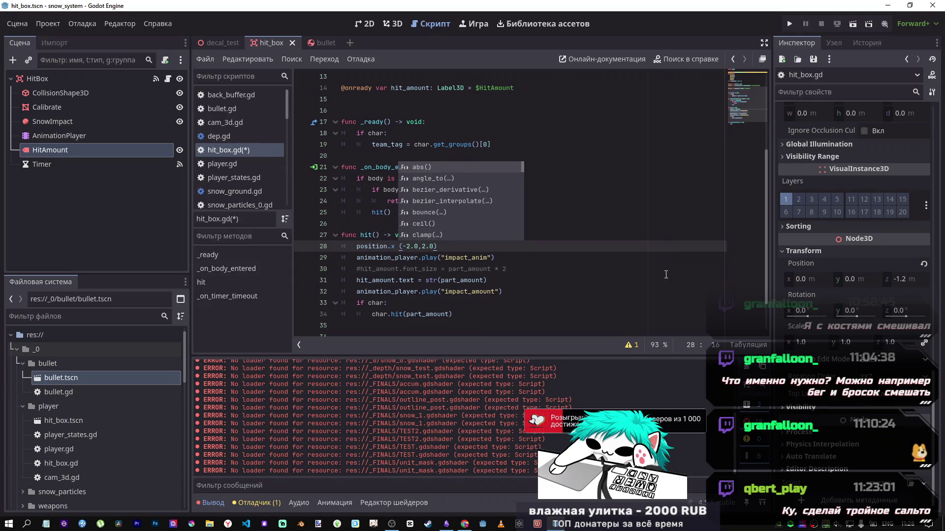
{"action": "type", "text": "= "}
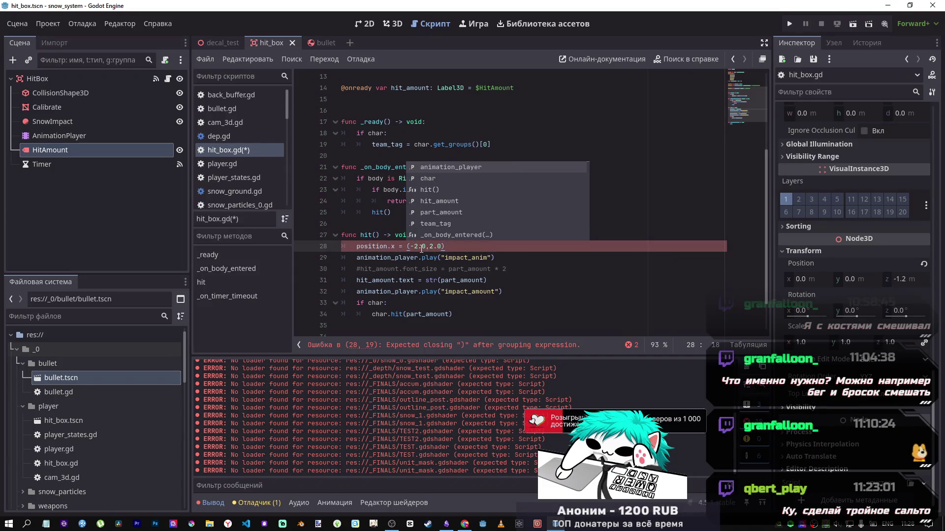
{"action": "type", "text": "ran"}
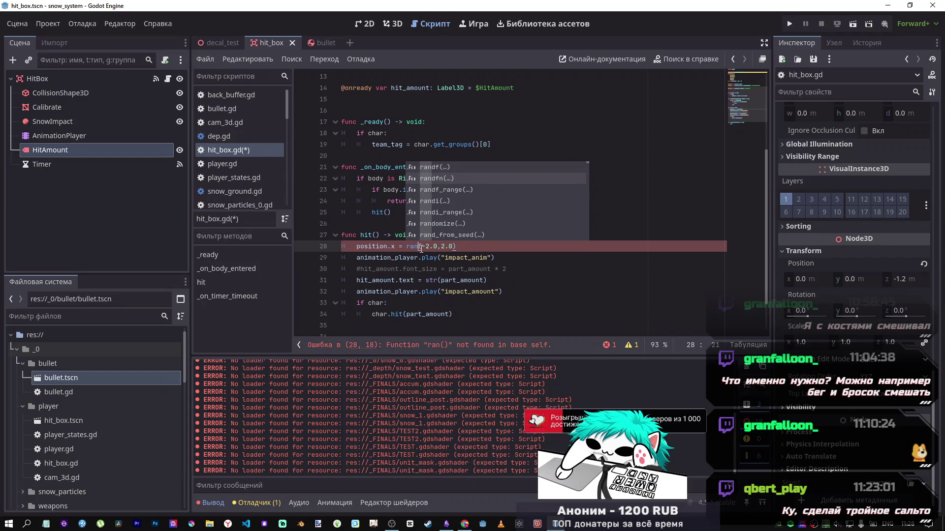
{"action": "key", "text": "Down"}
{"action": "key", "text": "Return"}
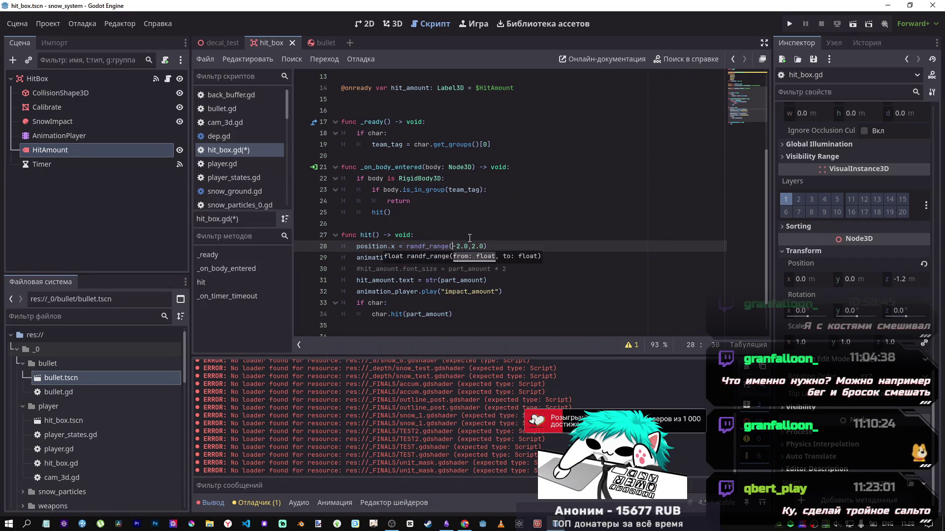
{"action": "key", "text": "End"}
{"action": "key", "text": "Return"}
{"action": "key", "text": "Return"}
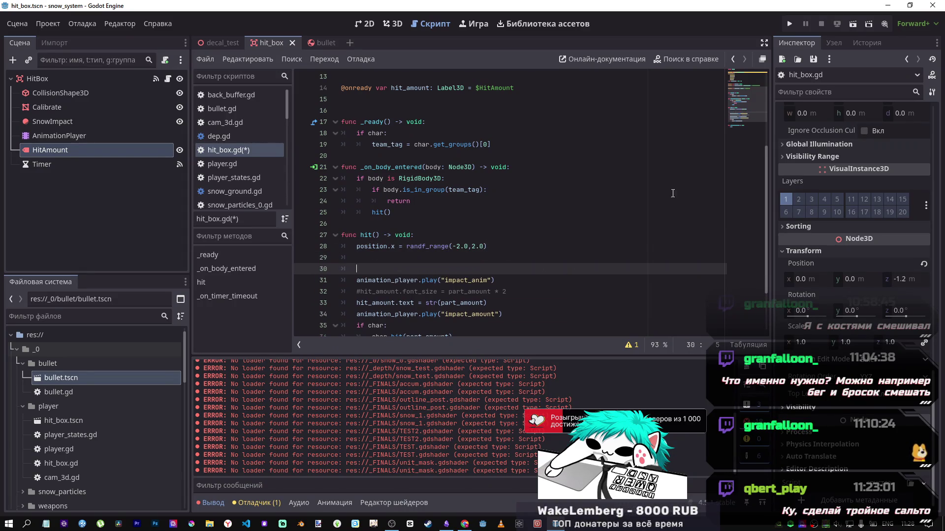
{"action": "left_click_drag", "start_coordinate": [487, 246], "coordinate": [357, 246]}
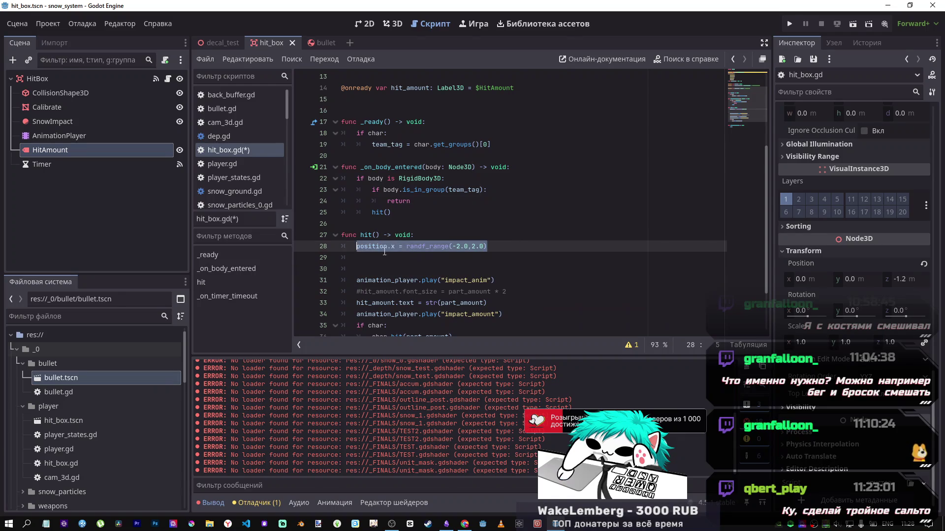
Start a new rotation_degrees line below the position.x line in hit().
{"action": "left_click", "coordinate": [392, 24]}
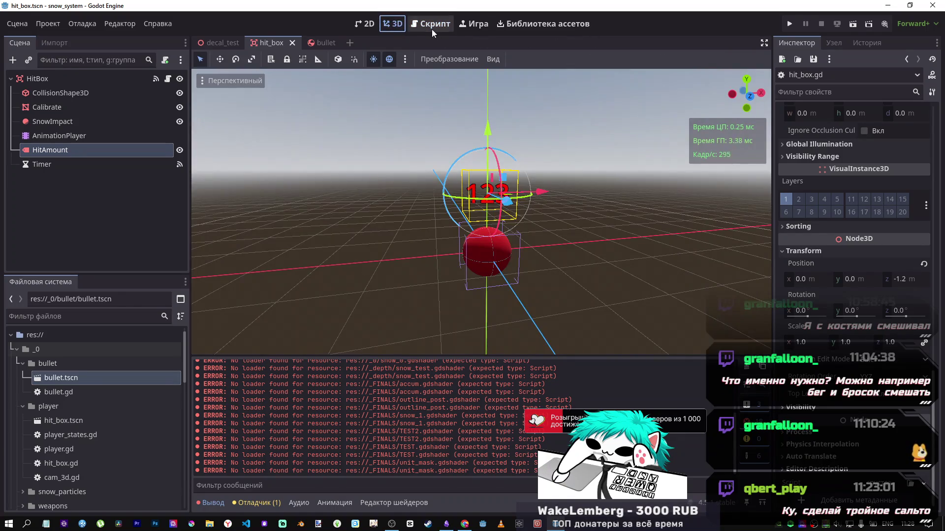
{"action": "left_click", "coordinate": [432, 24]}
{"action": "left_click", "coordinate": [448, 258]}
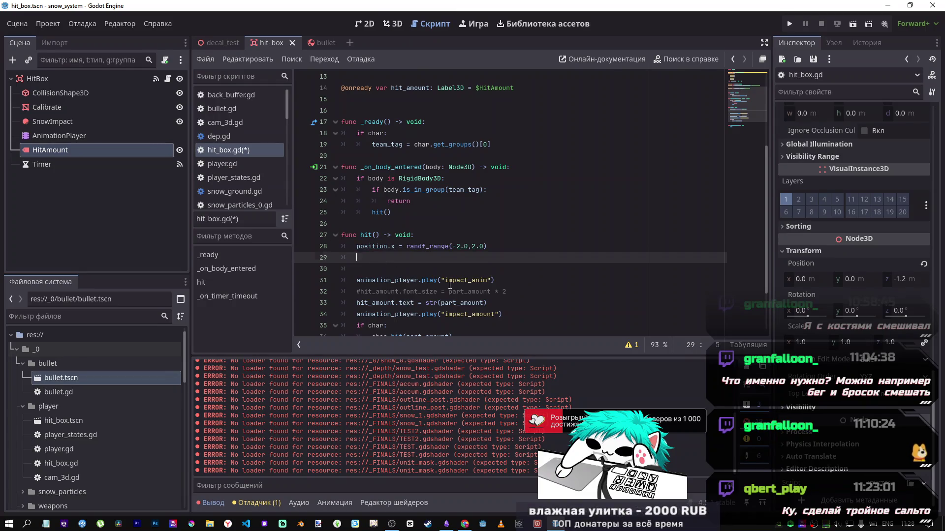
{"action": "key", "text": "Return"}
{"action": "type", "text": "rota"}
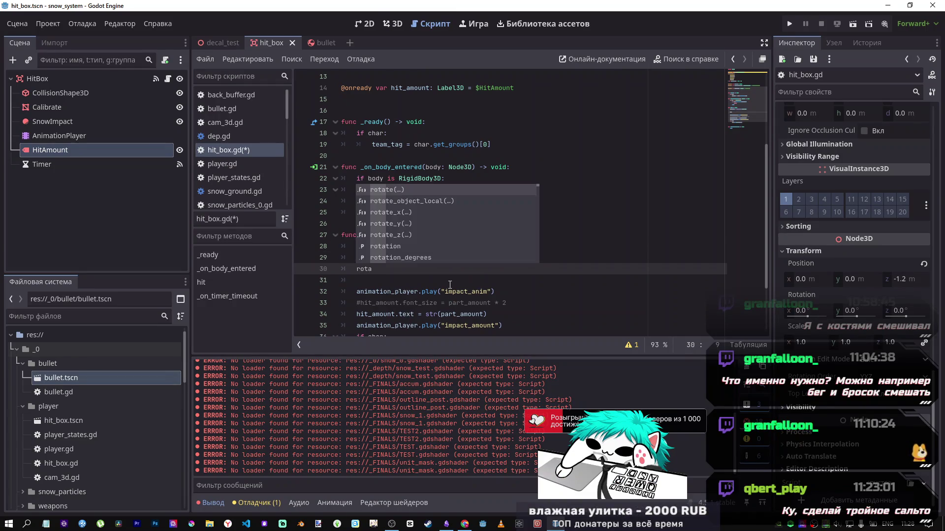
{"action": "key", "text": "Down"}
{"action": "key", "text": "Down"}
{"action": "key", "text": "Down"}
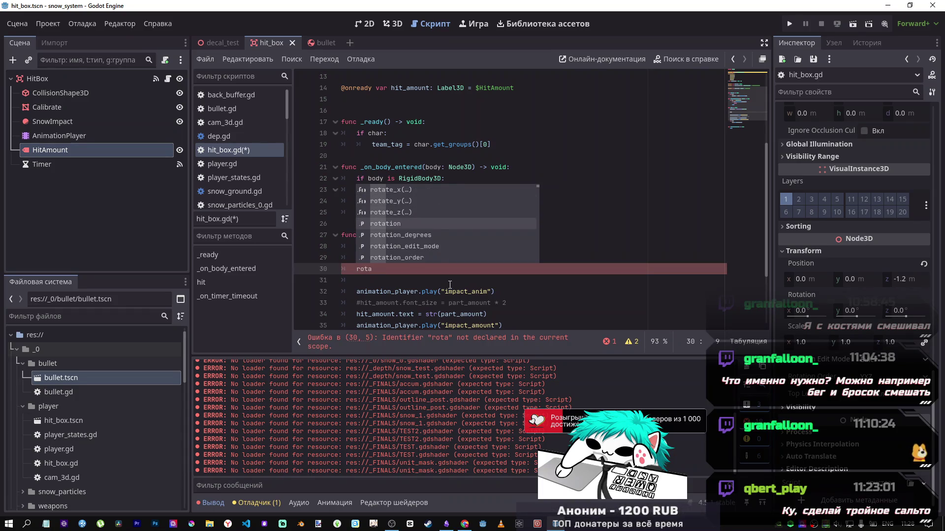
{"action": "key", "text": "Return"}
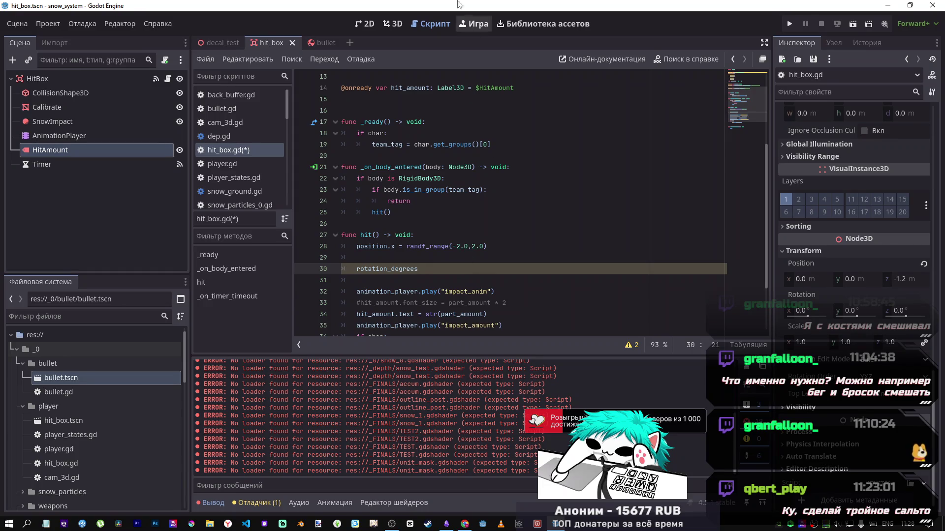
{"action": "left_click", "coordinate": [393, 24]}
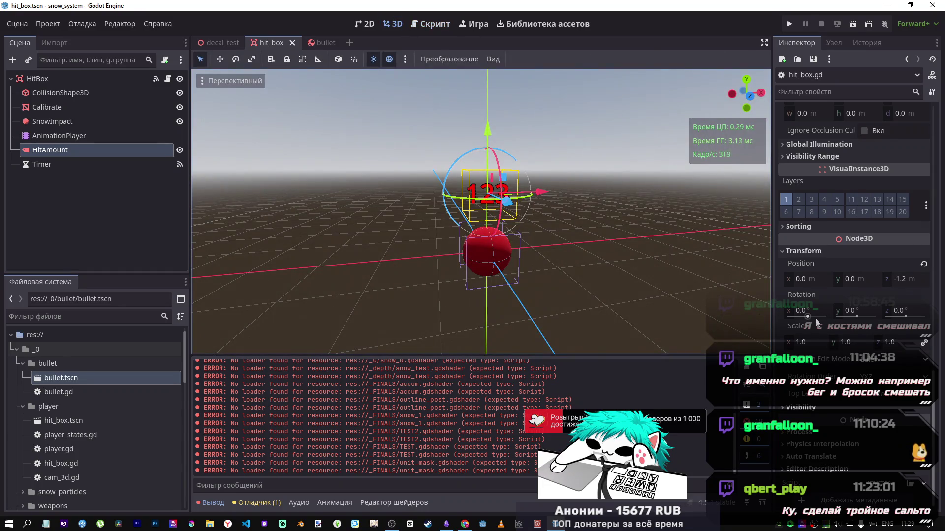
Experiment with HitAmount's X and Y rotation, resetting X back to 0.
{"action": "left_click_drag", "start_coordinate": [812, 317], "coordinate": [803, 316]}
{"action": "left_click", "coordinate": [923, 295]}
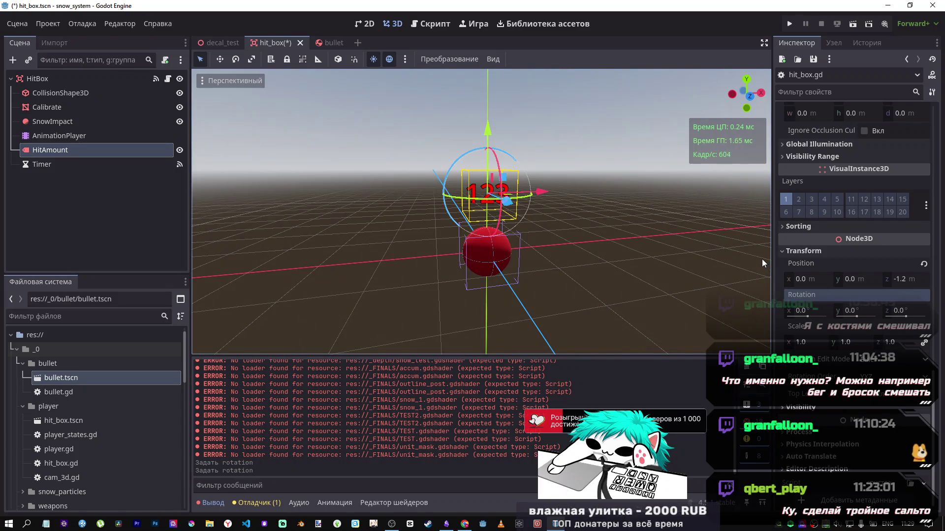
{"action": "left_click", "coordinate": [856, 318]}
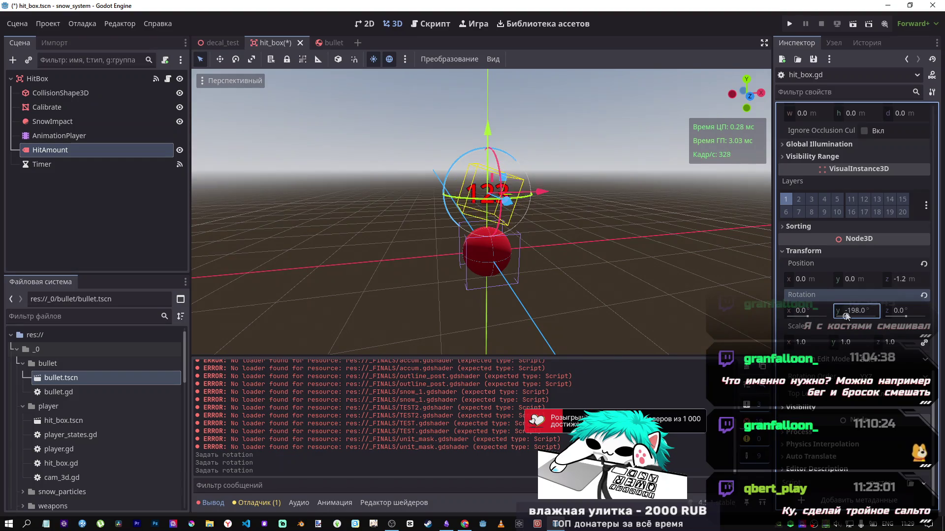
{"action": "left_click", "coordinate": [914, 297]}
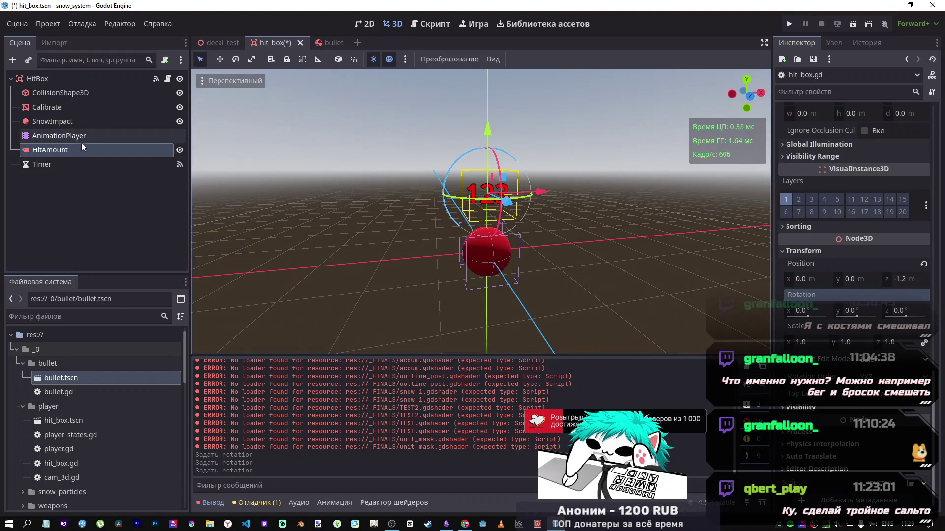
{"action": "scroll", "coordinate": [866, 246], "scroll_direction": "up", "scroll_amount": 10}
{"action": "scroll", "coordinate": [865, 245], "scroll_direction": "up", "scroll_amount": 6}
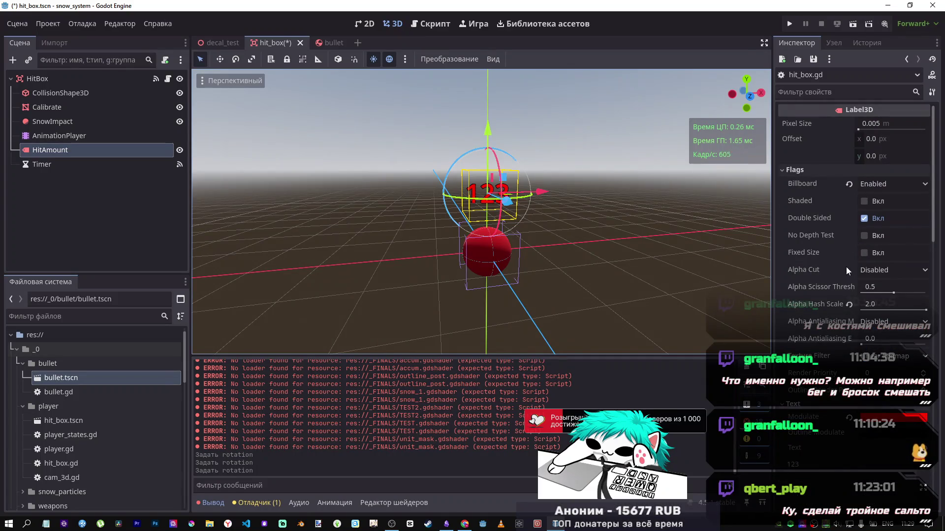
Set HitAmount's Billboard flag to Y-Billboard and reset its X and Y rotation to 0.
{"action": "left_click", "coordinate": [872, 185]}
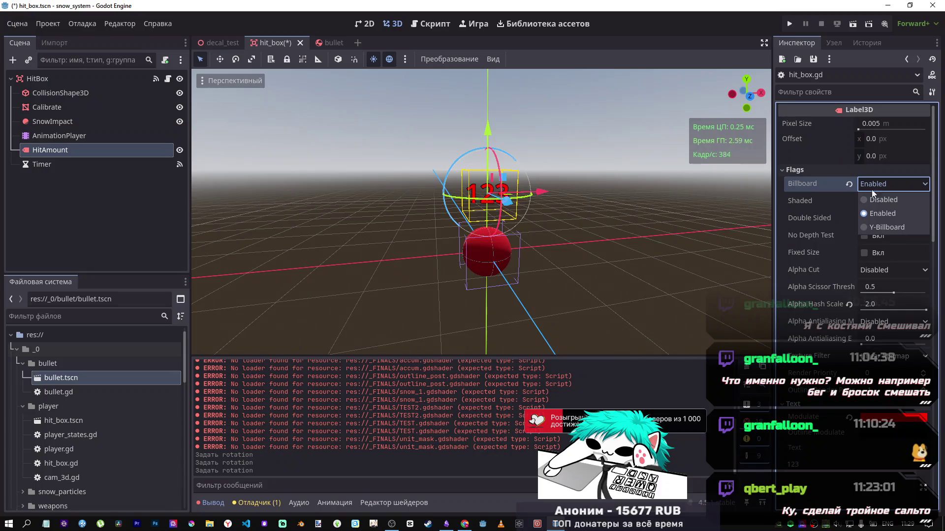
{"action": "left_click", "coordinate": [877, 229]}
{"action": "scroll", "coordinate": [877, 229], "scroll_direction": "down", "scroll_amount": 10}
{"action": "scroll", "coordinate": [824, 363], "scroll_direction": "down", "scroll_amount": 10}
{"action": "left_click_drag", "start_coordinate": [860, 309], "coordinate": [844, 314]}
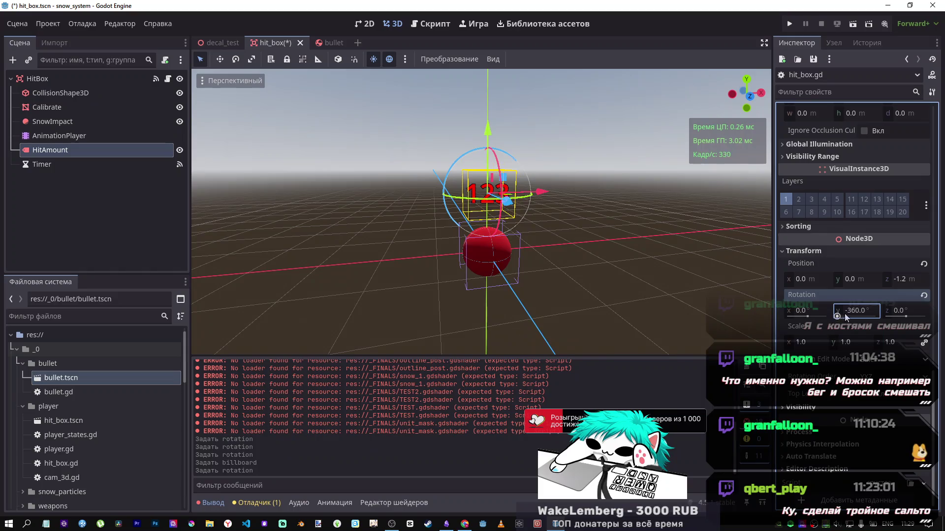
{"action": "left_click", "coordinate": [924, 295]}
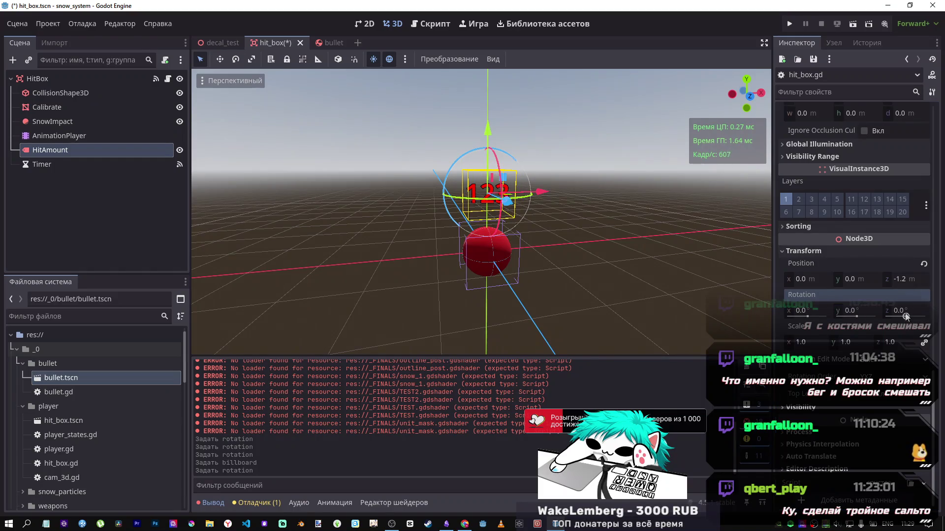
{"action": "left_click_drag", "start_coordinate": [824, 315], "coordinate": [805, 315]}
{"action": "left_click", "coordinate": [923, 296]}
{"action": "mouse_move", "coordinate": [483, 211]}
{"action": "left_mouse_down"}
{"action": "mouse_move", "coordinate": [482, 256]}
{"action": "mouse_move", "coordinate": [463, 251]}
{"action": "mouse_move", "coordinate": [468, 197]}
{"action": "mouse_move", "coordinate": [472, 246]}
{"action": "mouse_move", "coordinate": [492, 271]}
{"action": "mouse_move", "coordinate": [492, 204]}
{"action": "left_mouse_up"}
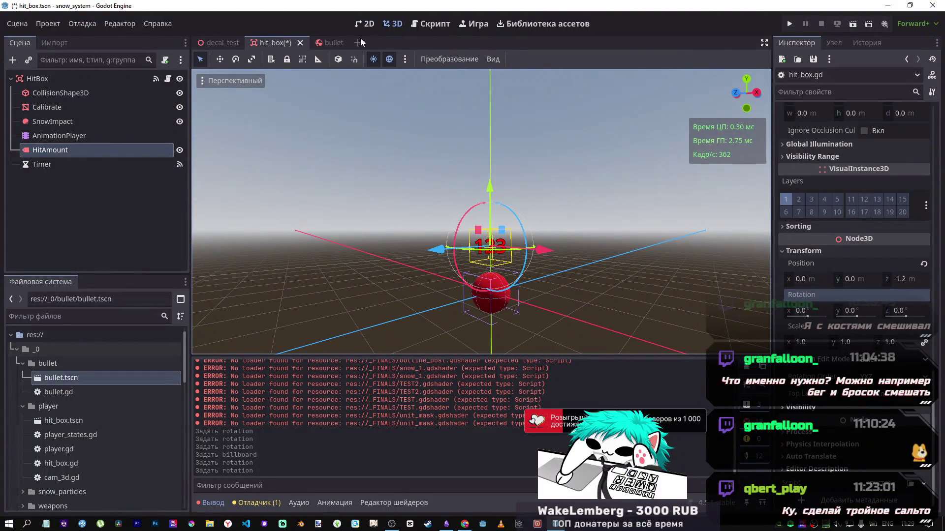
{"action": "left_click", "coordinate": [435, 23]}
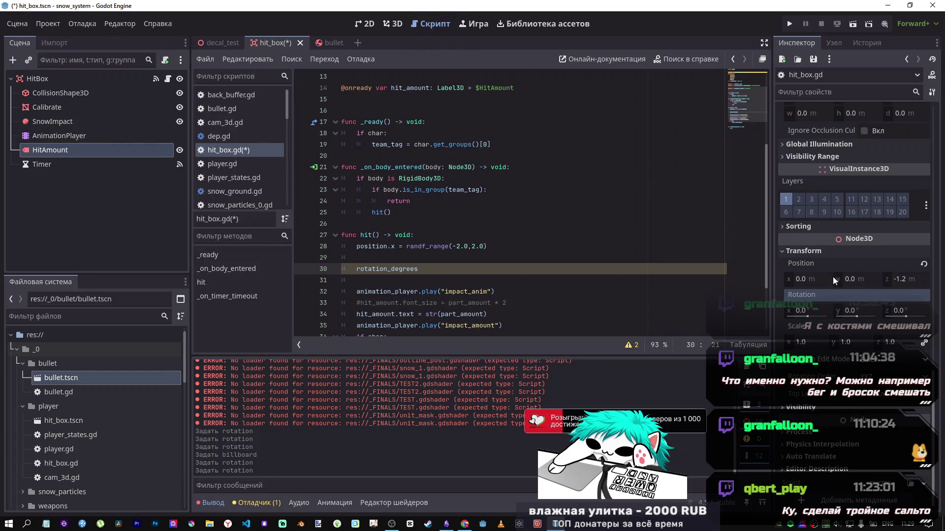
{"action": "left_click", "coordinate": [395, 25]}
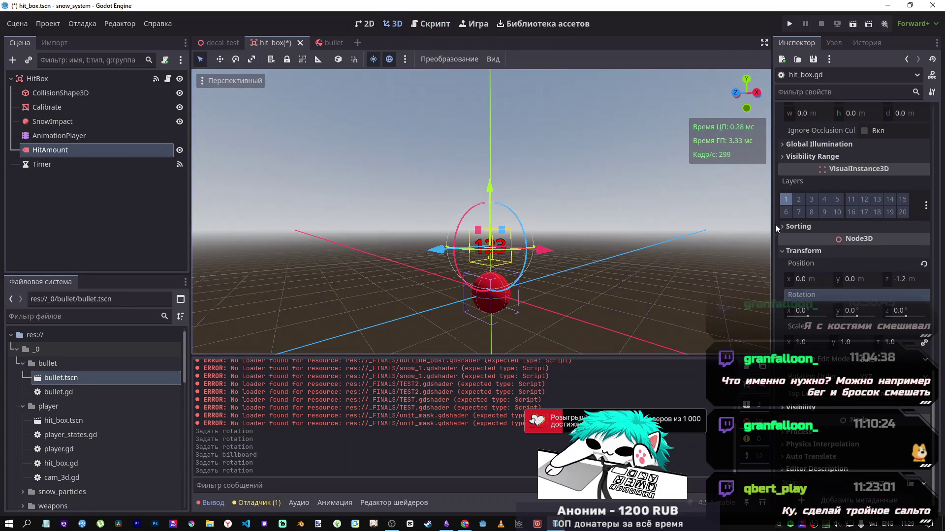
Set HitAmount's Horizontal Alignment to Center instead of Right.
{"action": "scroll", "coordinate": [876, 315], "scroll_direction": "up", "scroll_amount": 10}
{"action": "scroll", "coordinate": [874, 314], "scroll_direction": "up", "scroll_amount": 5}
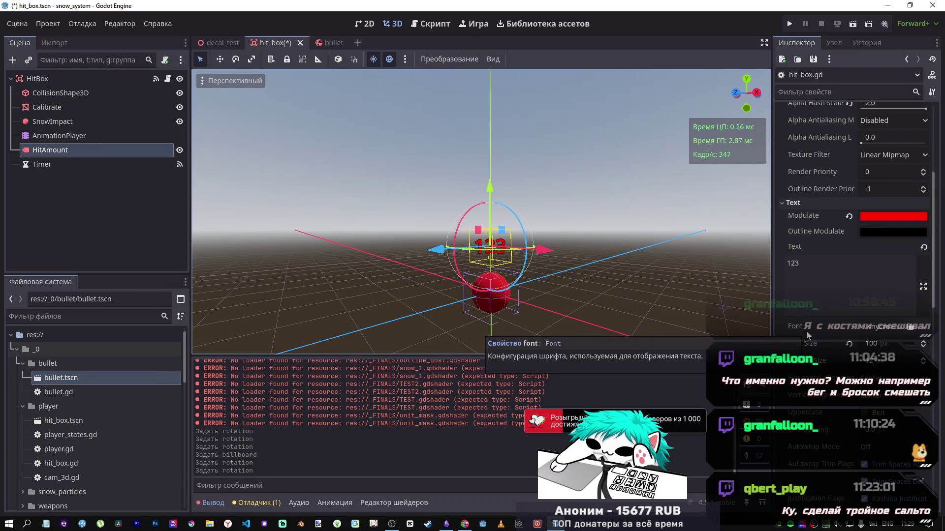
{"action": "scroll", "coordinate": [809, 406], "scroll_direction": "up", "scroll_amount": 5}
{"action": "scroll", "coordinate": [808, 405], "scroll_direction": "down", "scroll_amount": 3}
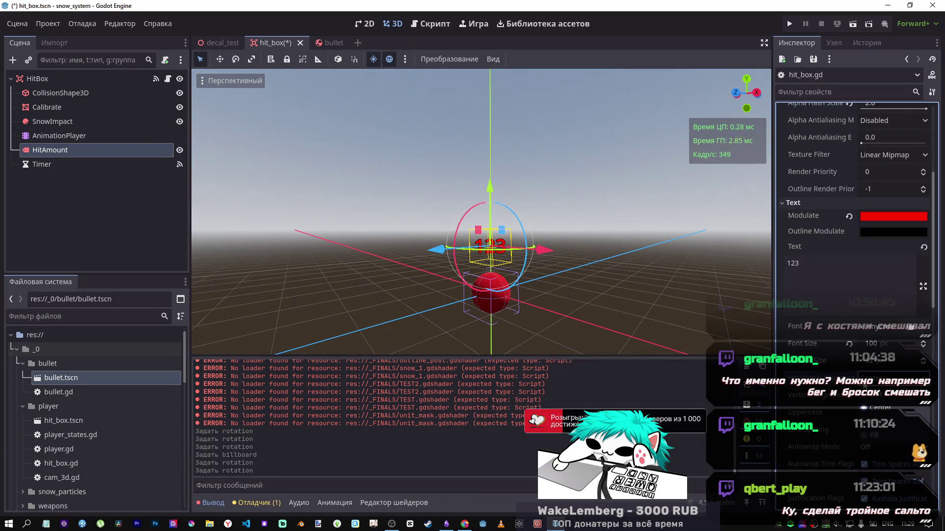
{"action": "left_click", "coordinate": [872, 419]}
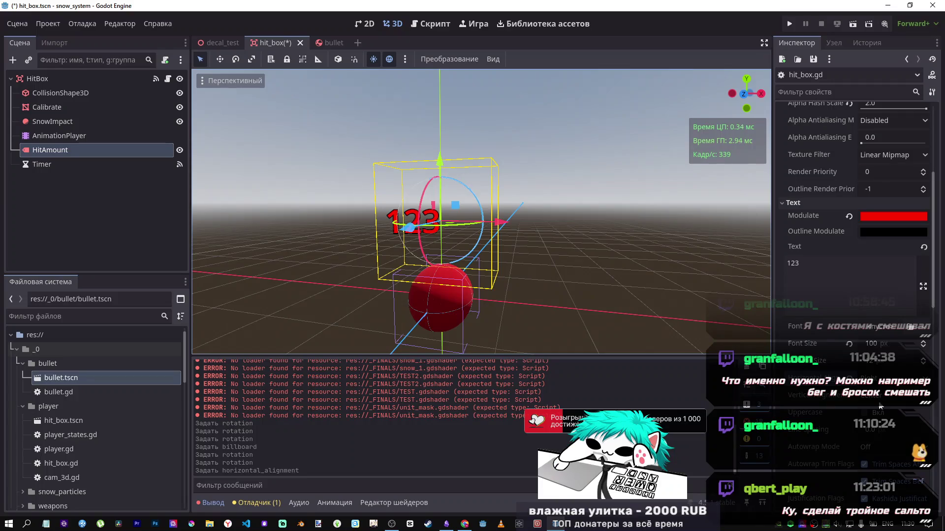
{"action": "left_click", "coordinate": [872, 378]}
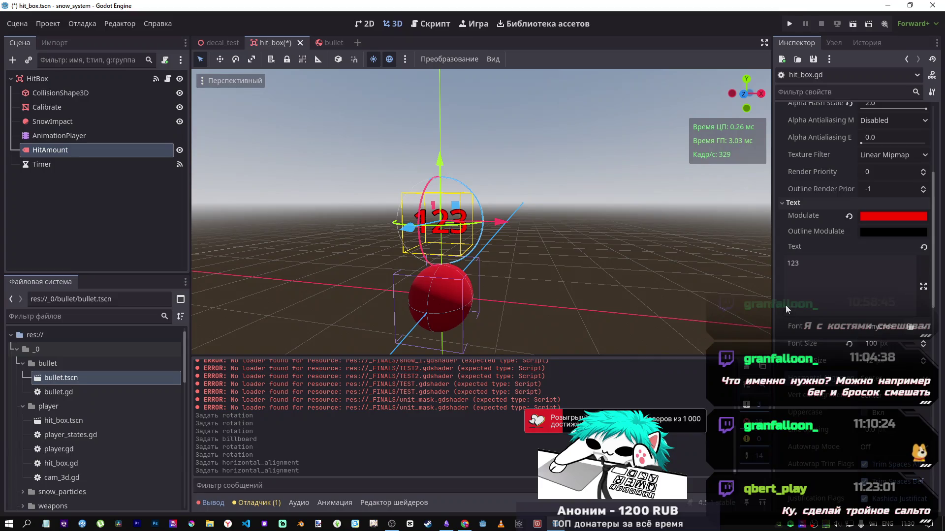
Try HitAmount's x Offset, Alpha Cut and Fixed Size, leaving offset 0, Disabled and off.
{"action": "scroll", "coordinate": [800, 188], "scroll_direction": "up", "scroll_amount": 2}
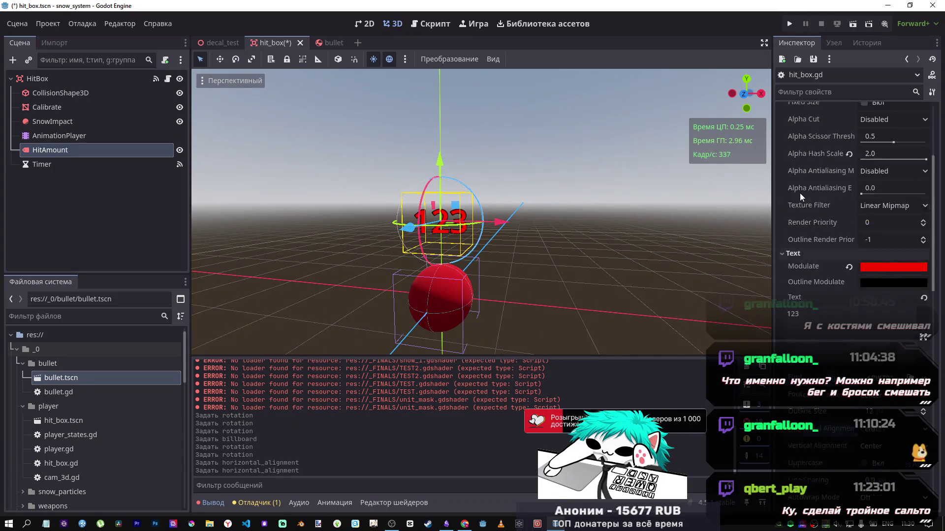
{"action": "scroll", "coordinate": [799, 193], "scroll_direction": "up", "scroll_amount": 5}
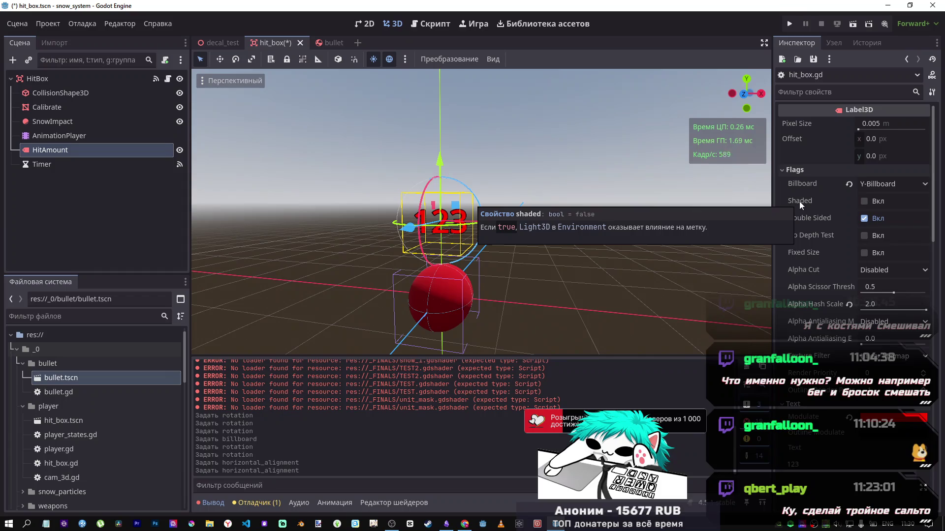
{"action": "left_click_drag", "start_coordinate": [865, 139], "coordinate": [854, 139]}
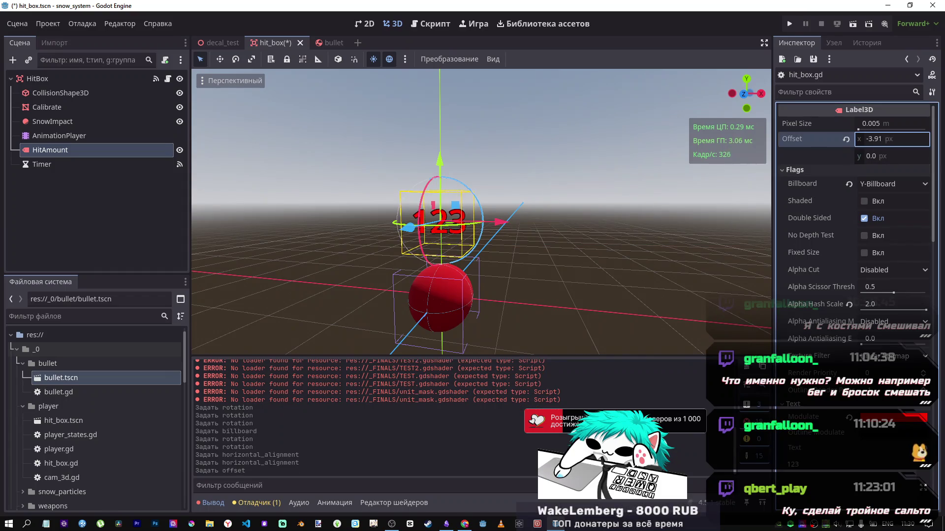
{"action": "left_click", "coordinate": [845, 140]}
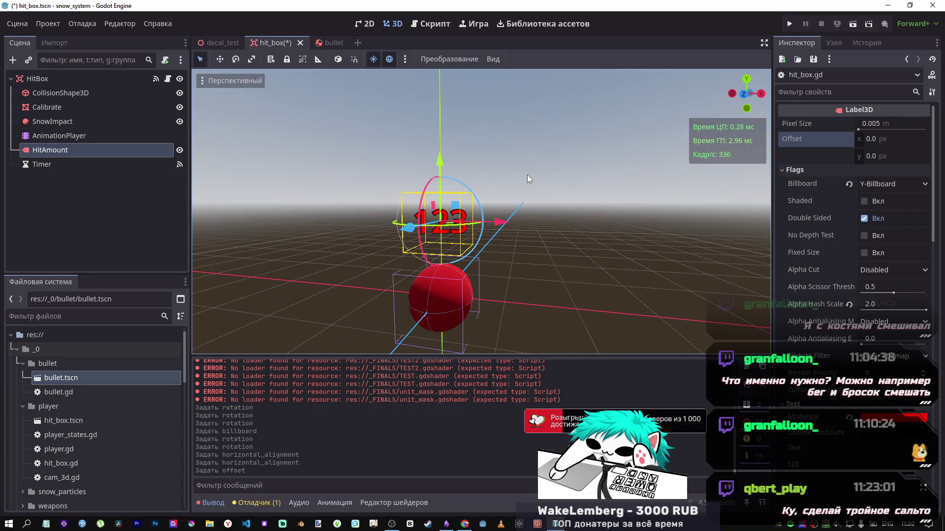
{"action": "left_click", "coordinate": [897, 270]}
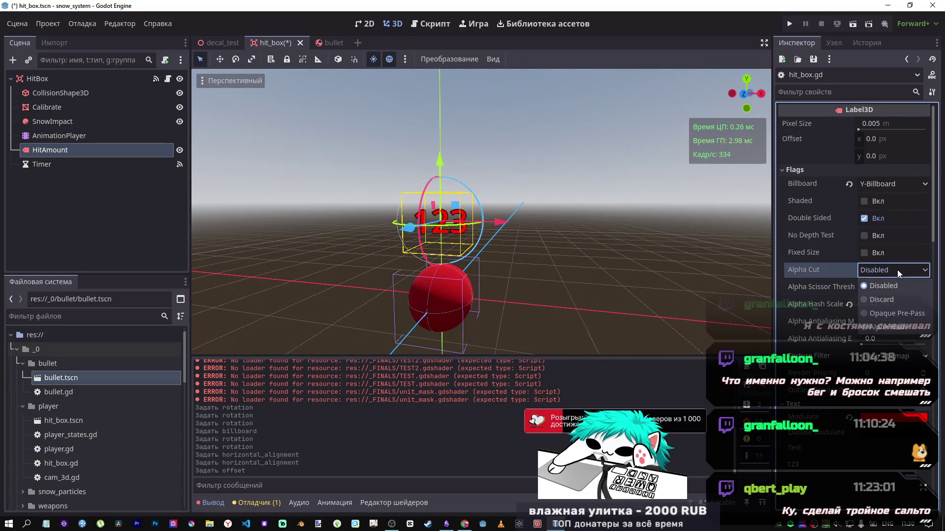
{"action": "left_click", "coordinate": [897, 268]}
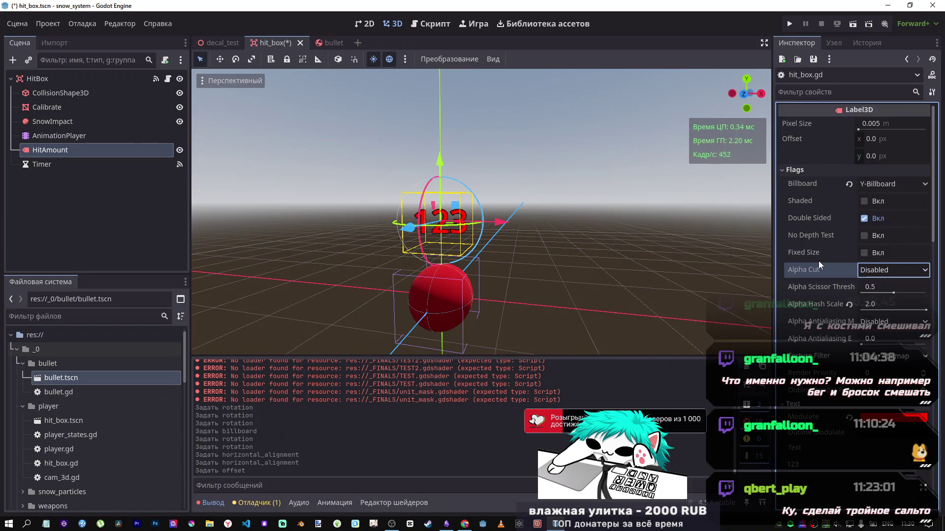
{"action": "scroll", "coordinate": [819, 261], "scroll_direction": "down", "scroll_amount": 3}
{"action": "scroll", "coordinate": [819, 261], "scroll_direction": "up", "scroll_amount": 2}
{"action": "left_click", "coordinate": [864, 202]}
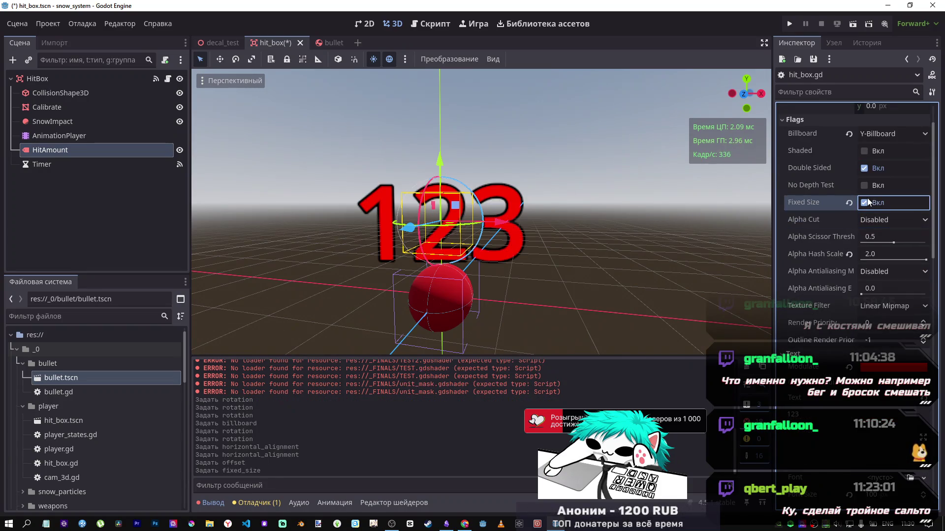
{"action": "left_click", "coordinate": [867, 198]}
Try a Custom AABB x value, reset it to 0, then reselect AnimationPlayer and HitAmount.
{"action": "scroll", "coordinate": [845, 210], "scroll_direction": "down", "scroll_amount": 8}
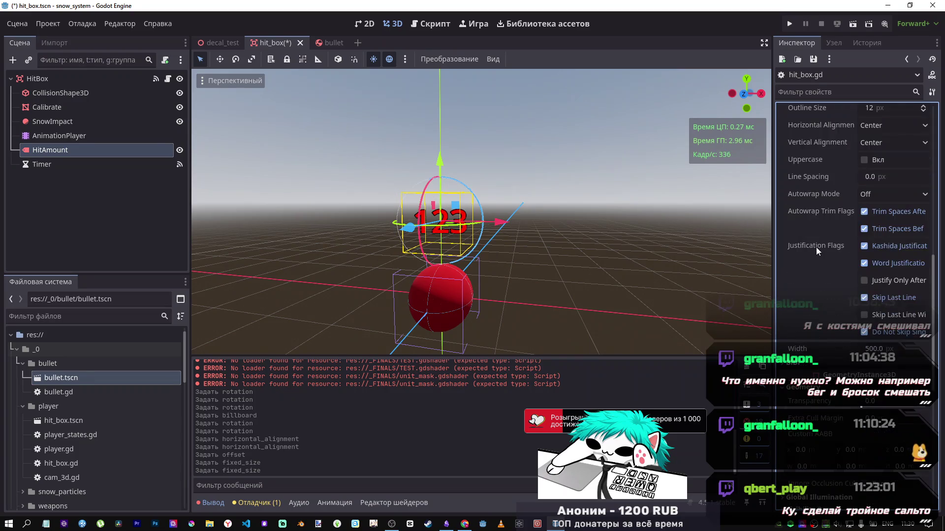
{"action": "scroll", "coordinate": [813, 247], "scroll_direction": "down", "scroll_amount": 2}
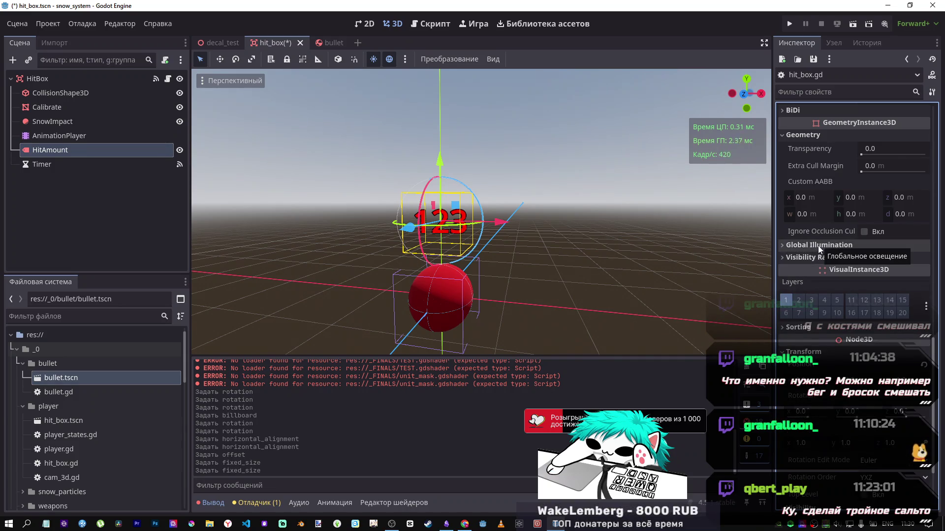
{"action": "scroll", "coordinate": [817, 249], "scroll_direction": "down", "scroll_amount": 2}
{"action": "left_click", "coordinate": [801, 208]}
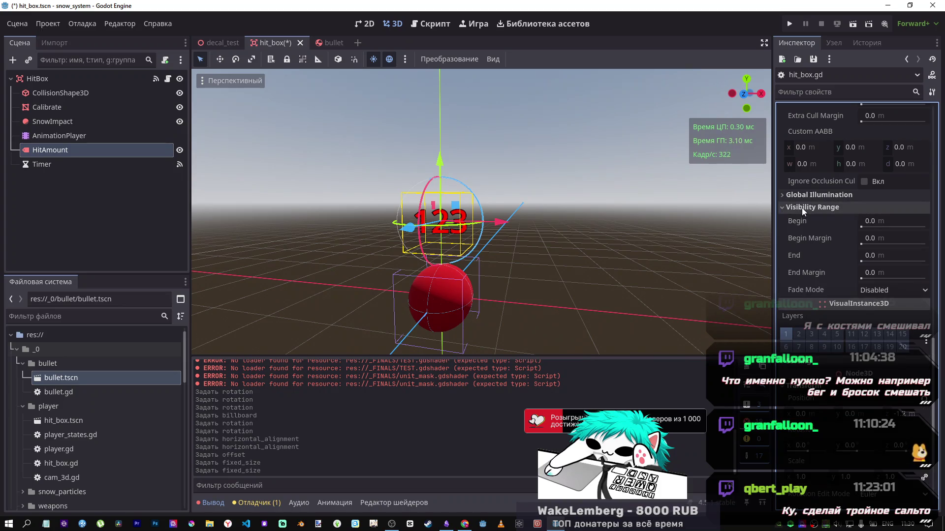
{"action": "left_click", "coordinate": [801, 208]}
{"action": "scroll", "coordinate": [805, 214], "scroll_direction": "up", "scroll_amount": 5}
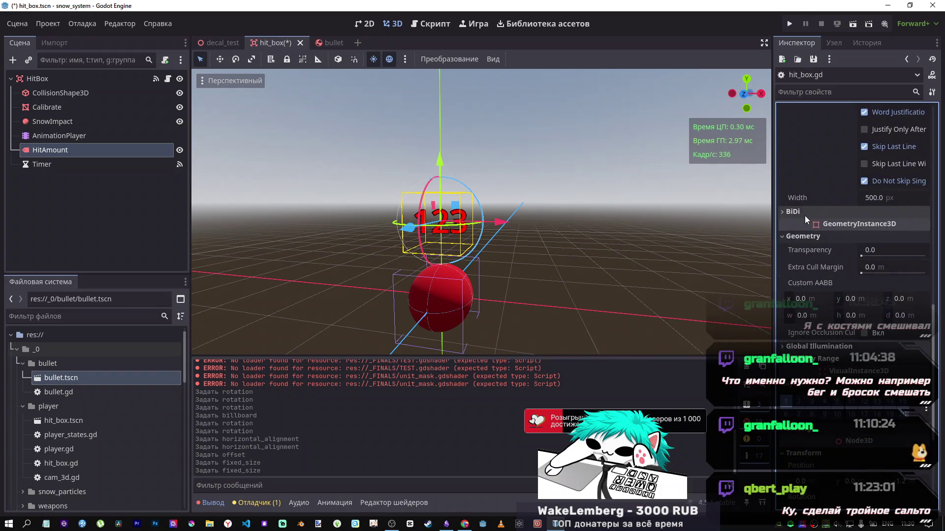
{"action": "mouse_move", "coordinate": [800, 299]}
{"action": "left_mouse_down"}
{"action": "mouse_move", "coordinate": [792, 298]}
{"action": "mouse_move", "coordinate": [817, 299]}
{"action": "left_mouse_up"}
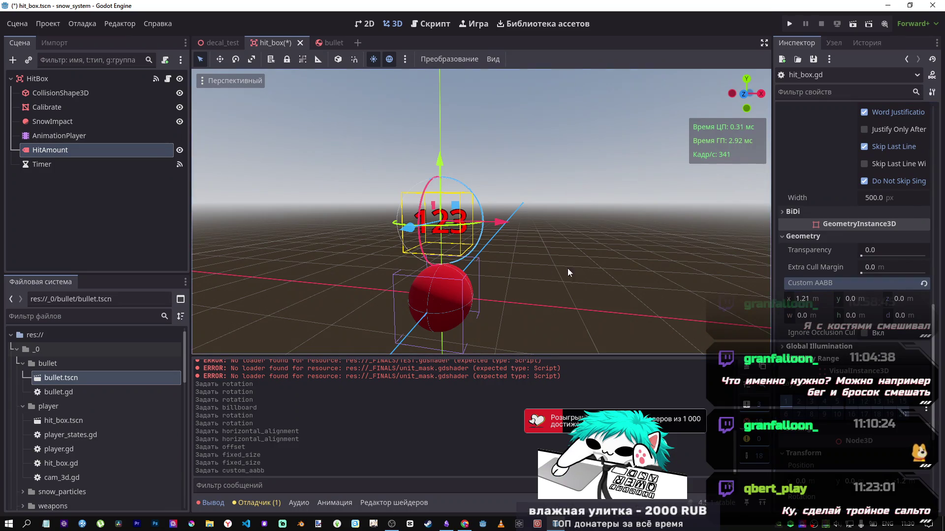
{"action": "left_click", "coordinate": [924, 284]}
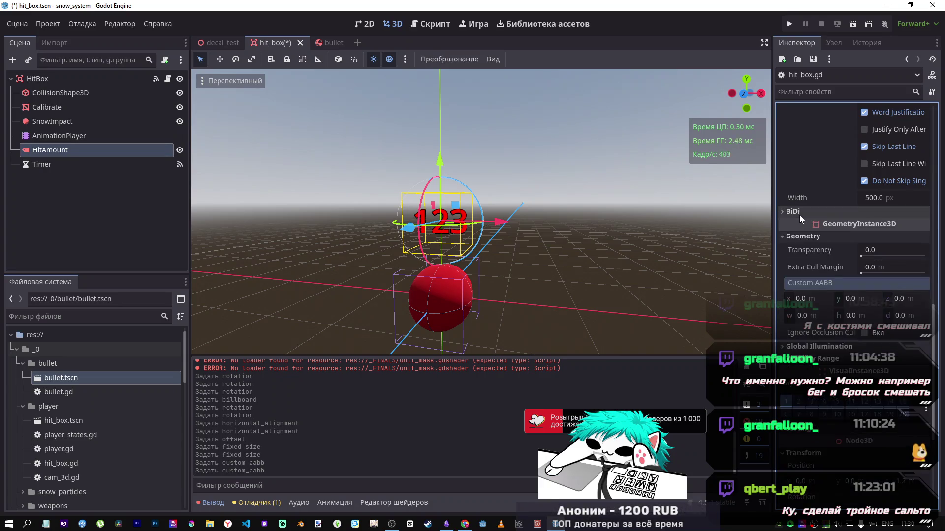
{"action": "left_click", "coordinate": [100, 138]}
{"action": "left_click", "coordinate": [101, 149]}
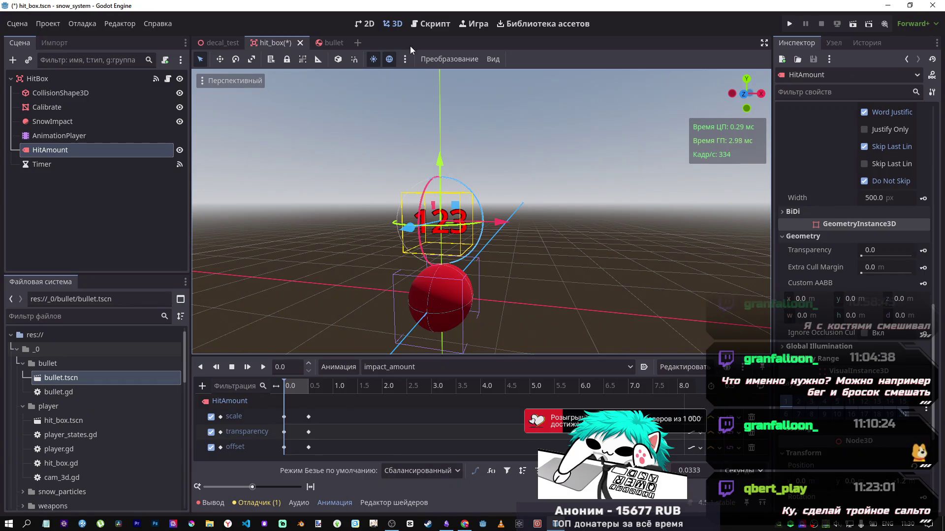
{"action": "left_click", "coordinate": [428, 29]}
Delete the unfinished rotation_degrees line below the position.x line in hit().
{"action": "left_click", "coordinate": [402, 257]}
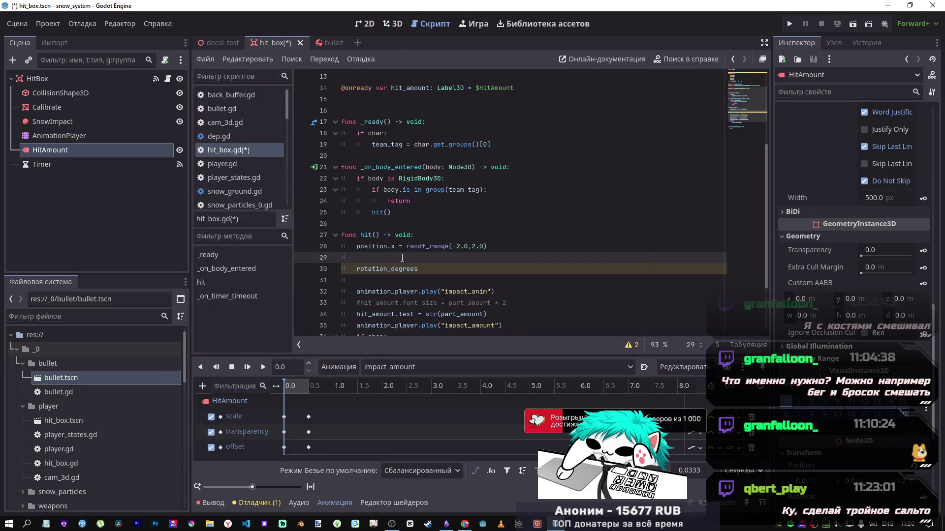
{"action": "left_click_drag", "start_coordinate": [419, 268], "coordinate": [327, 254]}
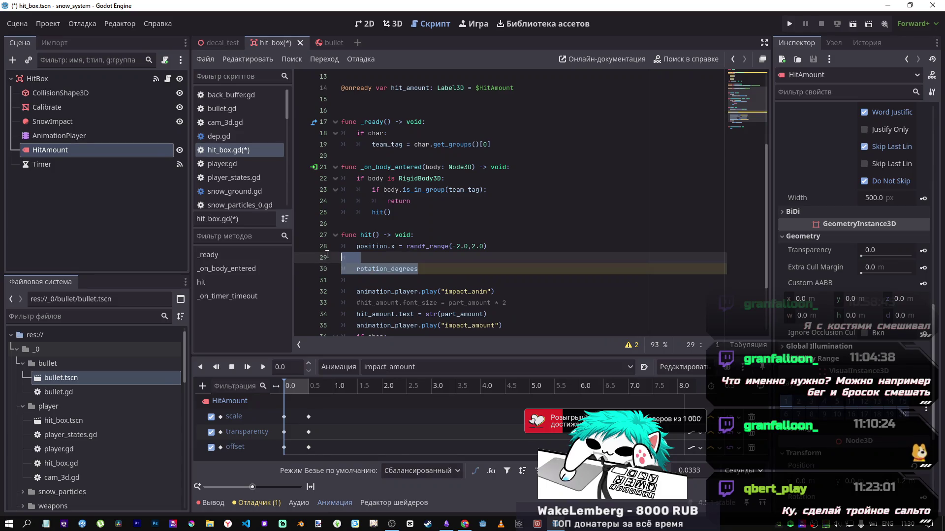
{"action": "key", "text": "BackSpace"}
{"action": "key", "text": "BackSpace"}
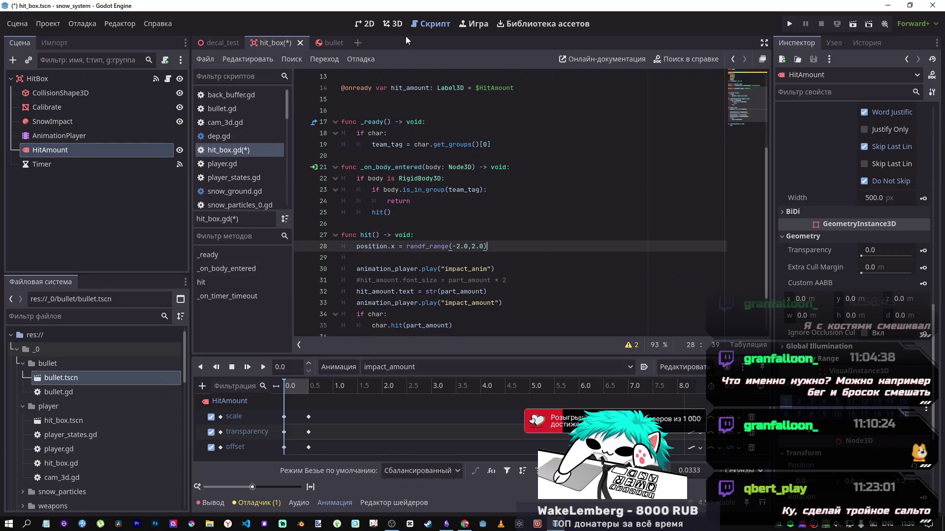
{"action": "left_click", "coordinate": [394, 25]}
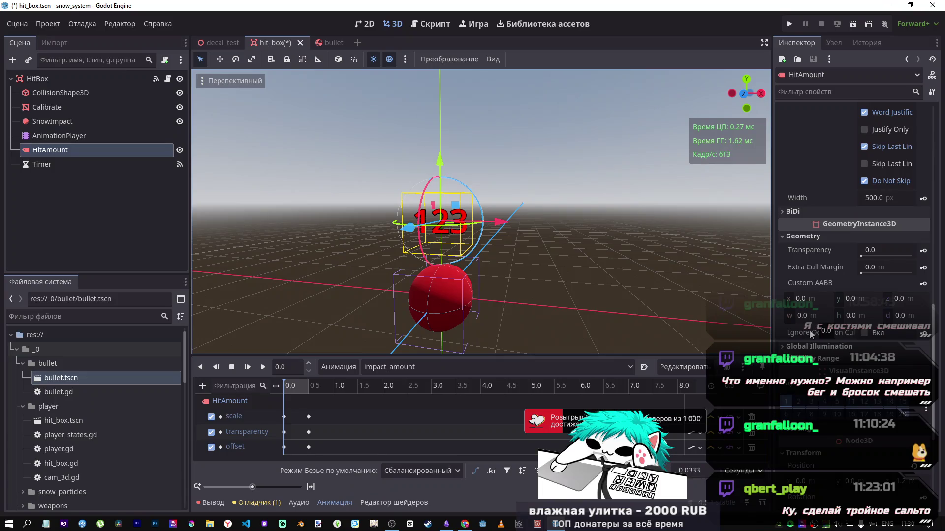
{"action": "scroll", "coordinate": [811, 350], "scroll_direction": "down", "scroll_amount": 5}
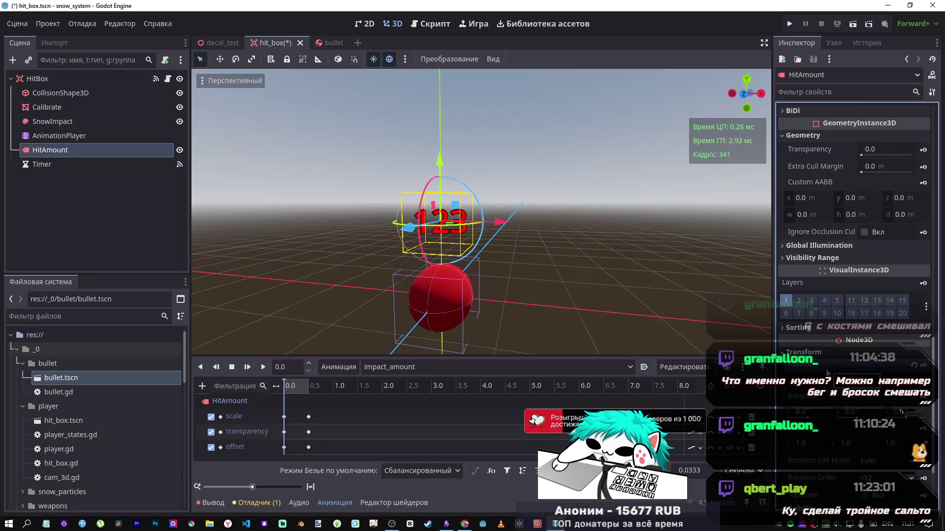
{"action": "left_click", "coordinate": [430, 24]}
Copy line 28 onto line 29 as position.y = randf_range(-2.0,2.0).
{"action": "mouse_move", "coordinate": [487, 246]}
{"action": "left_mouse_down"}
{"action": "mouse_move", "coordinate": [323, 243]}
{"action": "mouse_move", "coordinate": [358, 245]}
{"action": "left_mouse_up"}
{"action": "key", "text": "ctrl+c"}
{"action": "left_click", "coordinate": [523, 248]}
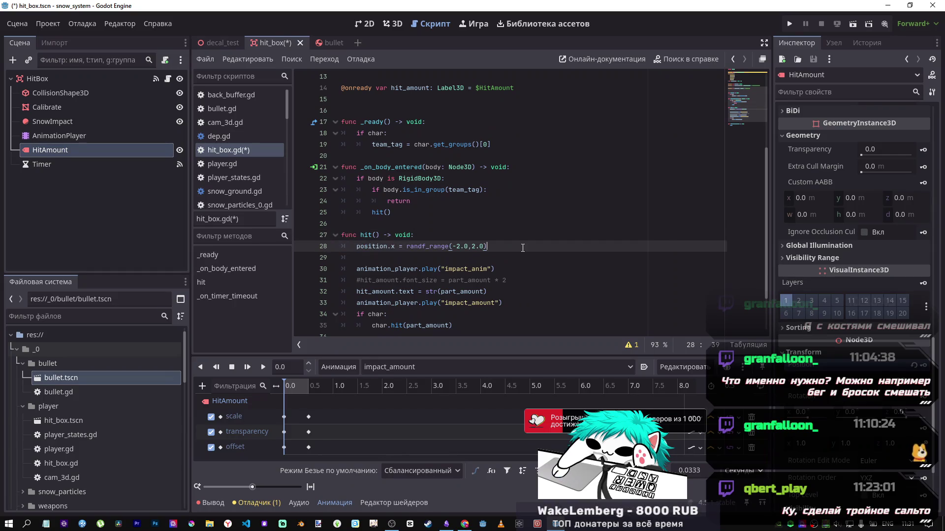
{"action": "key", "text": "Return"}
{"action": "key", "text": "ctrl+v"}
{"action": "type", "text": "y"}
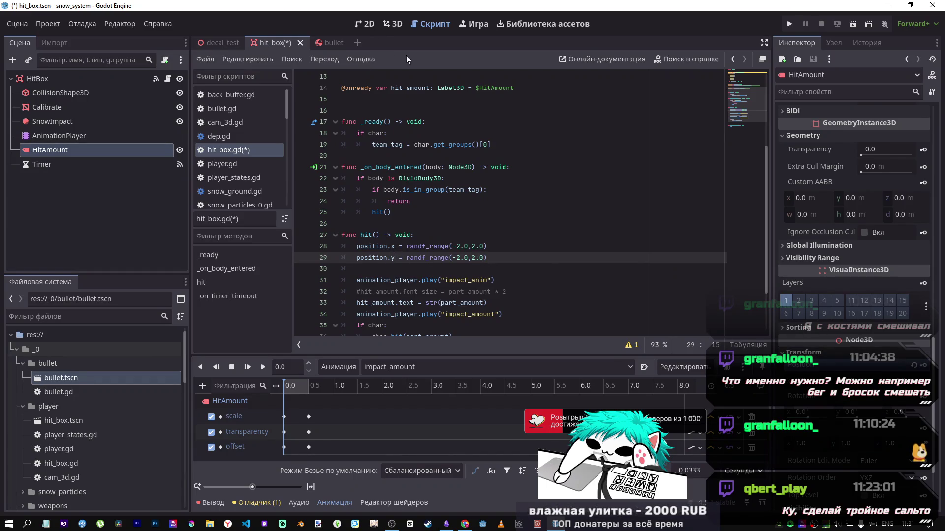
{"action": "left_click", "coordinate": [458, 257]}
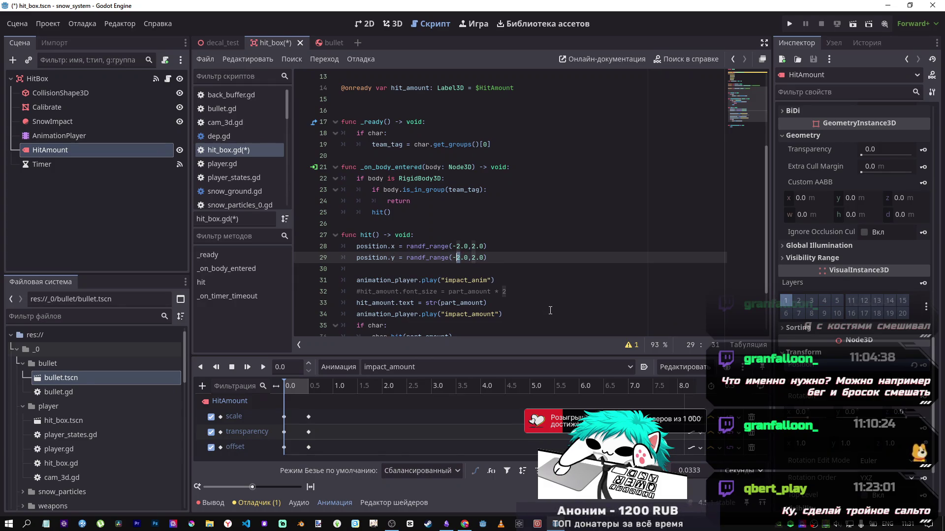
{"action": "left_click_drag", "start_coordinate": [487, 258], "coordinate": [357, 257]}
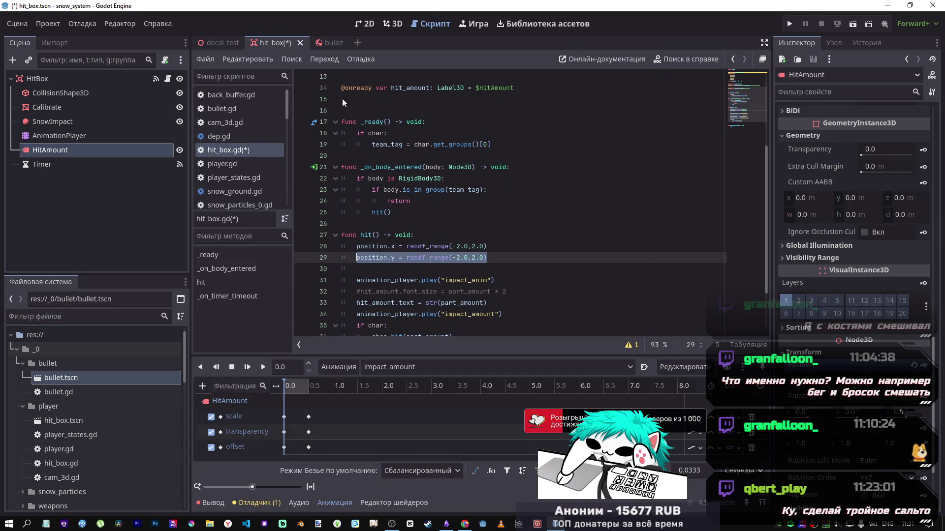
{"action": "key", "text": "ctrl+F2"}
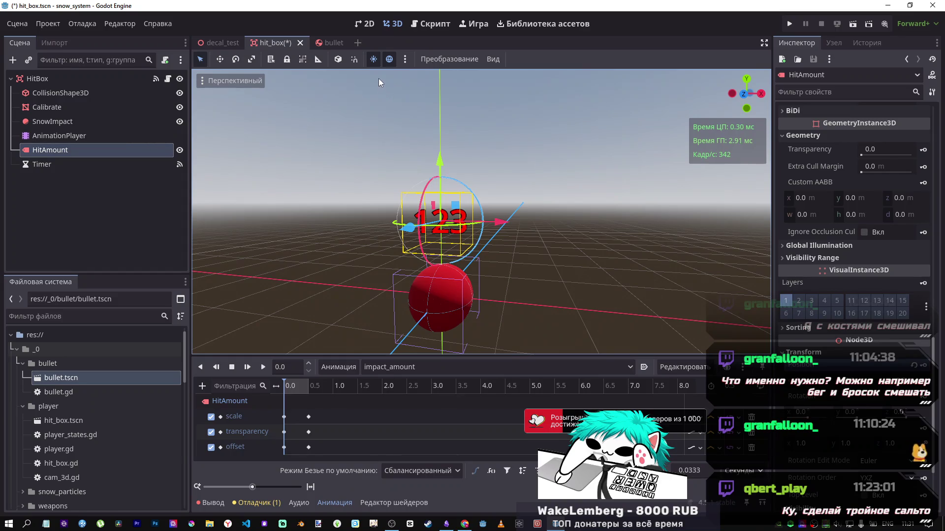
Drag the 123 HitAmount label about 0.5 down along Y onto the sphere's top.
{"action": "mouse_move", "coordinate": [388, 86]}
{"action": "left_mouse_down"}
{"action": "mouse_move", "coordinate": [374, 128]}
{"action": "mouse_move", "coordinate": [473, 247]}
{"action": "left_mouse_up"}
{"action": "left_click_drag", "start_coordinate": [477, 129], "coordinate": [473, 167]}
{"action": "scroll", "coordinate": [473, 167], "scroll_direction": "up", "scroll_amount": 5}
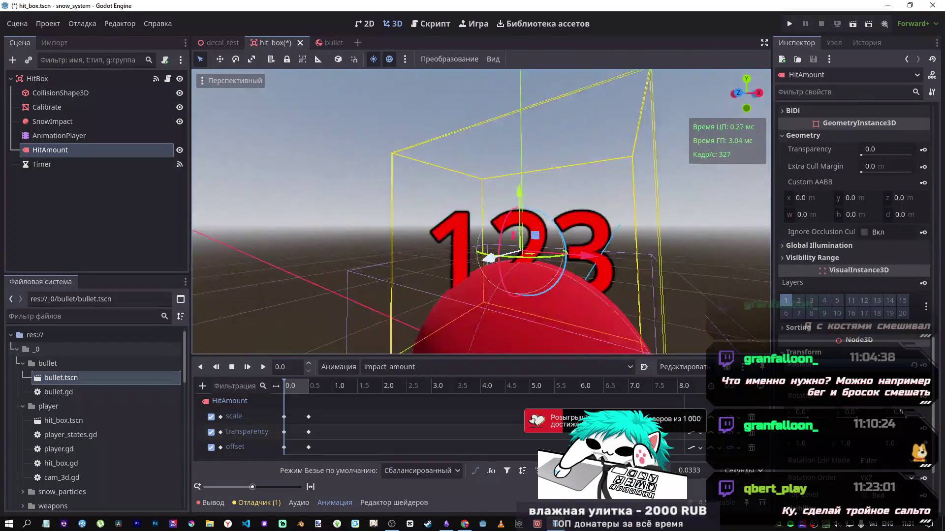
{"action": "scroll", "coordinate": [501, 220], "scroll_direction": "down", "scroll_amount": 5}
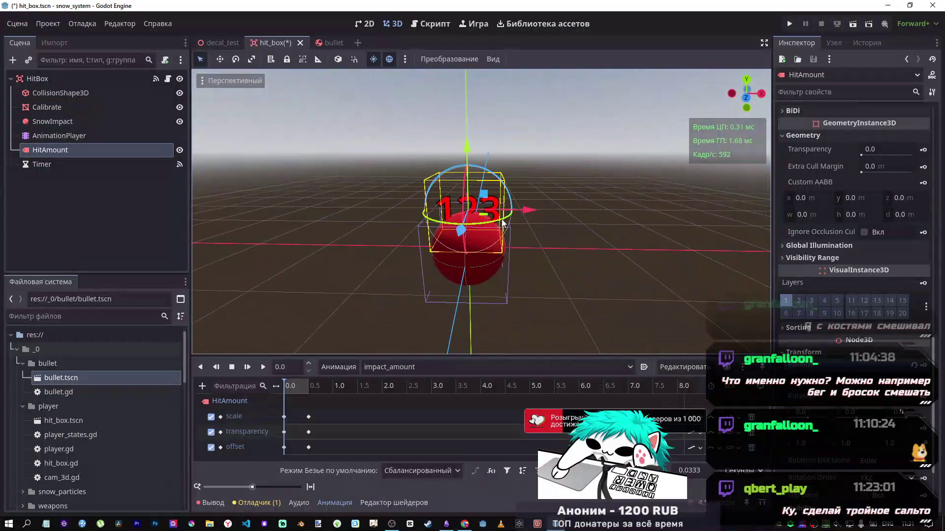
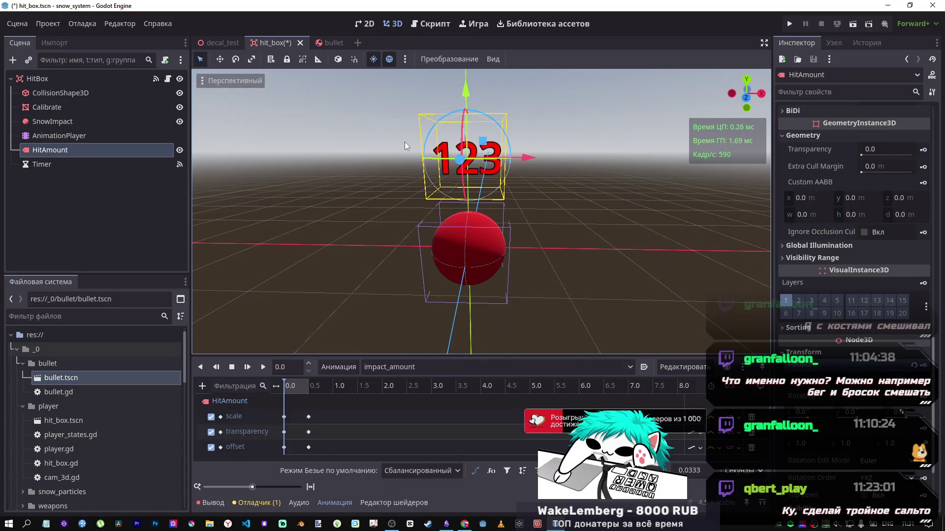
Save the hit_box scene and come back to the hit_box.gd script.
{"action": "left_click", "coordinate": [431, 24]}
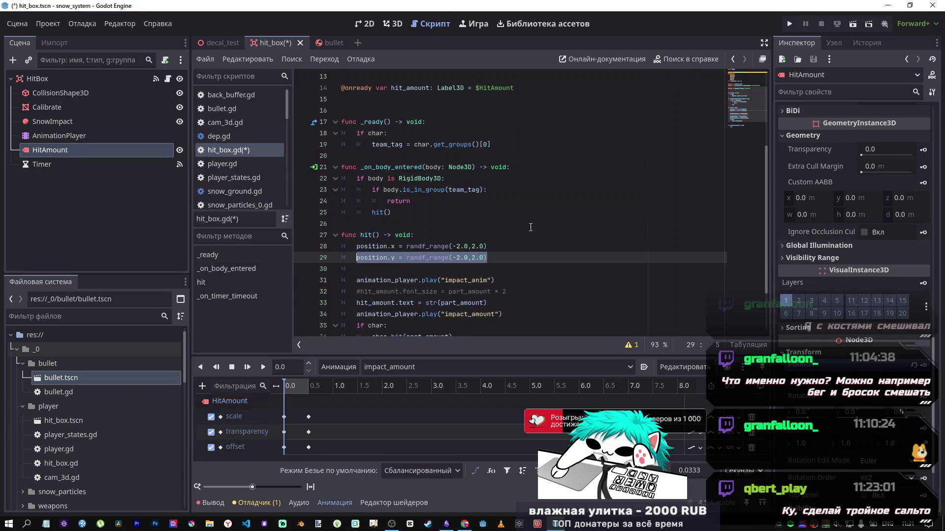
{"action": "left_click", "coordinate": [392, 24]}
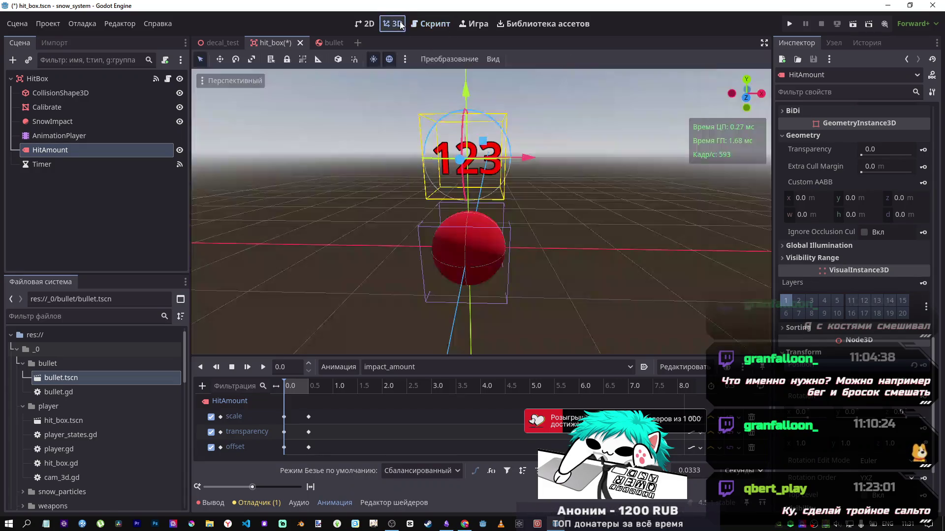
{"action": "key", "text": "ctrl+s"}
{"action": "left_click", "coordinate": [430, 23]}
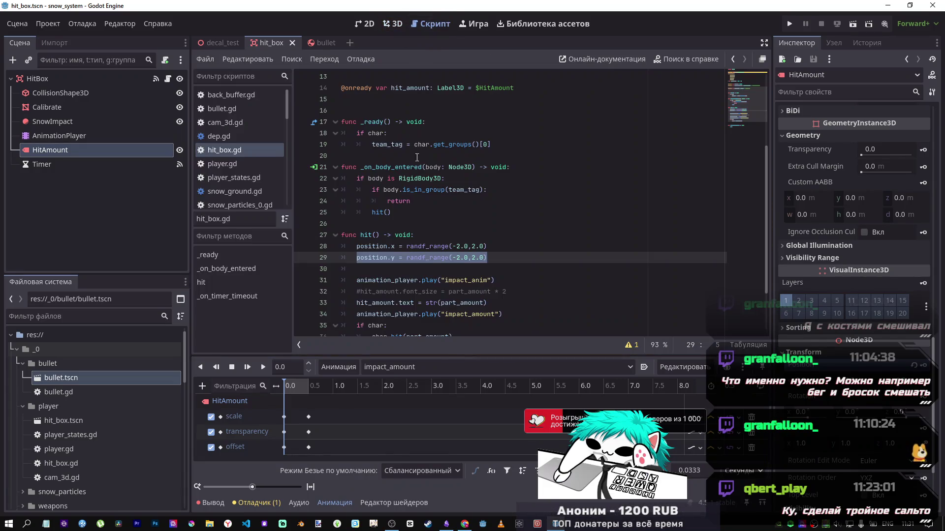
Delete the position.y jitter line from hit() and save the scene.
{"action": "left_click", "coordinate": [314, 261]}
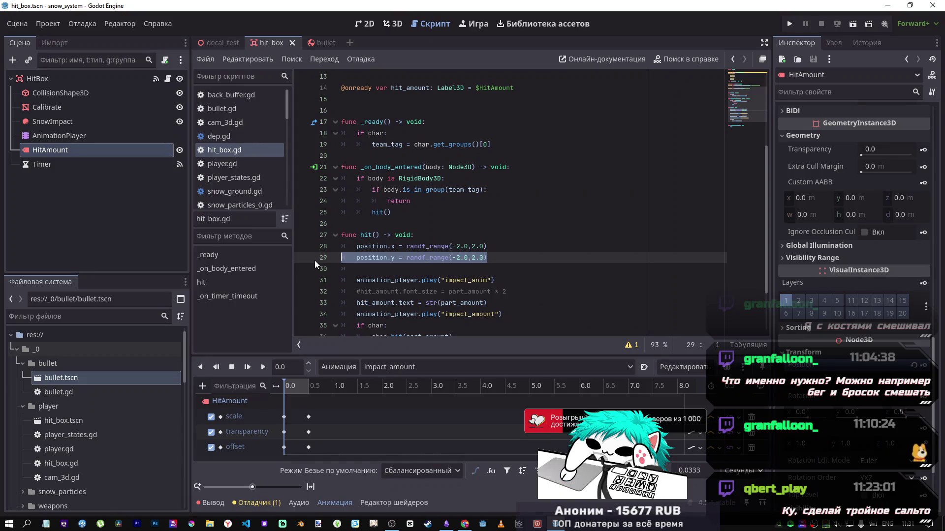
{"action": "key", "text": "BackSpace"}
{"action": "key", "text": "BackSpace"}
{"action": "key", "text": "Down"}
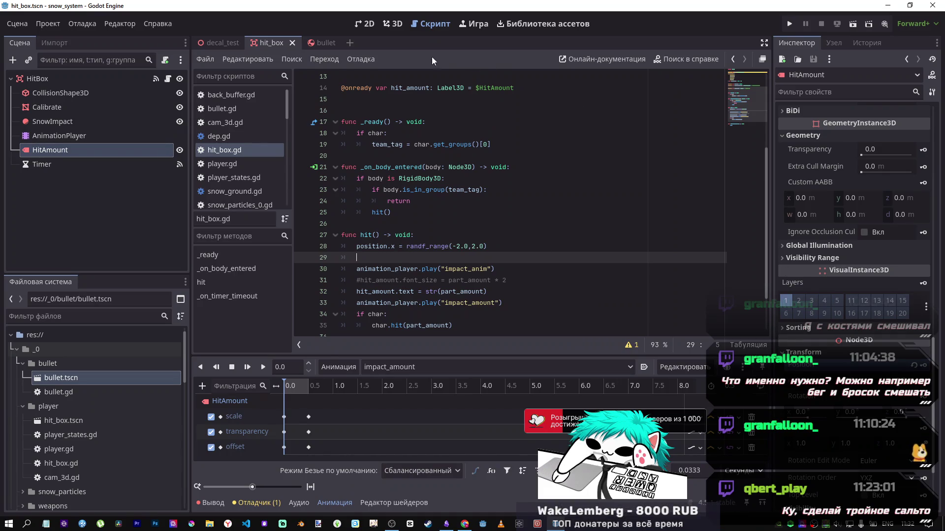
{"action": "left_click", "coordinate": [393, 24]}
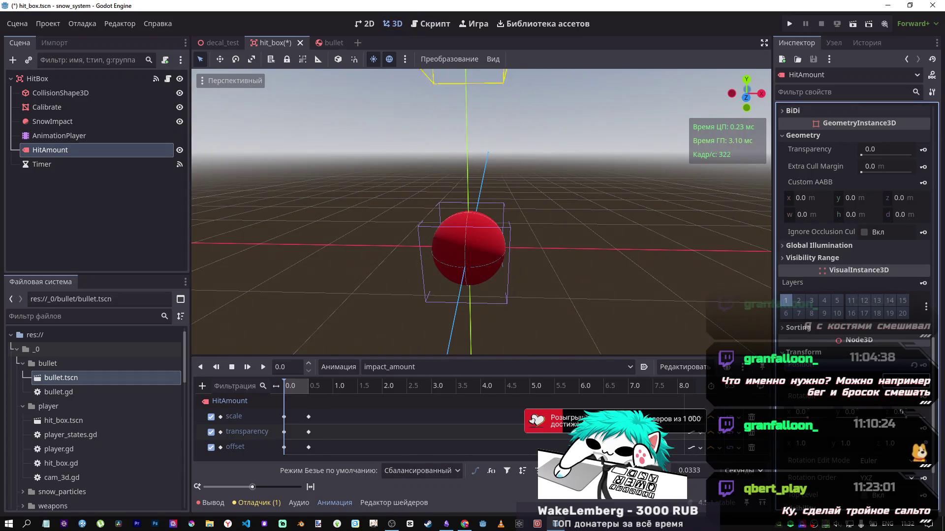
{"action": "key", "text": "ctrl+s"}
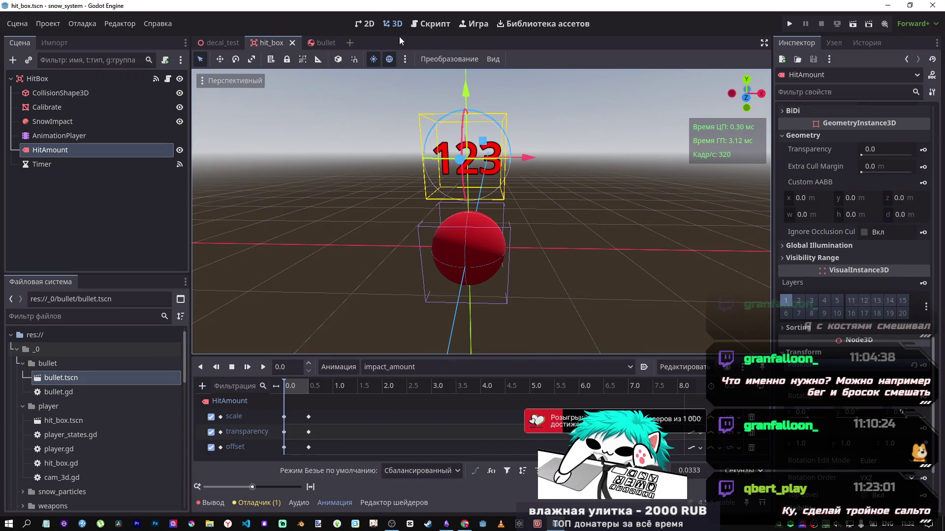
{"action": "left_click", "coordinate": [430, 23]}
Duplicate the position.x line and change the copy's lower bound to -1.2.
{"action": "left_click_drag", "start_coordinate": [486, 246], "coordinate": [357, 247]}
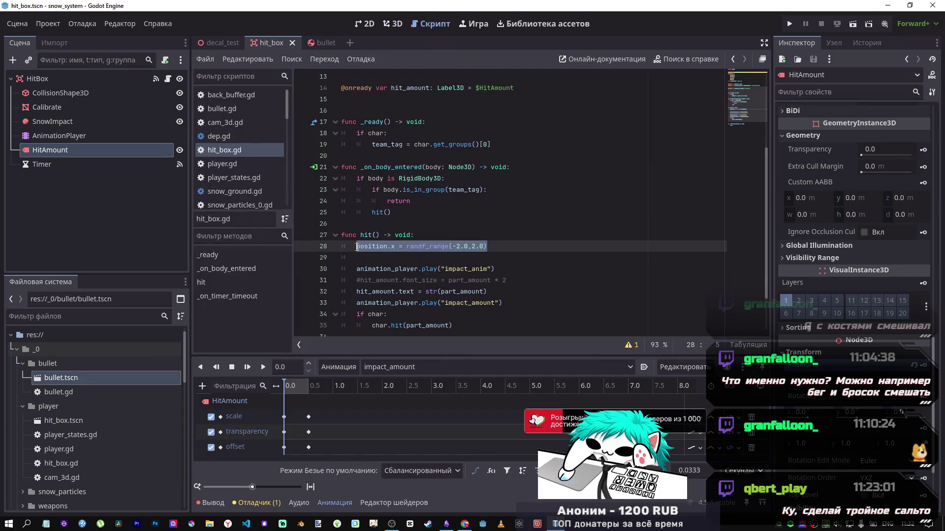
{"action": "key", "text": "ctrl+alt+Down"}
{"action": "left_click", "coordinate": [452, 246]}
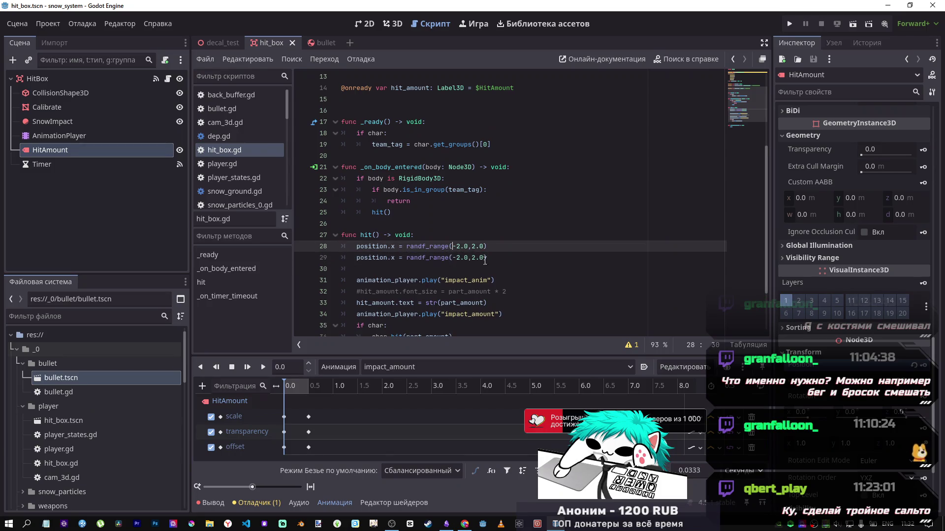
{"action": "left_click", "coordinate": [465, 258]}
{"action": "key", "text": "BackSpace"}
{"action": "key", "text": "BackSpace"}
{"action": "type", "text": "1."}
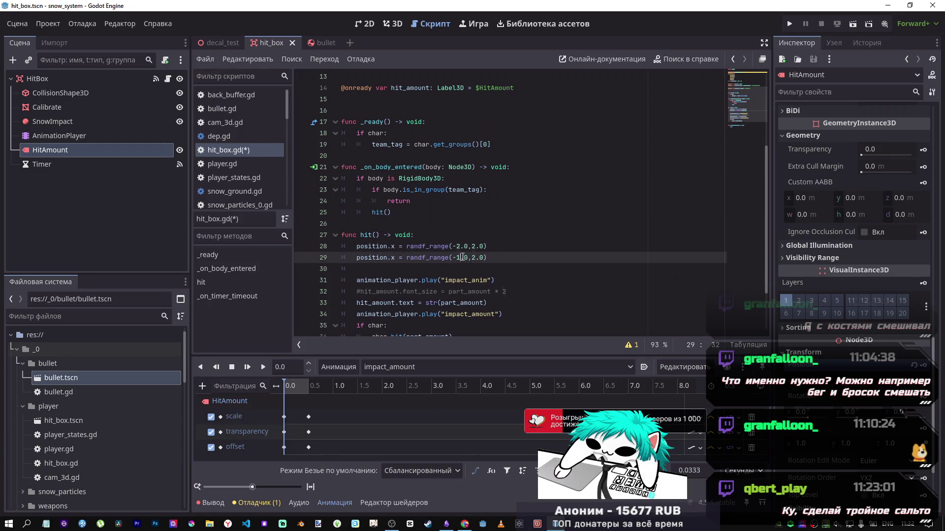
{"action": "key", "text": "BackSpace"}
{"action": "type", "text": "2"}
{"action": "left_click", "coordinate": [476, 257]}
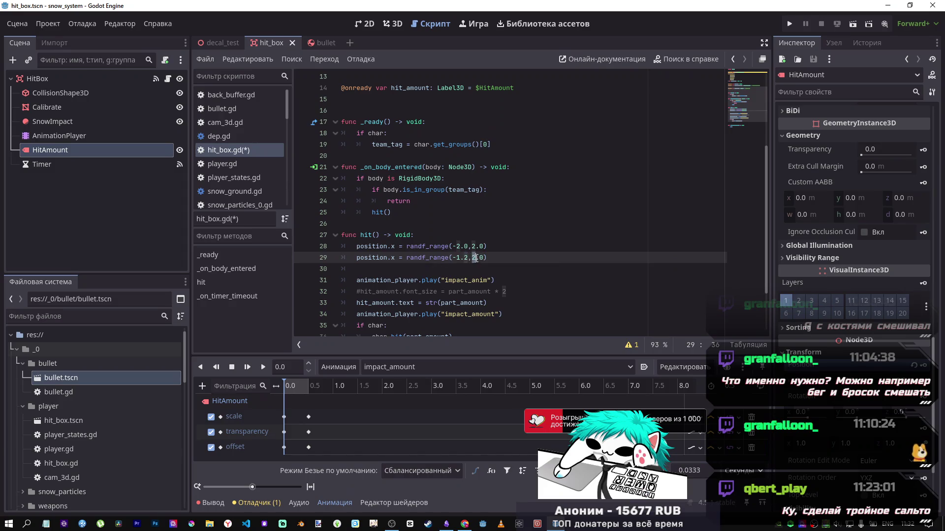
{"action": "left_click", "coordinate": [472, 257]}
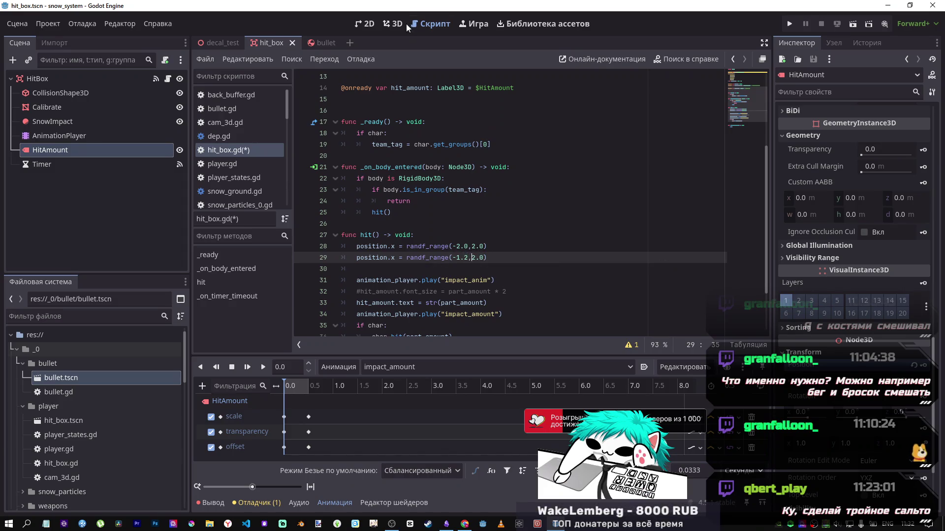
Set the duplicate's upper bound to -1.5, save hit_box.gd, and run the game.
{"action": "left_click", "coordinate": [403, 24]}
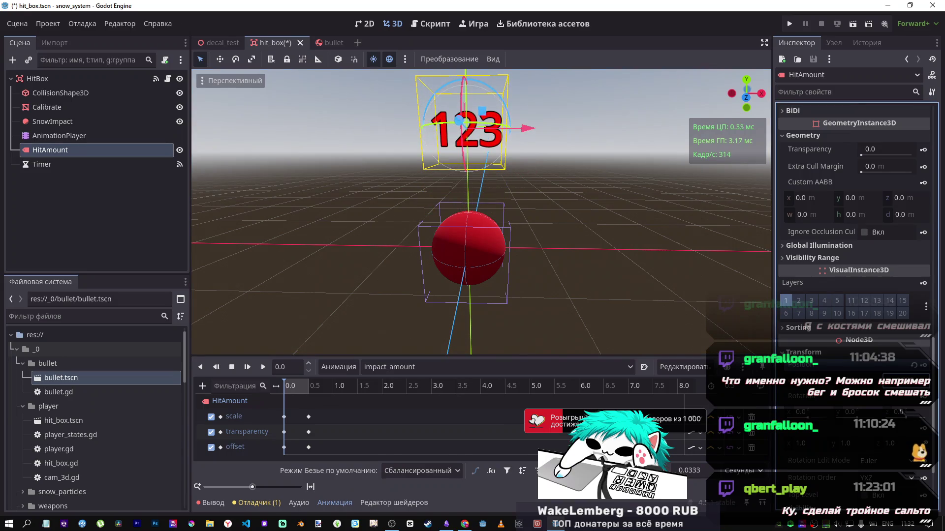
{"action": "key", "text": "ctrl+s"}
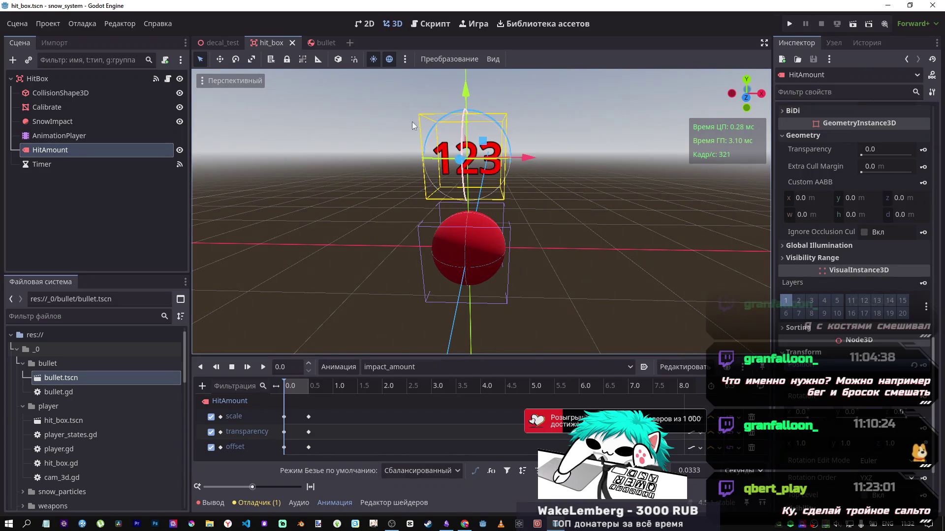
{"action": "left_click", "coordinate": [431, 24]}
{"action": "left_click", "coordinate": [479, 259]}
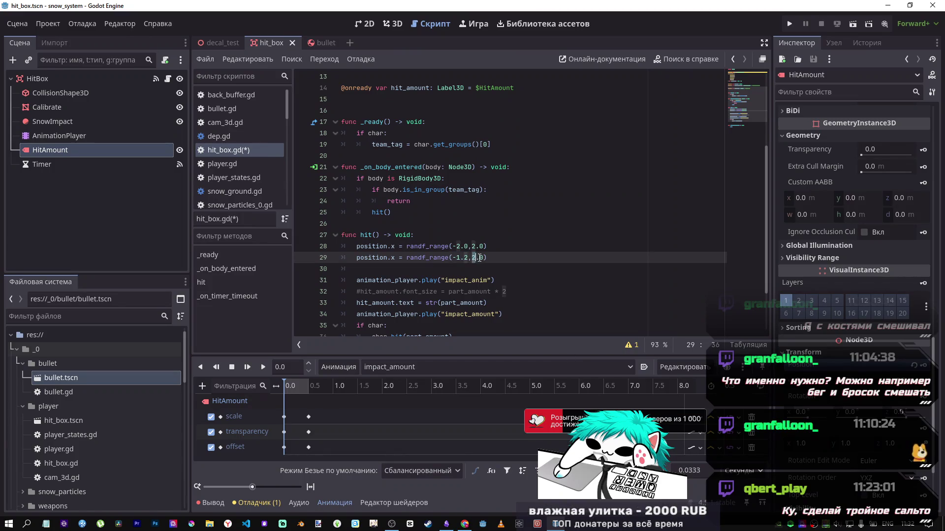
{"action": "key", "text": "End"}
{"action": "key", "text": "ctrl+s"}
{"action": "left_click", "coordinate": [519, 213]}
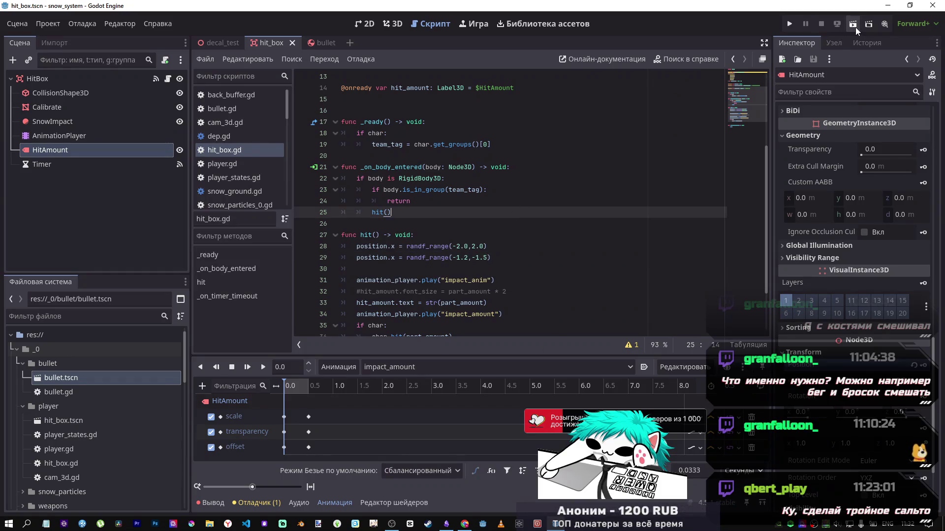
{"action": "left_click", "coordinate": [856, 27]}
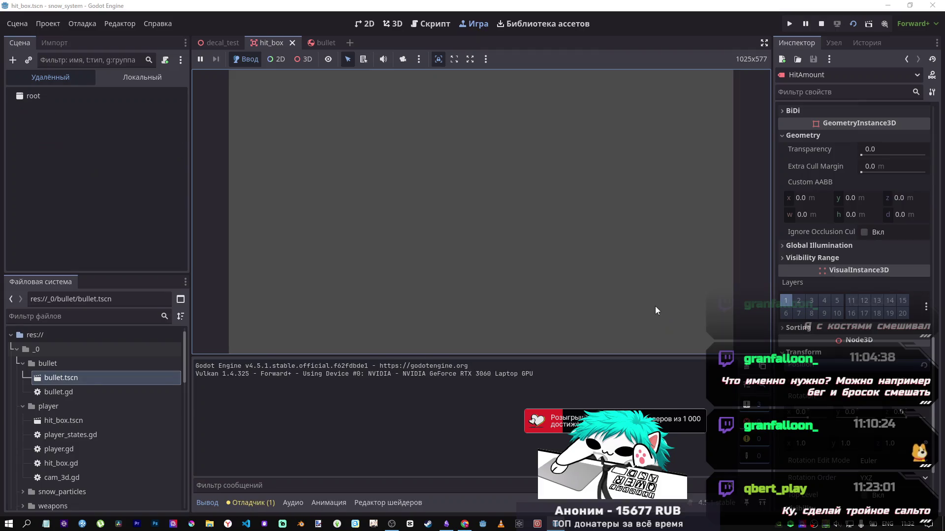
Stop the game and prefix line 28's position.x with 'hit_amount.'.
{"action": "left_click", "coordinate": [402, 59]}
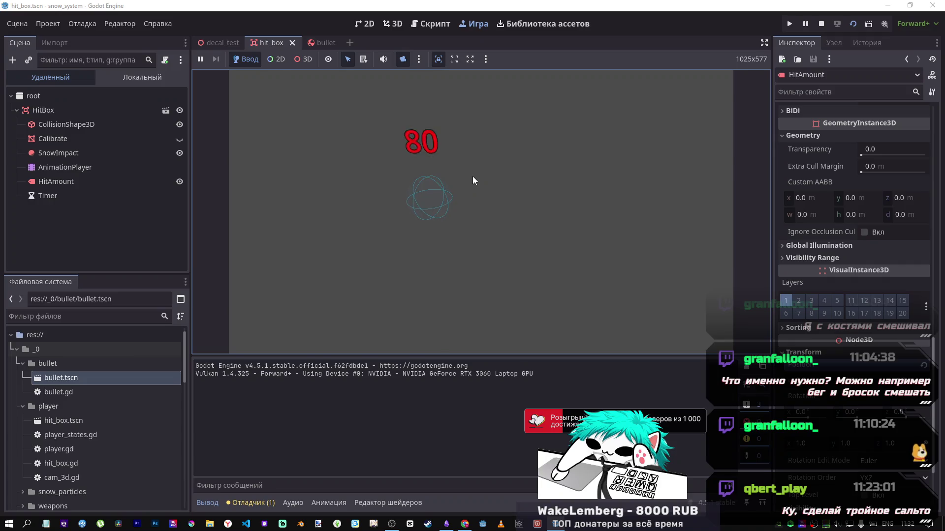
{"action": "left_click", "coordinate": [821, 24]}
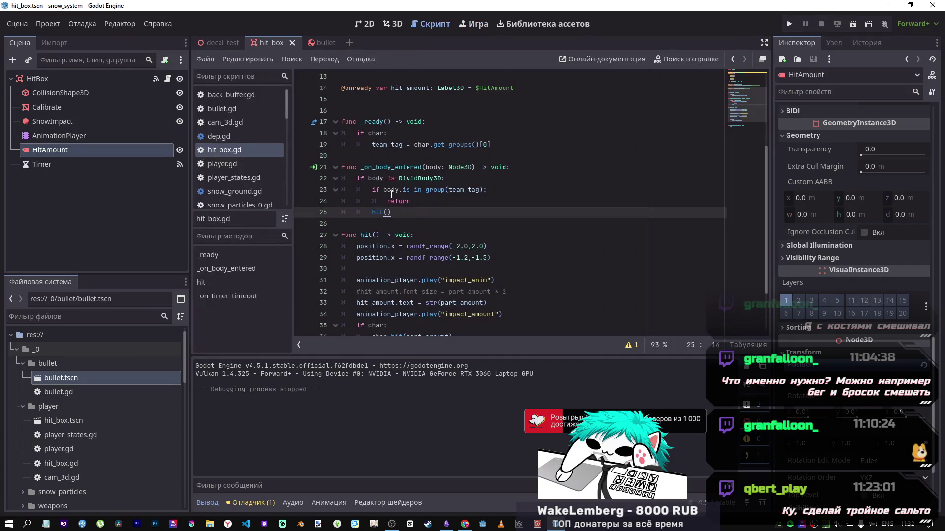
{"action": "left_click", "coordinate": [382, 250]}
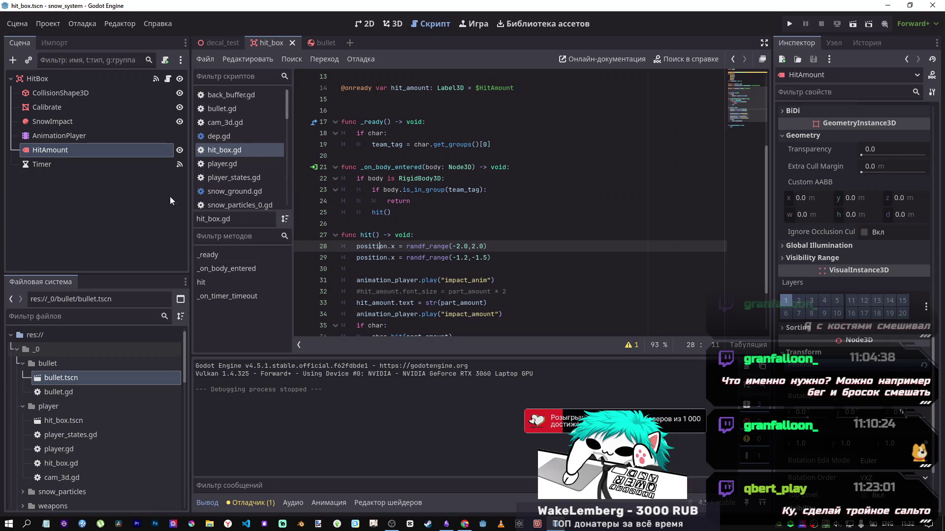
{"action": "scroll", "coordinate": [406, 177], "scroll_direction": "down", "scroll_amount": 1}
{"action": "left_click", "coordinate": [405, 246]}
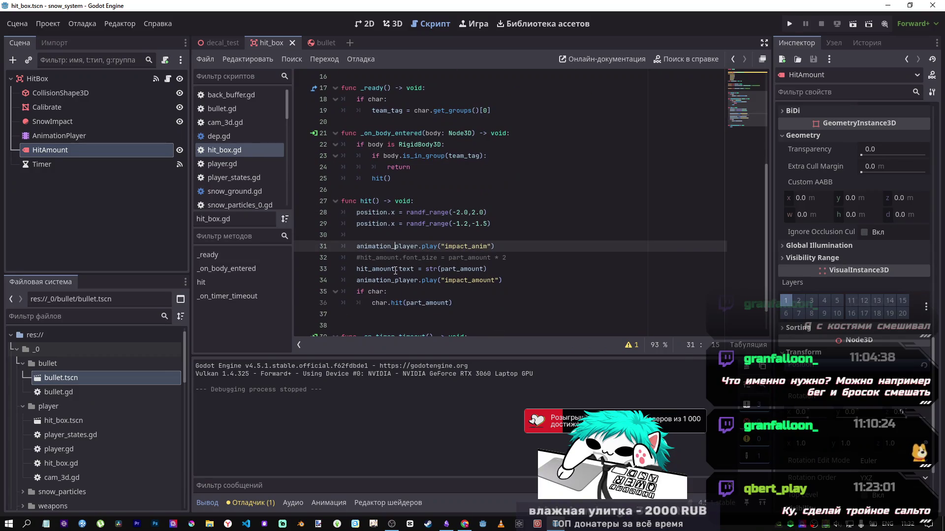
{"action": "left_click", "coordinate": [405, 270]}
{"action": "double_click", "coordinate": [387, 268]}
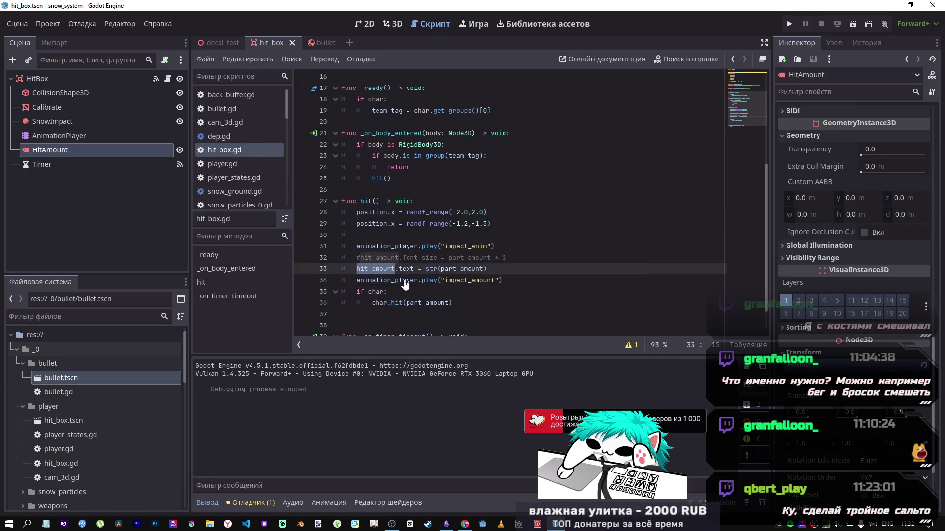
{"action": "mouse_move", "coordinate": [357, 221]}
{"action": "key", "text": "ctrl+c"}
{"action": "left_click", "coordinate": [357, 212]}
{"action": "key", "text": "ctrl+v"}
{"action": "type", "text": "."}
Rename the hit_amount variable to hit_amount_label at all its uses and save.
{"action": "scroll", "coordinate": [394, 224], "scroll_direction": "up", "scroll_amount": 5}
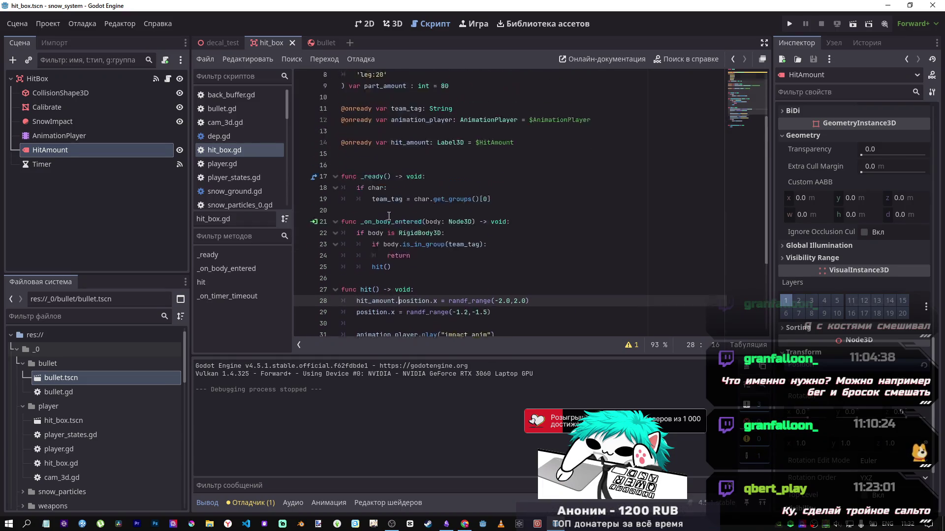
{"action": "double_click", "coordinate": [428, 223]}
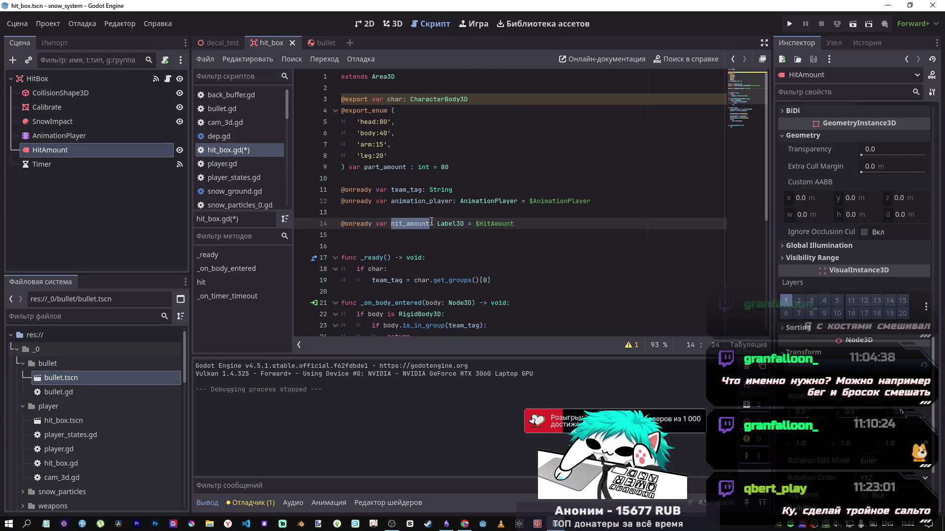
{"action": "left_click", "coordinate": [432, 222]}
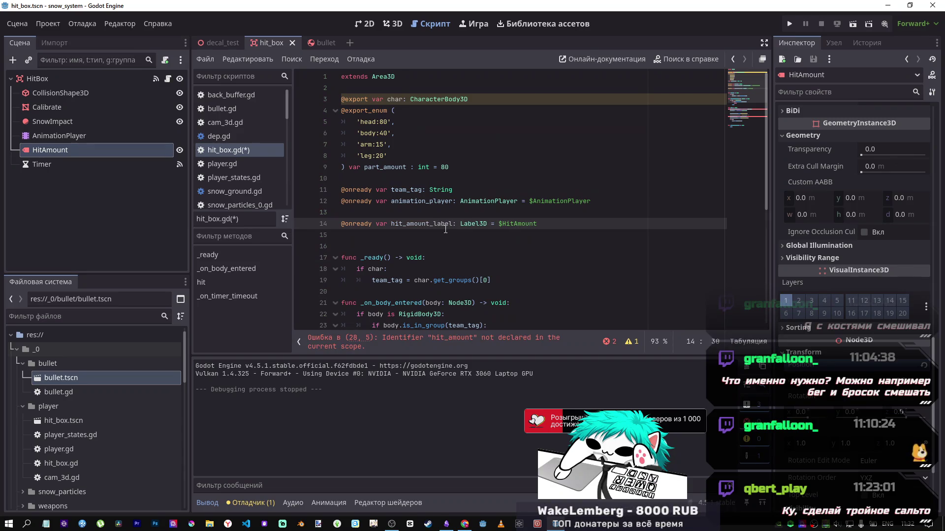
{"action": "left_click_drag", "start_coordinate": [454, 225], "coordinate": [397, 227]}
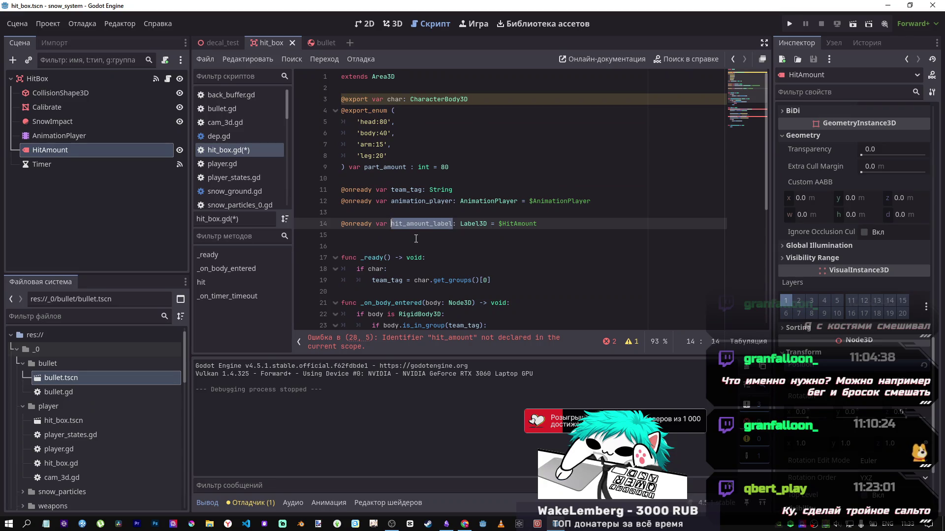
{"action": "scroll", "coordinate": [424, 232], "scroll_direction": "down", "scroll_amount": 4}
{"action": "double_click", "coordinate": [360, 247]}
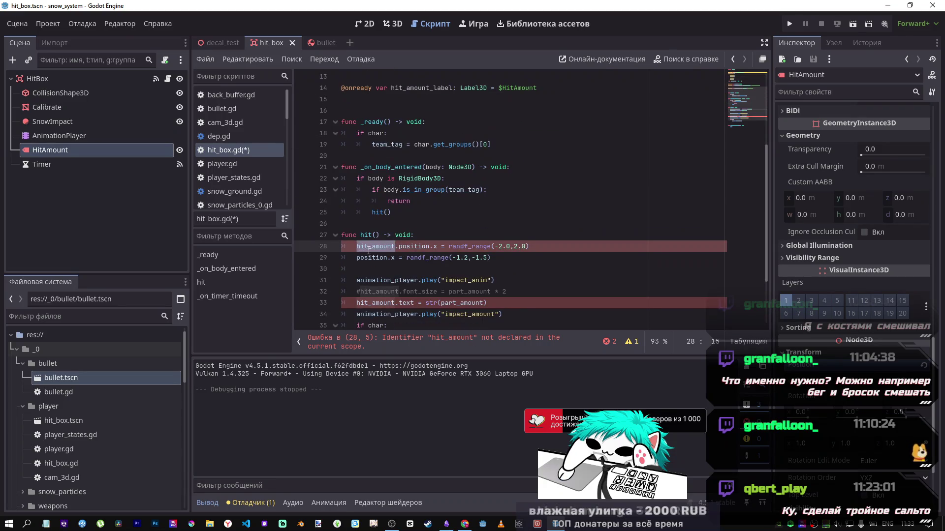
{"action": "scroll", "coordinate": [455, 273], "scroll_direction": "down", "scroll_amount": 2}
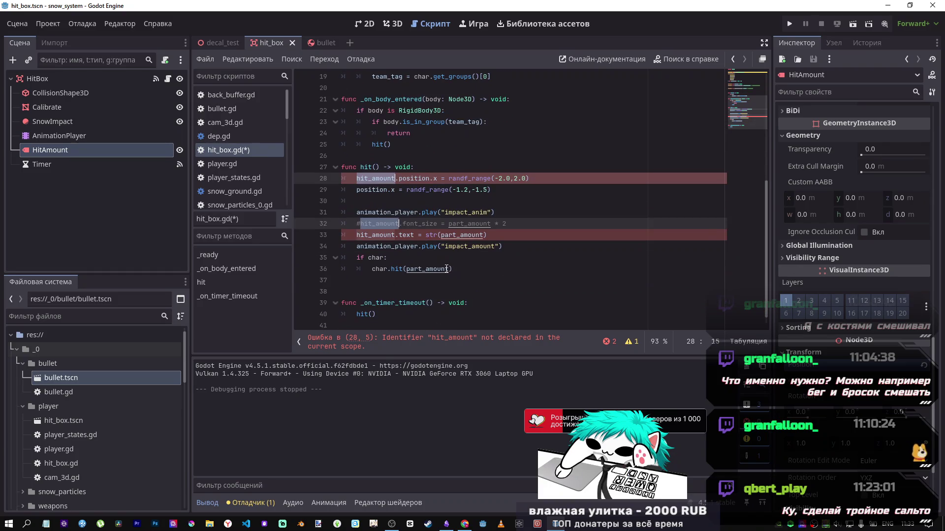
{"action": "key", "text": "ctrl+d"}
{"action": "key", "text": "ctrl+v"}
{"action": "key", "text": "ctrl+s"}
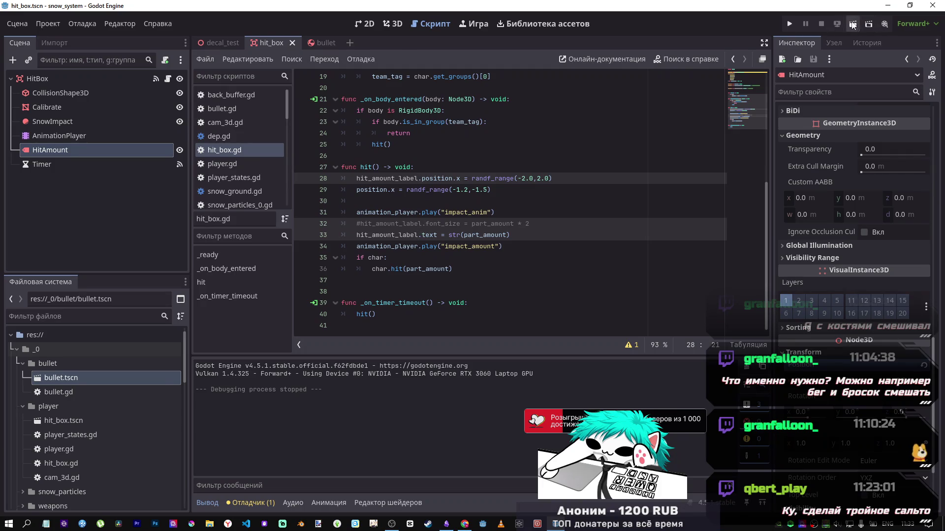
Test-run the scene to check the hit label, then stop it.
{"action": "left_click", "coordinate": [853, 24]}
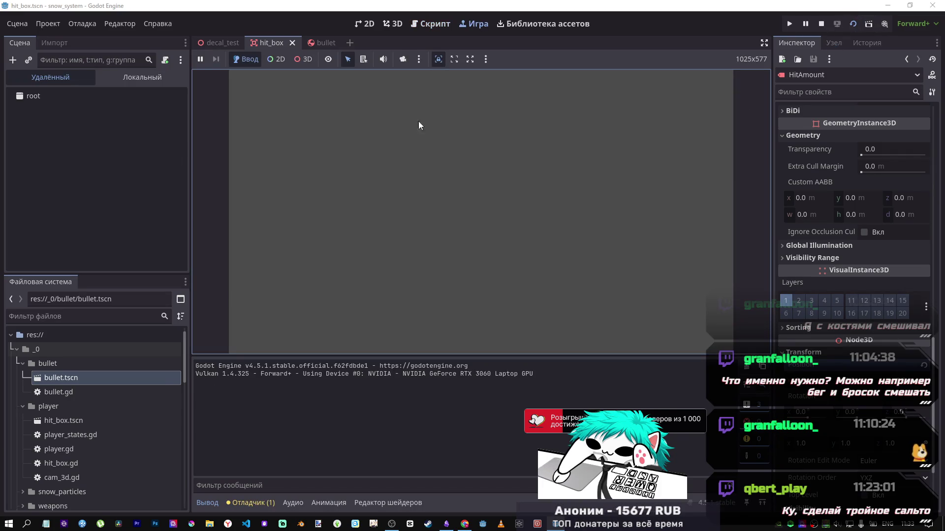
{"action": "left_click", "coordinate": [447, 182]}
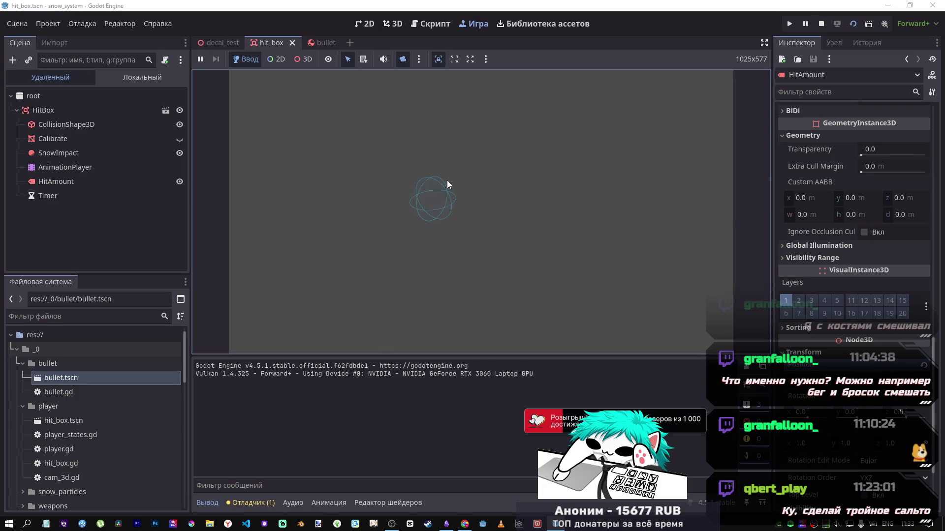
{"action": "left_click", "coordinate": [823, 24]}
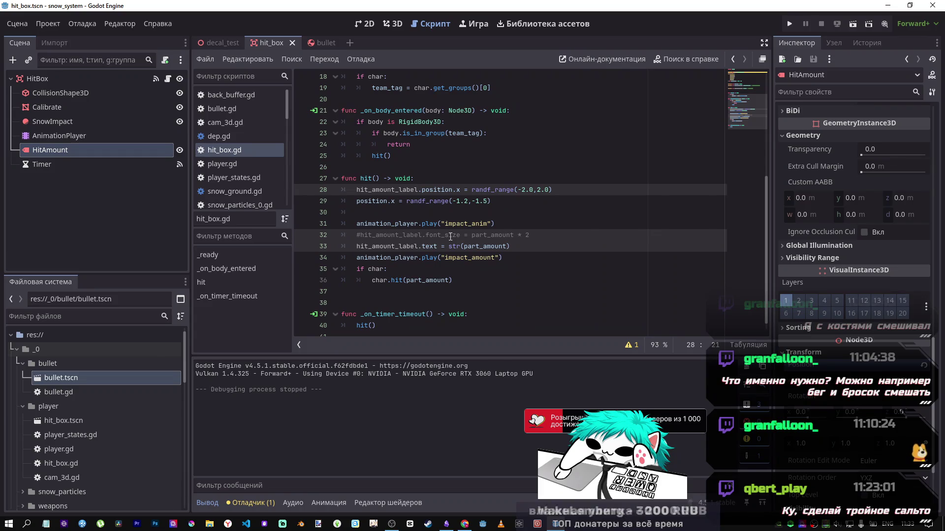
Prefix line 29's position.x with 'hit_amount_label.' in hit_box.gd.
{"action": "left_click", "coordinate": [357, 201]}
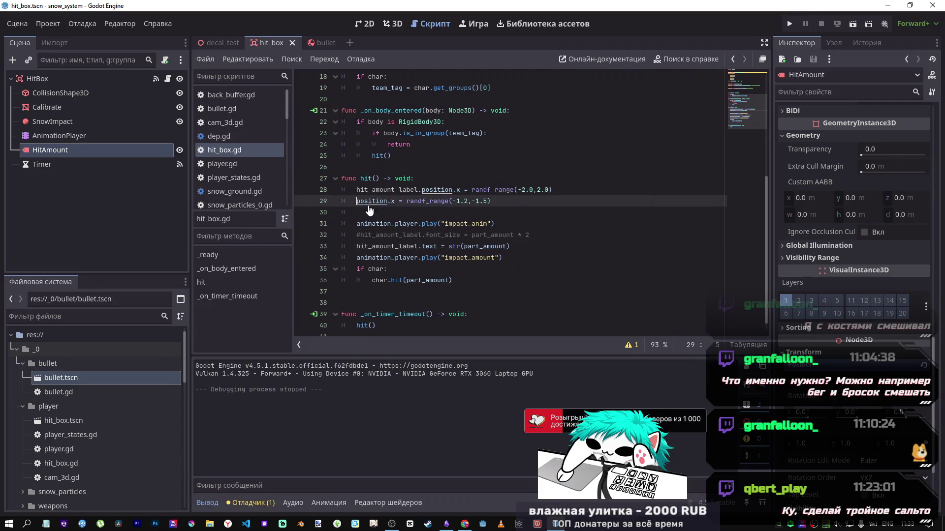
{"action": "key", "text": "ctrl+v"}
{"action": "type", "text": "."}
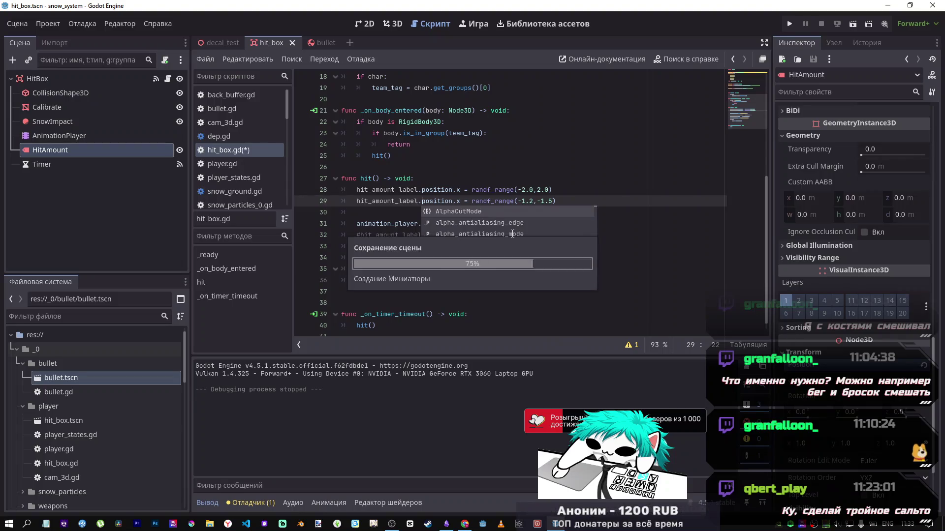
{"action": "left_click", "coordinate": [452, 200]}
{"action": "left_click", "coordinate": [232, 143]}
{"action": "left_click", "coordinate": [232, 149]}
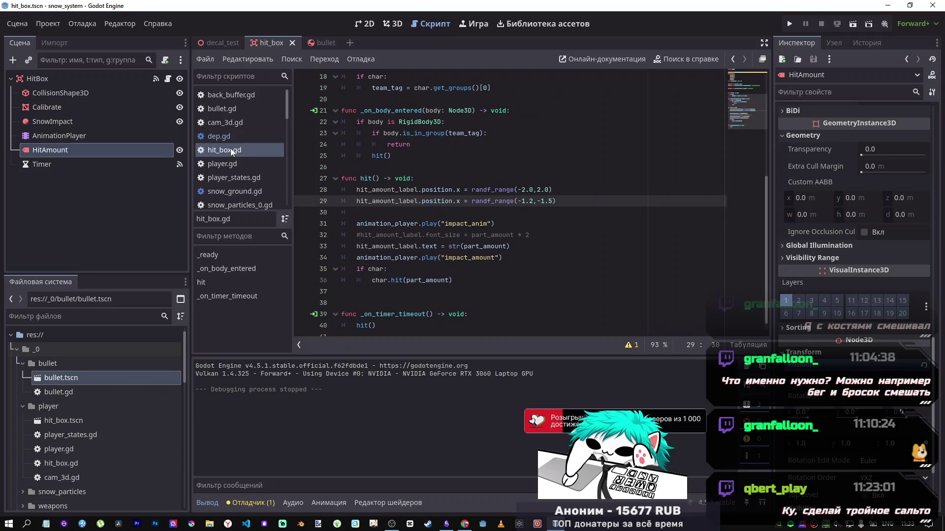
Test-run the hit box scene with 3D object picking enabled, then stop it.
{"action": "left_click", "coordinate": [853, 25]}
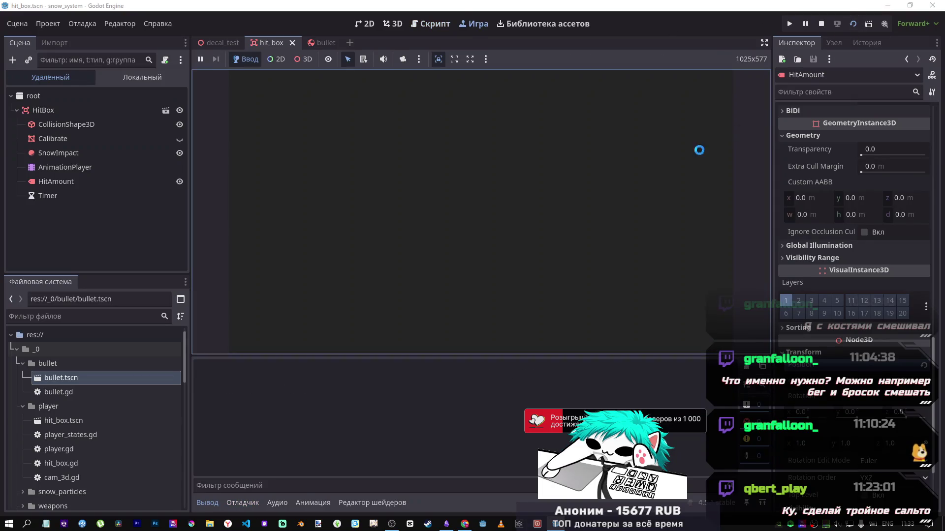
{"action": "left_click", "coordinate": [403, 59]}
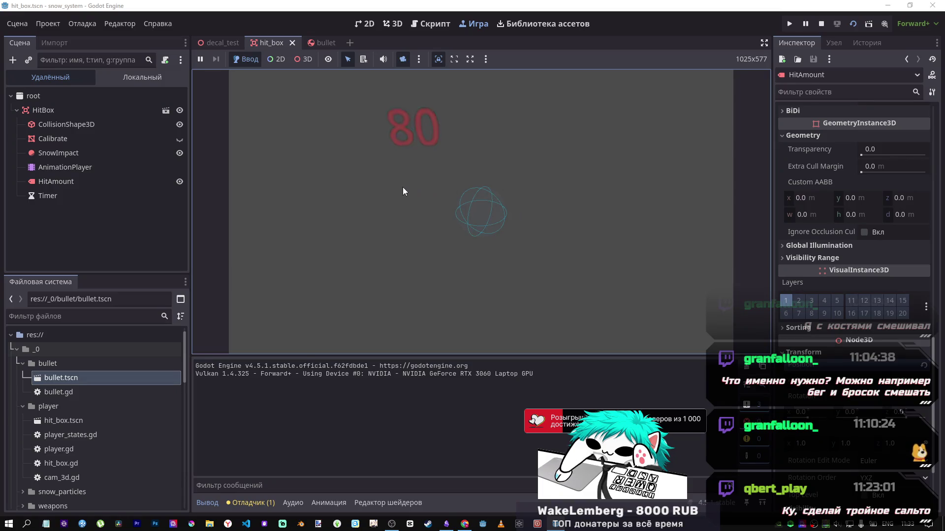
{"action": "left_click", "coordinate": [312, 59]}
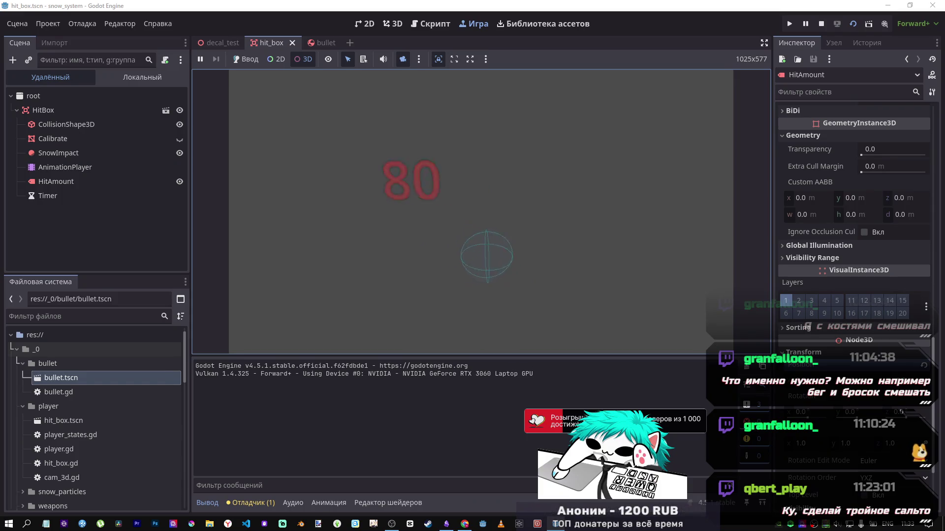
{"action": "left_click", "coordinate": [818, 24]}
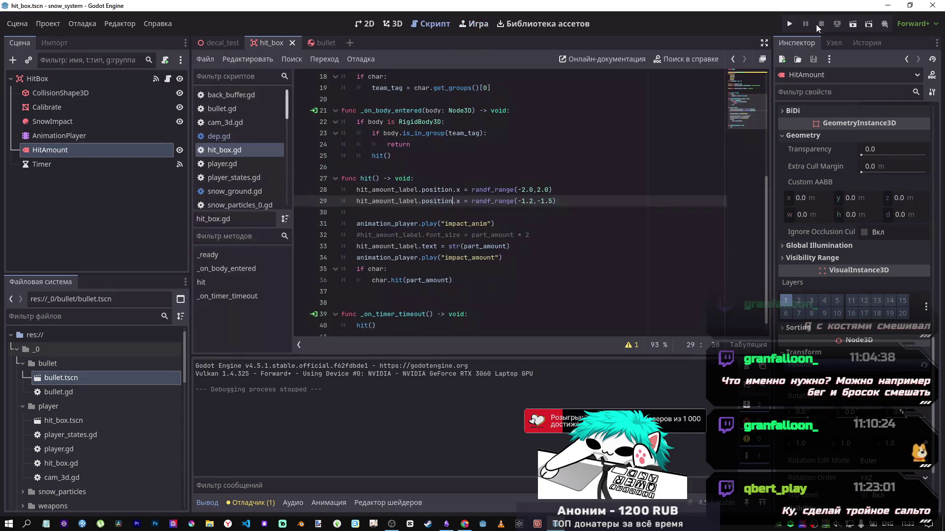
Change line 28's offset to randf_range(-1.5,1.5).
{"action": "left_click", "coordinate": [527, 190]}
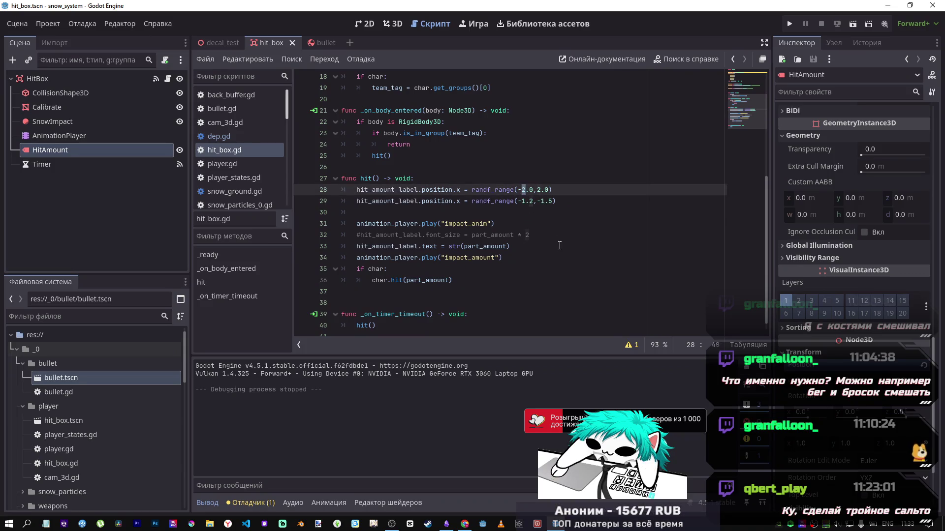
{"action": "key", "text": "BackSpace"}
{"action": "key", "text": "BackSpace"}
{"action": "type", "text": "1."}
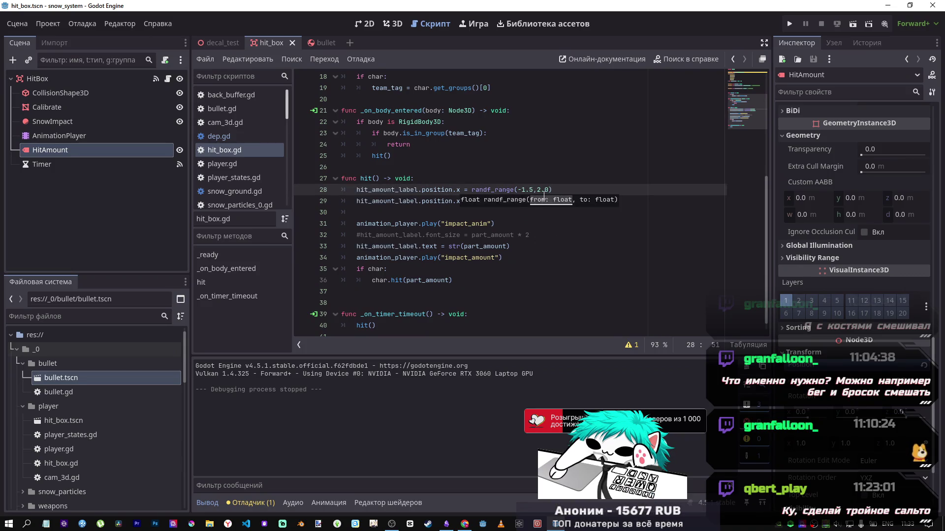
{"action": "double_click", "coordinate": [544, 190]}
{"action": "type", "text": "1.0"}
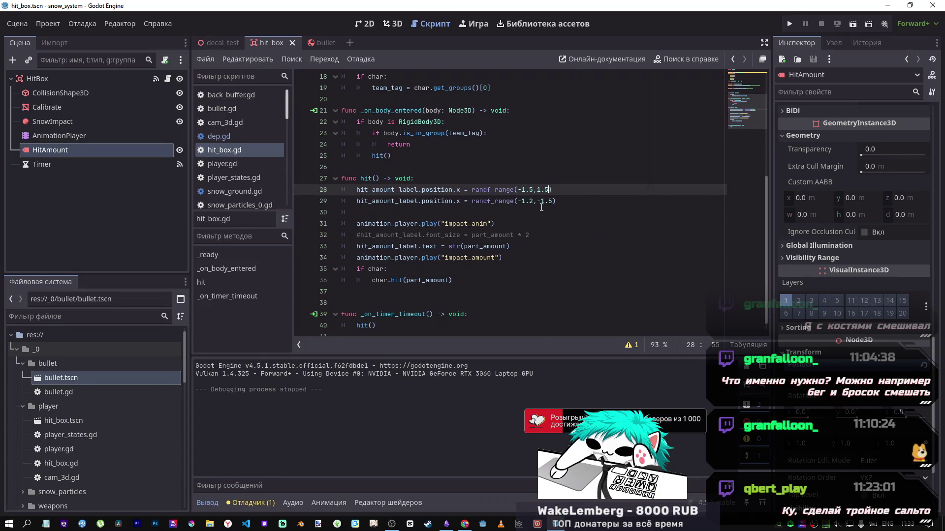
Read through the randf_range documentation page.
{"action": "left_click", "coordinate": [500, 190]}
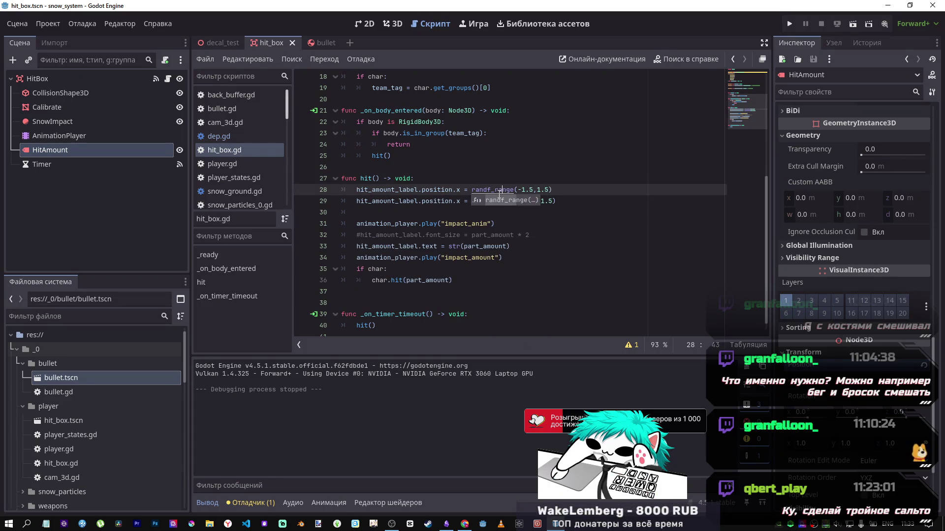
{"action": "left_click", "coordinate": [499, 194], "text": "ctrl"}
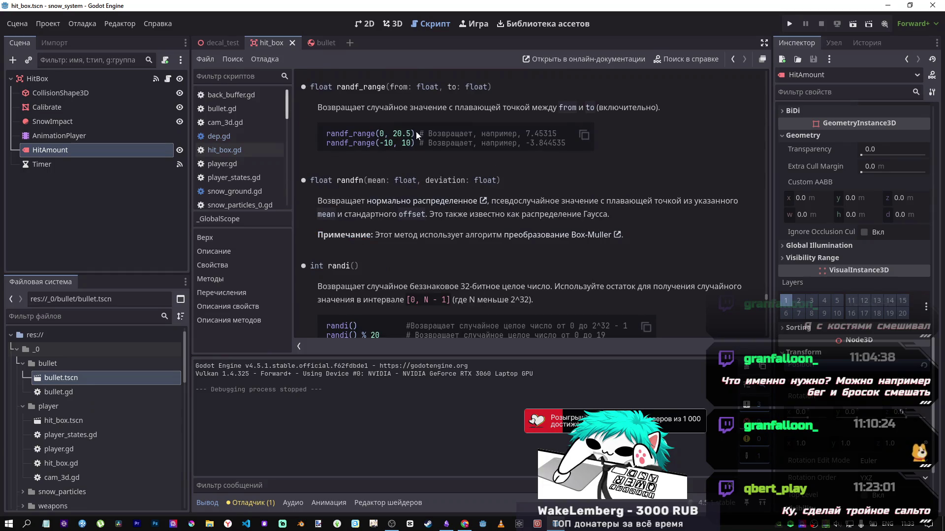
{"action": "scroll", "coordinate": [503, 185], "scroll_direction": "down", "scroll_amount": 3}
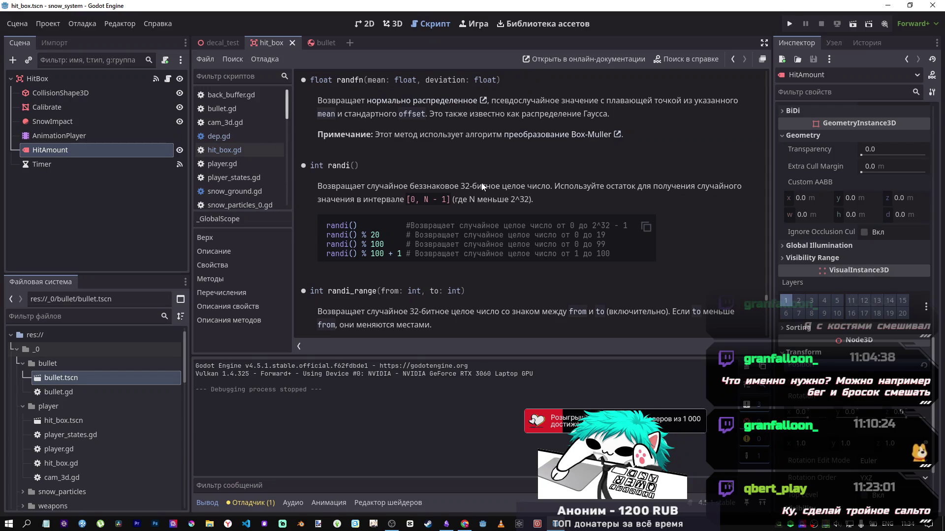
{"action": "scroll", "coordinate": [504, 178], "scroll_direction": "down", "scroll_amount": 4}
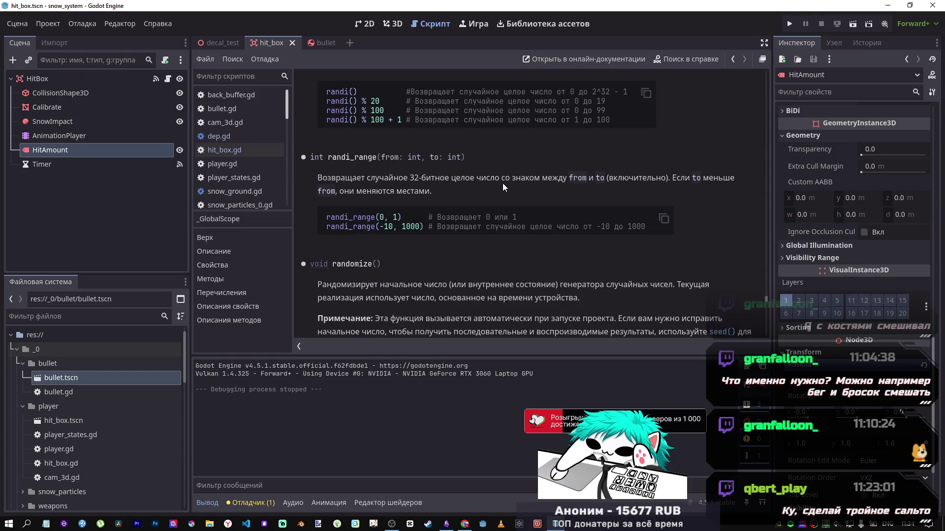
{"action": "scroll", "coordinate": [503, 183], "scroll_direction": "down", "scroll_amount": 5}
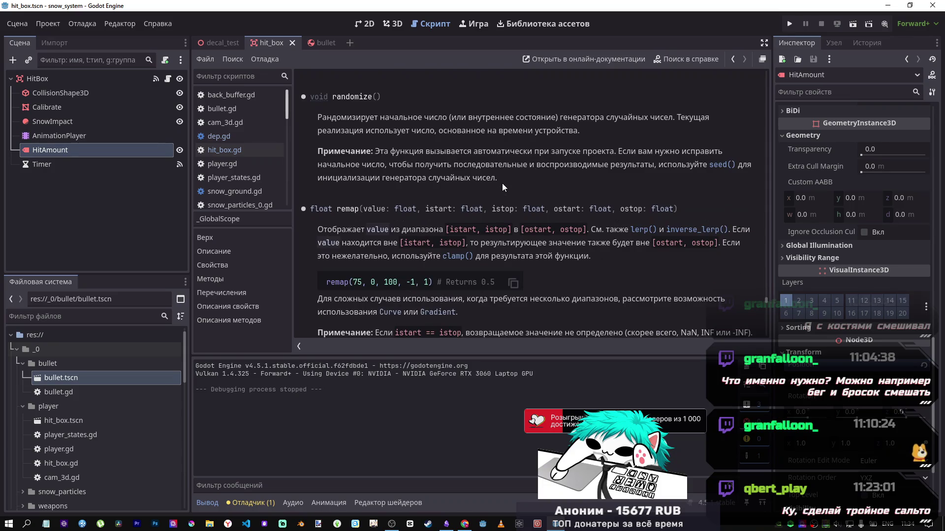
Test-run the hit box scene, stop it, and return to hit_box.gd.
{"action": "left_click", "coordinate": [855, 23]}
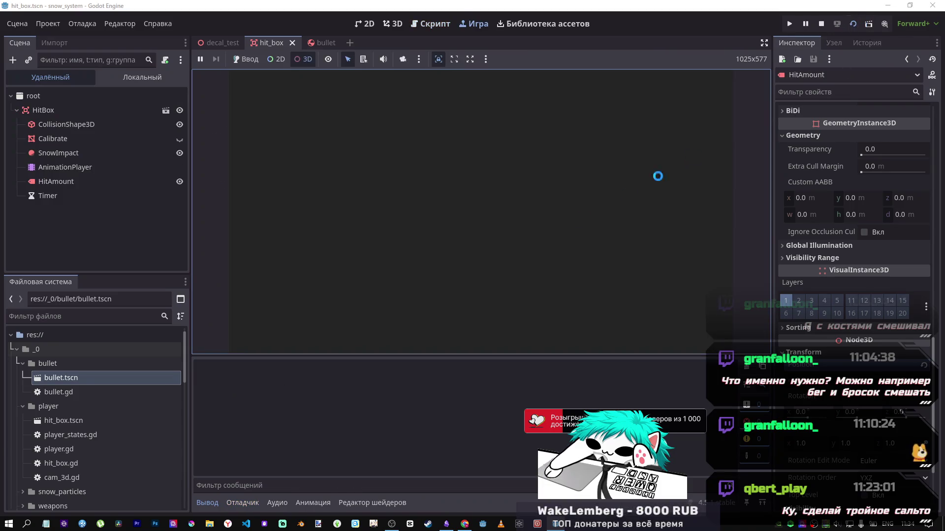
{"action": "left_click", "coordinate": [402, 59]}
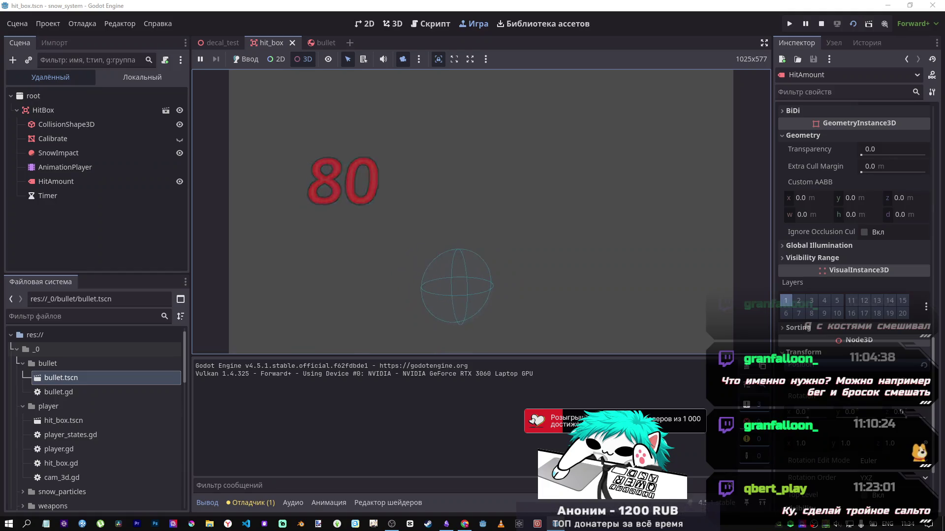
{"action": "left_click", "coordinate": [821, 23]}
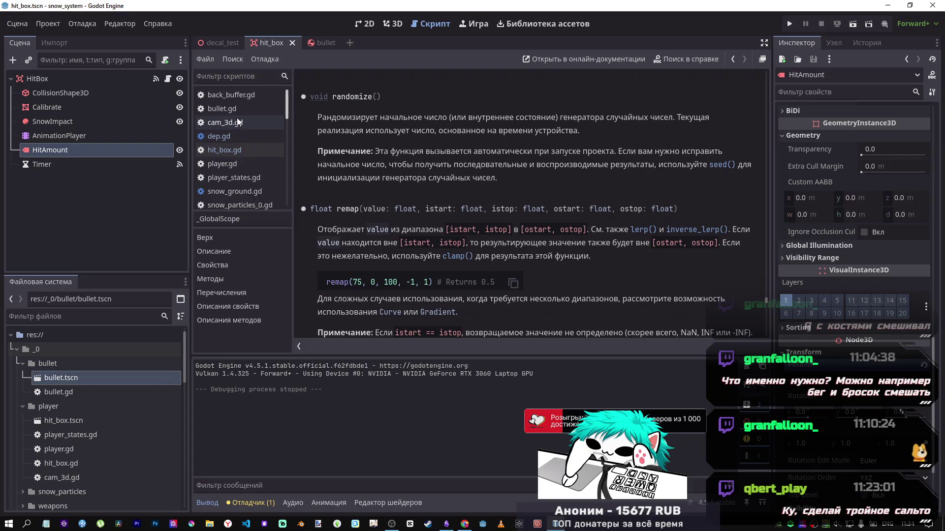
{"action": "left_click", "coordinate": [220, 45]}
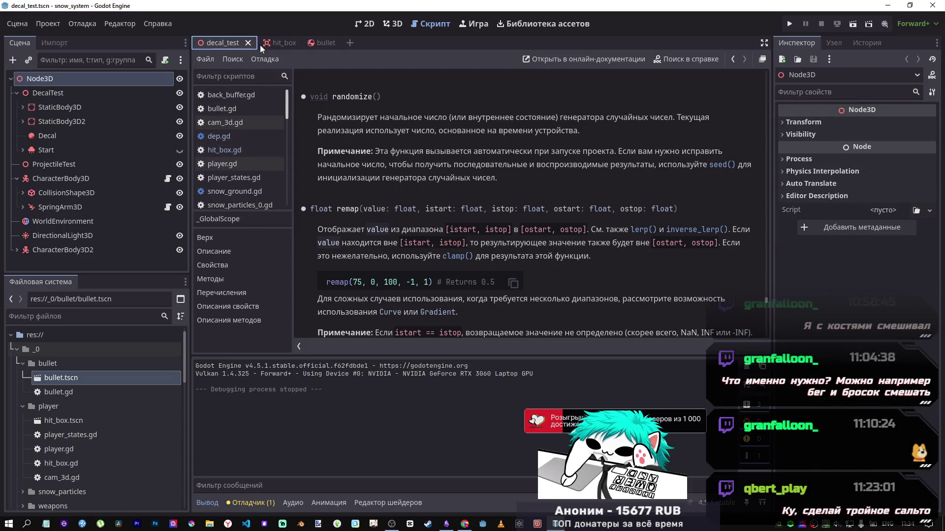
{"action": "left_click", "coordinate": [266, 44]}
{"action": "left_click", "coordinate": [401, 22]}
{"action": "left_click", "coordinate": [424, 20]}
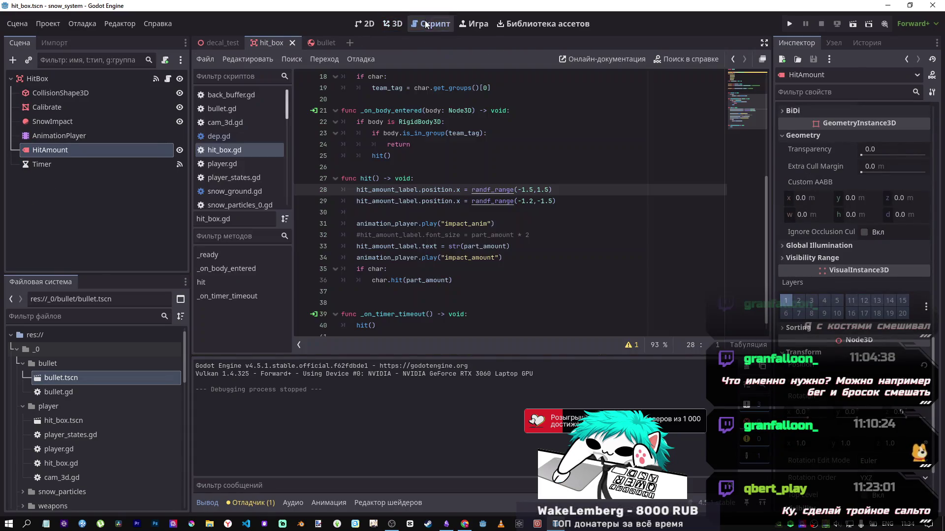
Switch line 29 to hit_amount_label.position.z, test with F6, then select SnowImpact.
{"action": "left_click", "coordinate": [535, 190]}
{"action": "left_click", "coordinate": [566, 201]}
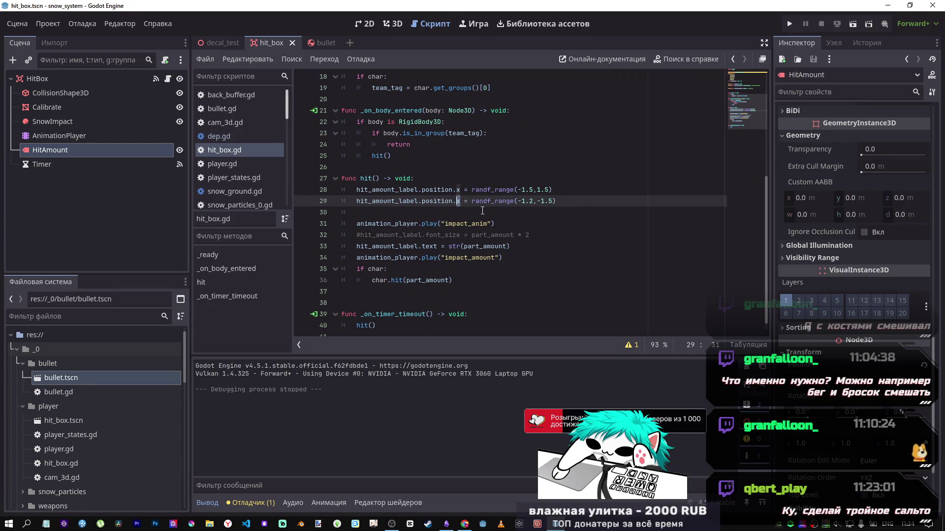
{"action": "key", "text": "F6"}
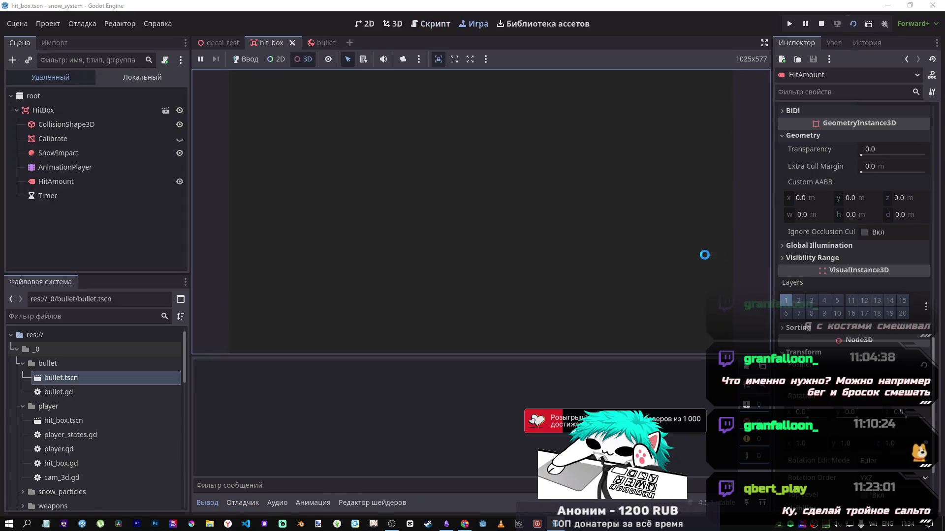
{"action": "left_click", "coordinate": [403, 59]}
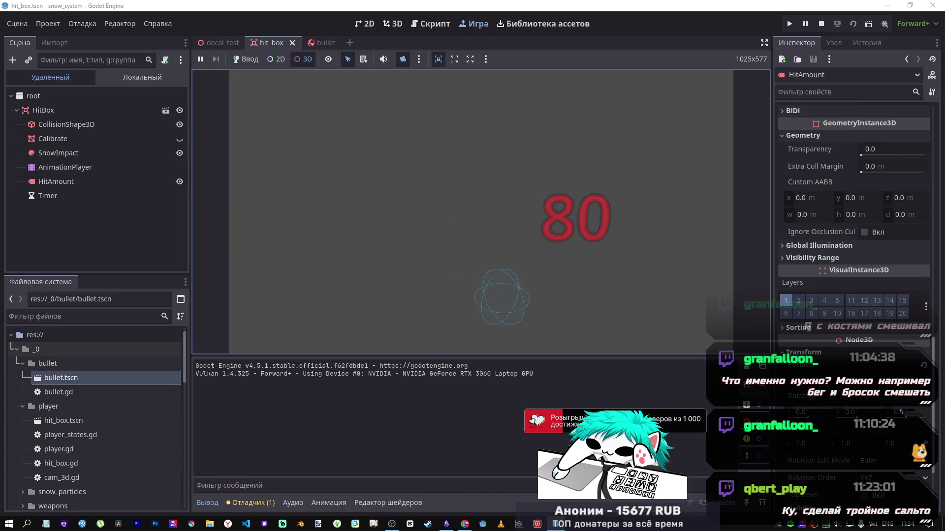
{"action": "left_click", "coordinate": [821, 23]}
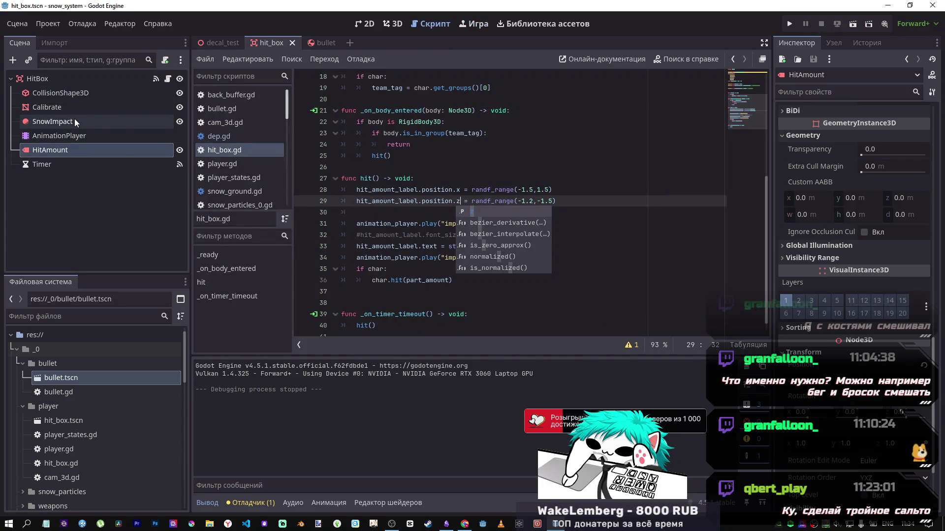
{"action": "left_click", "coordinate": [75, 119]}
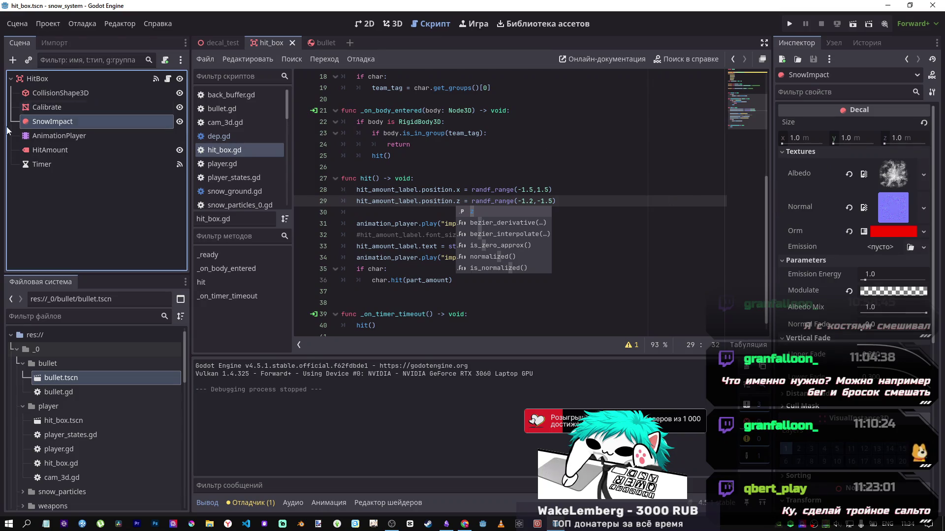
Select HitAmount, make its Outline Modulate colour white, and save.
{"action": "left_click", "coordinate": [87, 154]}
{"action": "scroll", "coordinate": [834, 448], "scroll_direction": "down", "scroll_amount": 3}
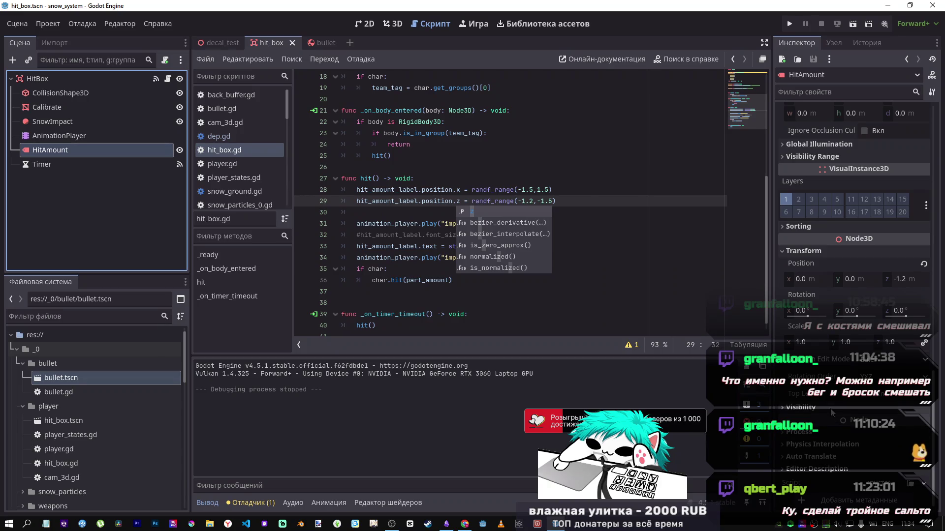
{"action": "scroll", "coordinate": [826, 353], "scroll_direction": "up", "scroll_amount": 2}
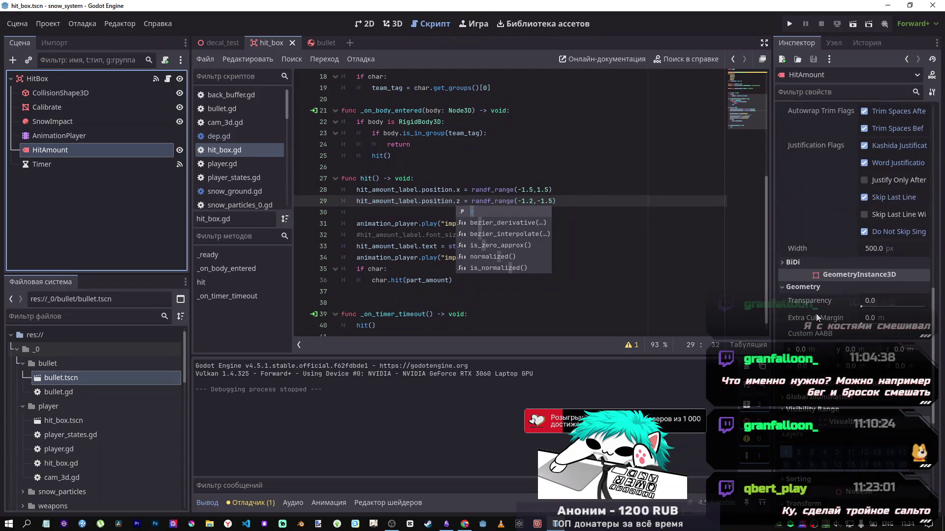
{"action": "scroll", "coordinate": [815, 323], "scroll_direction": "up", "scroll_amount": 5}
{"action": "scroll", "coordinate": [811, 329], "scroll_direction": "down", "scroll_amount": 5}
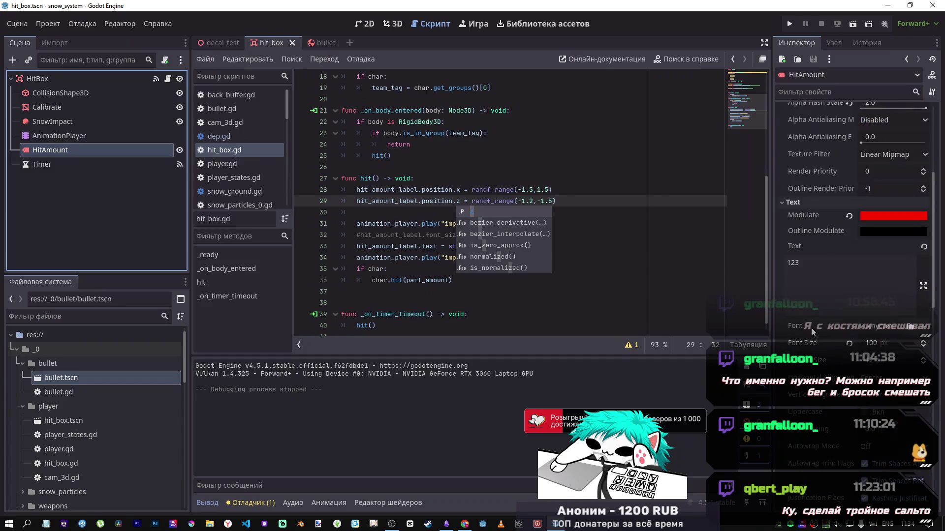
{"action": "left_click", "coordinate": [858, 234]}
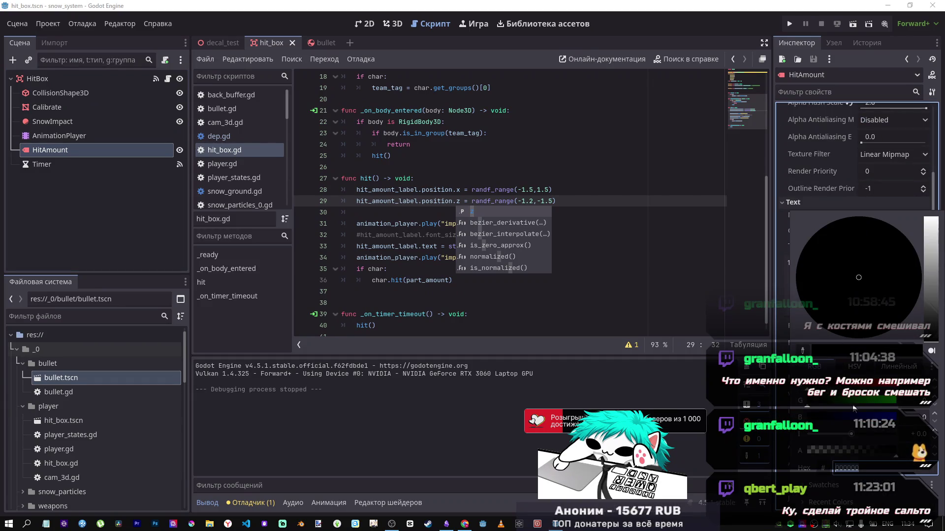
{"action": "left_click_drag", "start_coordinate": [929, 271], "coordinate": [930, 216]}
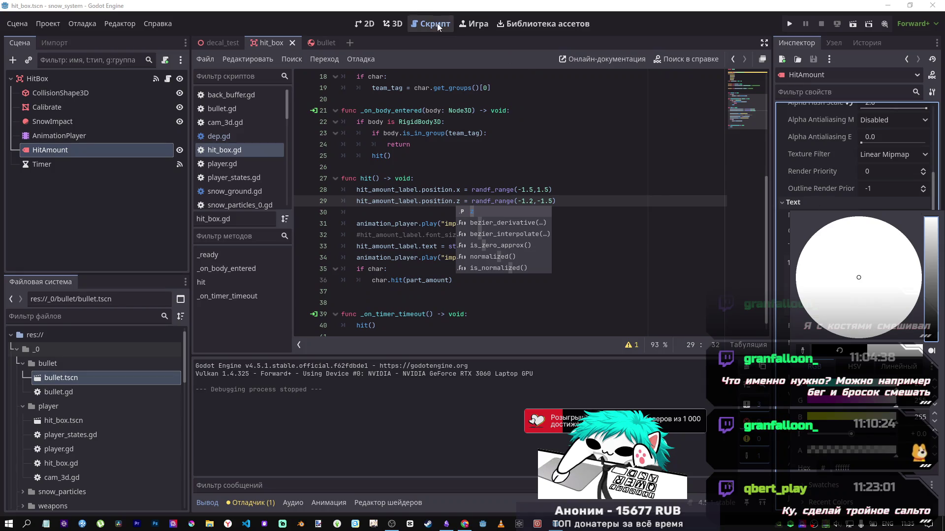
{"action": "left_click", "coordinate": [609, 36]}
{"action": "key", "text": "ctrl+s"}
{"action": "left_click", "coordinate": [394, 25]}
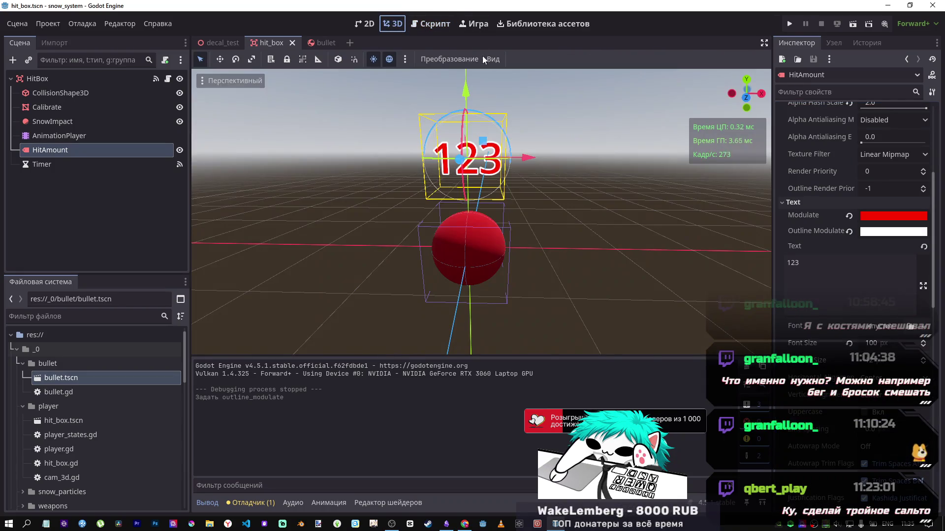
Set the HitAmount Outline Modulate colour to black (000000).
{"action": "left_click", "coordinate": [892, 231]}
{"action": "left_click", "coordinate": [931, 248]}
{"action": "mouse_move", "coordinate": [931, 249]}
{"action": "left_mouse_down"}
{"action": "mouse_move", "coordinate": [934, 264]}
{"action": "mouse_move", "coordinate": [923, 198]}
{"action": "left_mouse_up"}
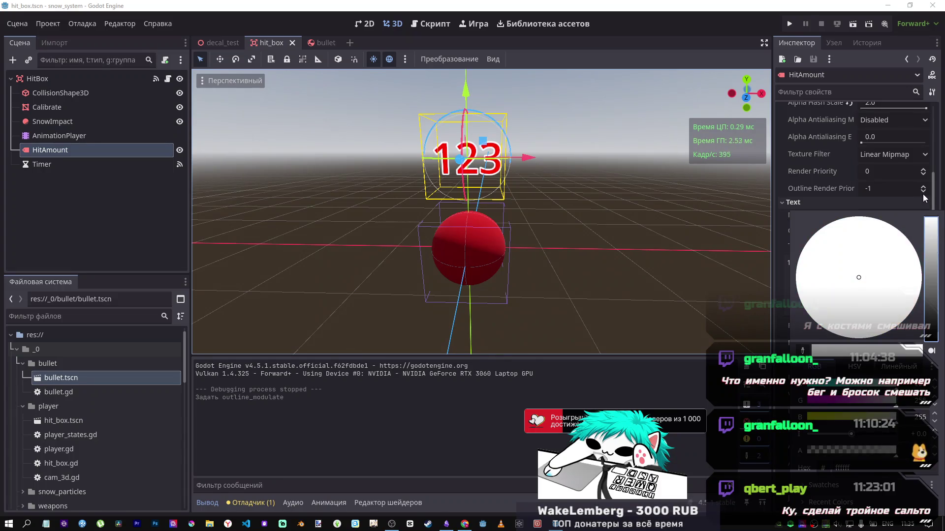
{"action": "left_click_drag", "start_coordinate": [862, 455], "coordinate": [788, 452]}
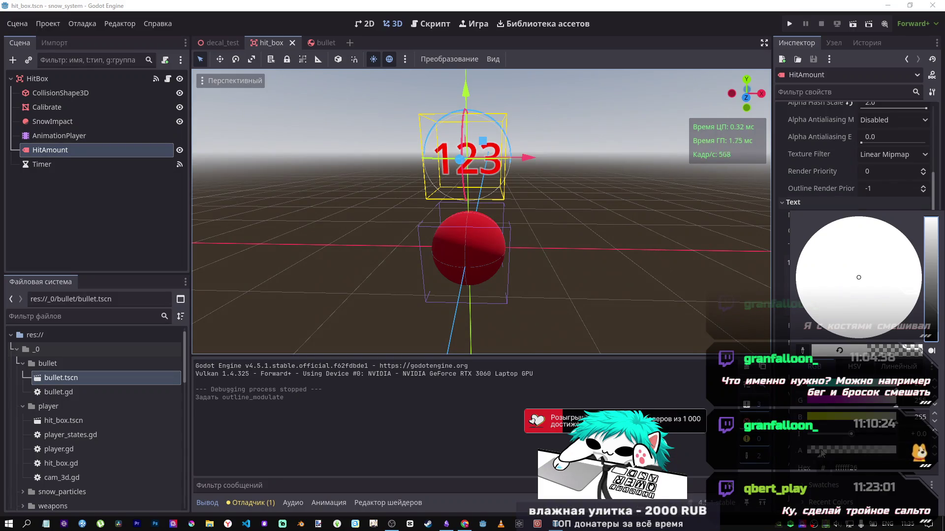
{"action": "key", "text": "BackSpace"}
{"action": "key", "text": "BackSpace"}
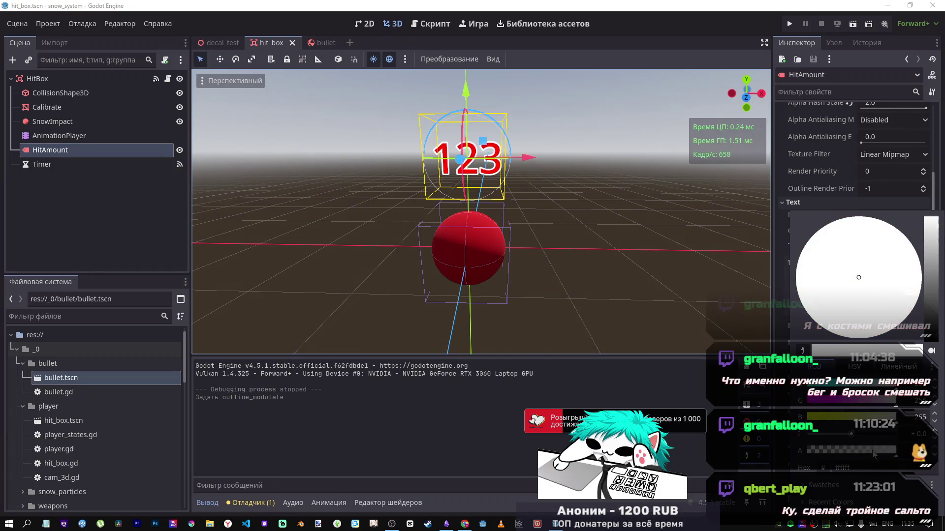
{"action": "left_click", "coordinate": [858, 435]}
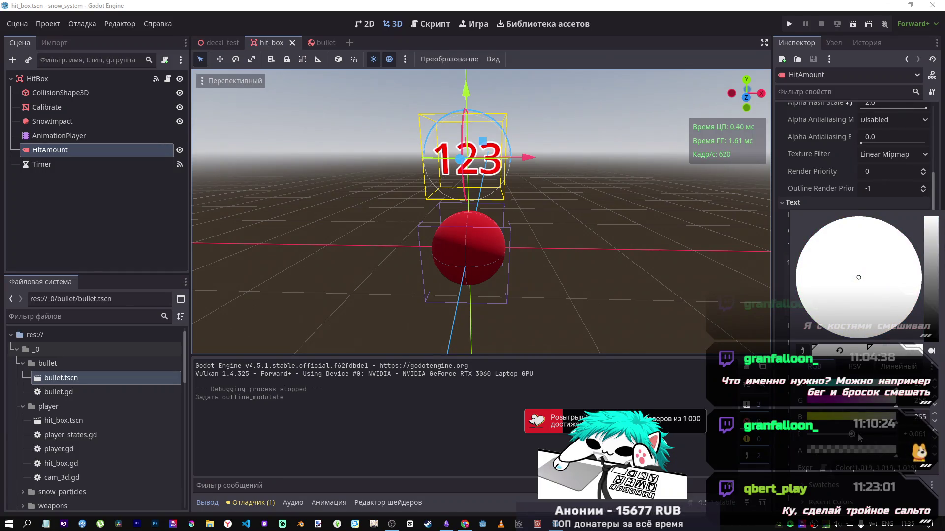
{"action": "left_click_drag", "start_coordinate": [852, 435], "coordinate": [847, 434]}
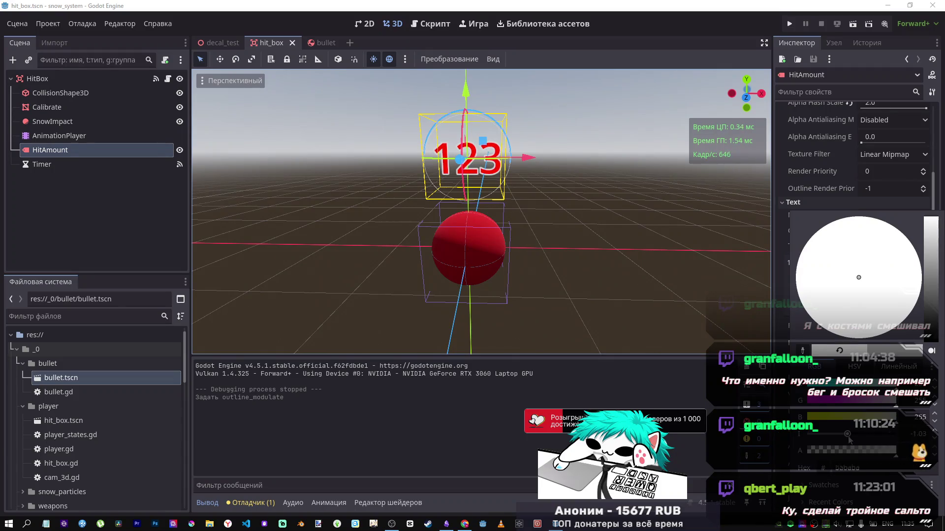
{"action": "left_click", "coordinate": [839, 350]}
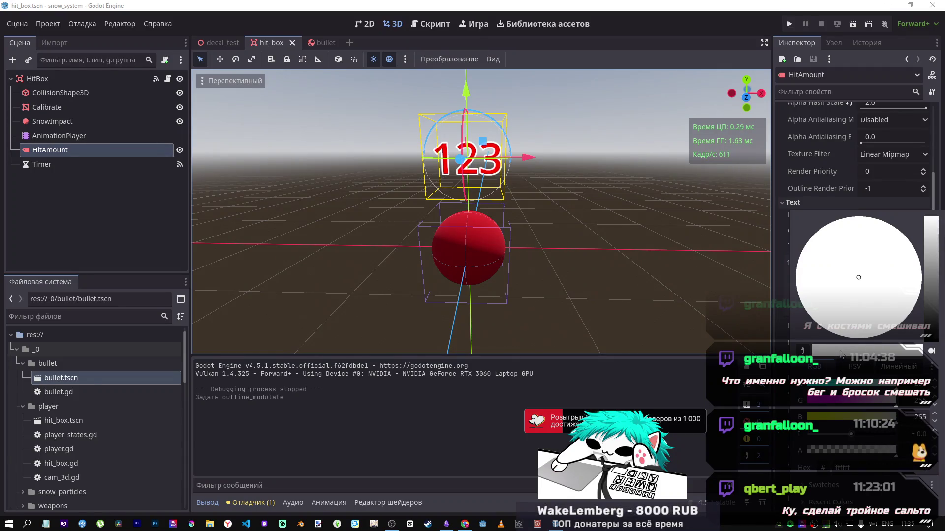
{"action": "mouse_move", "coordinate": [855, 435]}
{"action": "left_mouse_down"}
{"action": "mouse_move", "coordinate": [807, 435]}
{"action": "mouse_move", "coordinate": [910, 433]}
{"action": "left_mouse_up"}
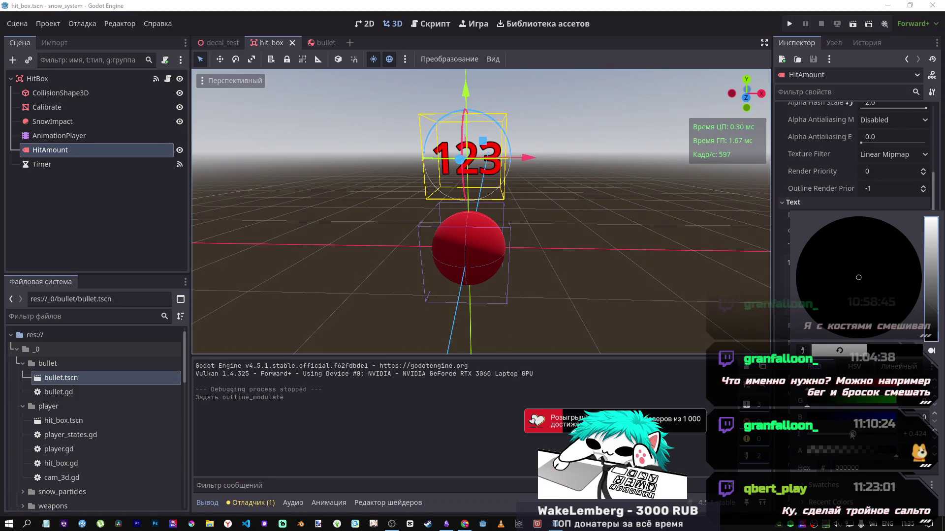
{"action": "mouse_move", "coordinate": [852, 434]}
{"action": "left_mouse_down"}
{"action": "mouse_move", "coordinate": [861, 451]}
{"action": "mouse_move", "coordinate": [840, 452]}
{"action": "mouse_move", "coordinate": [900, 450]}
{"action": "left_mouse_up"}
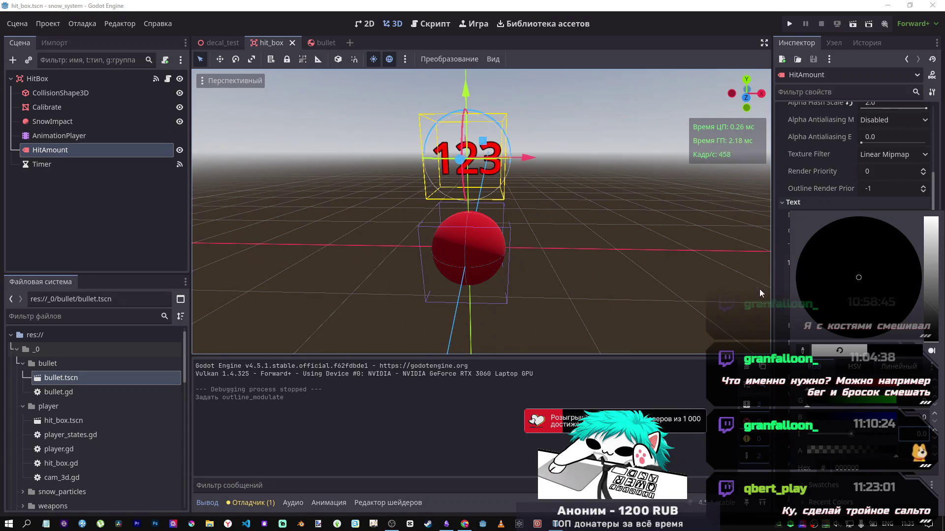
{"action": "left_click", "coordinate": [639, 317]}
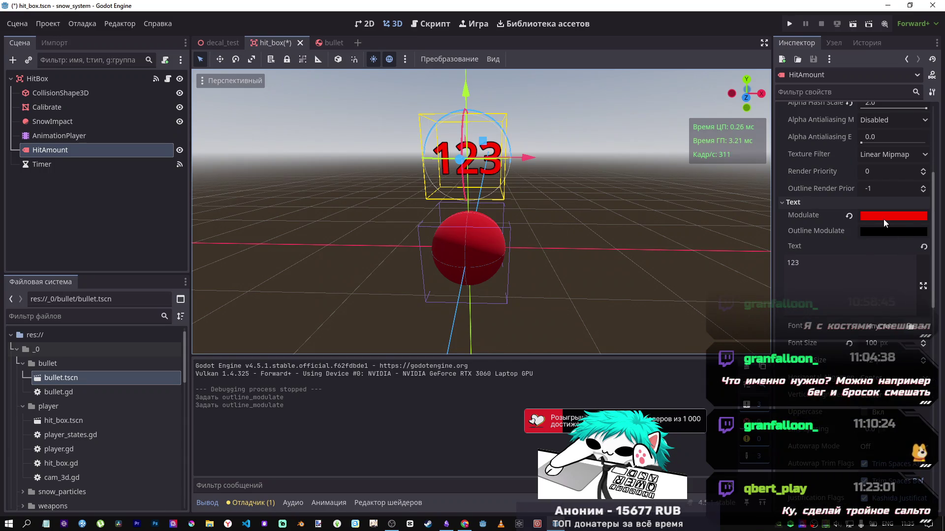
Save the hit_box scene and run it with F6.
{"action": "key", "text": "ctrl+s"}
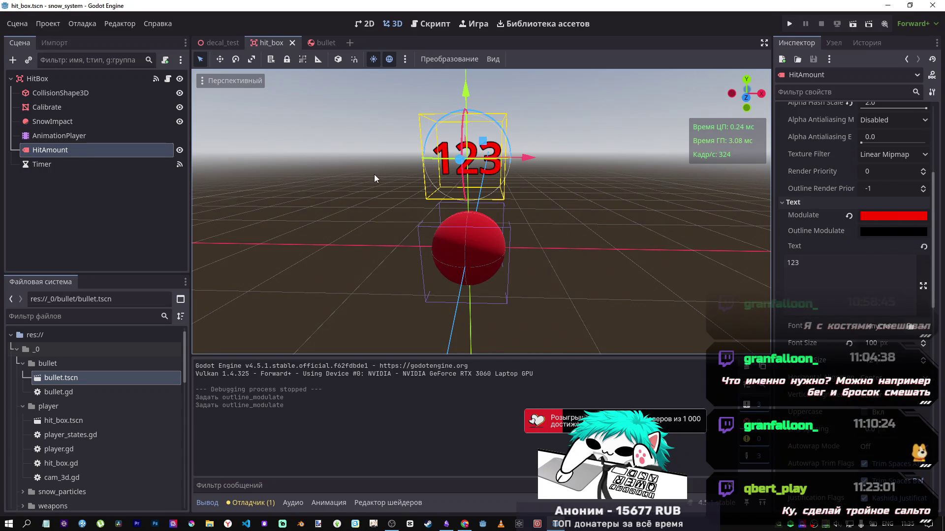
{"action": "left_click", "coordinate": [446, 27]}
{"action": "key", "text": "ctrl+F2"}
{"action": "mouse_move", "coordinate": [467, 206]}
{"action": "left_mouse_down"}
{"action": "mouse_move", "coordinate": [512, 178]}
{"action": "mouse_move", "coordinate": [487, 222]}
{"action": "mouse_move", "coordinate": [477, 212]}
{"action": "mouse_move", "coordinate": [482, 197]}
{"action": "mouse_move", "coordinate": [492, 231]}
{"action": "mouse_move", "coordinate": [482, 197]}
{"action": "left_mouse_up"}
{"action": "key", "text": "F6"}
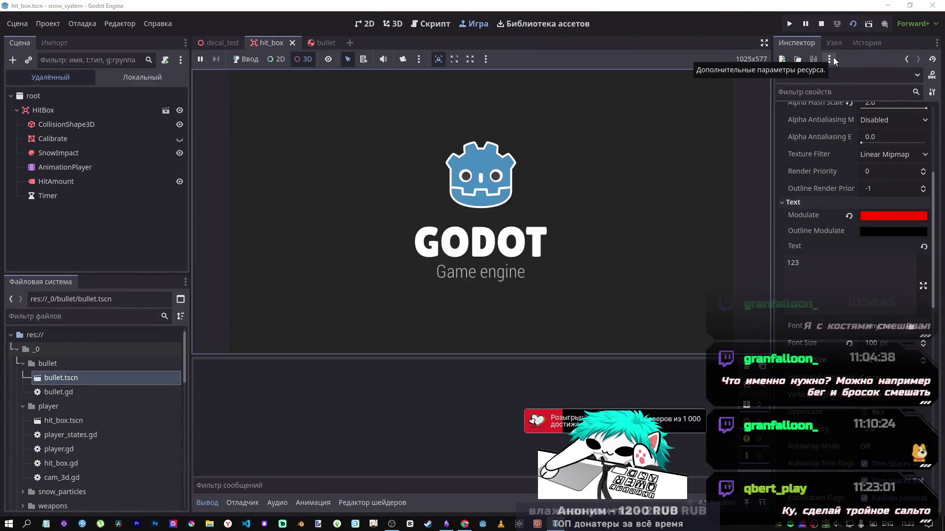
Make Calibrate visible in the running game, then stop the run.
{"action": "left_click", "coordinate": [403, 60]}
{"action": "left_click", "coordinate": [180, 139]}
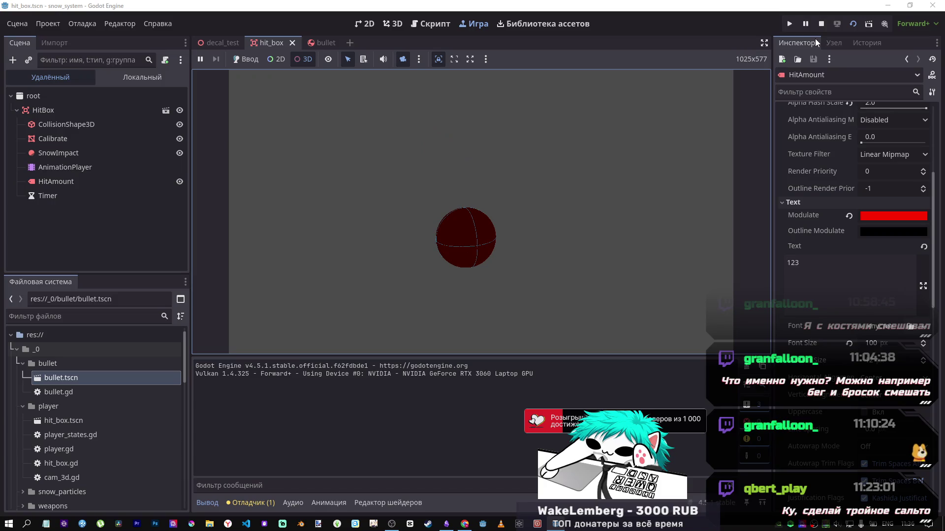
{"action": "left_click", "coordinate": [820, 25]}
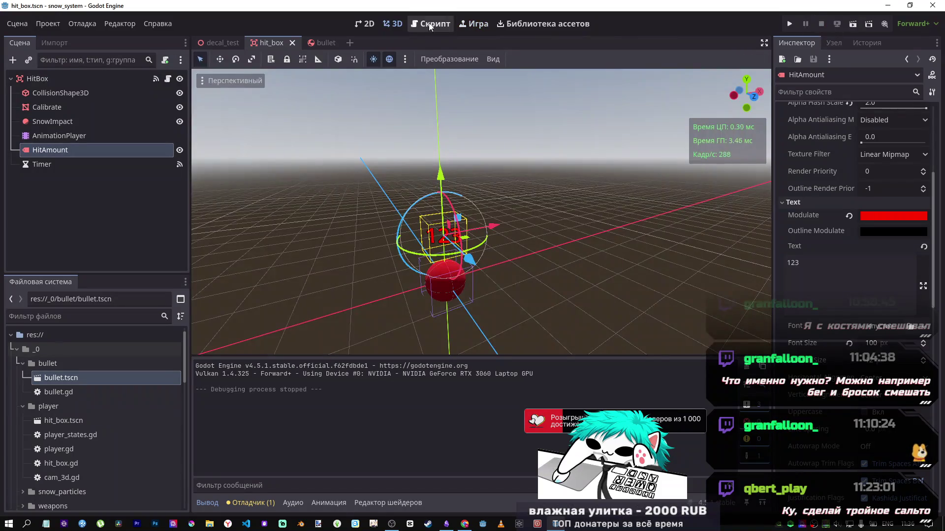
Select the impact_anim play line in hit_box.gd's hit() function.
{"action": "left_click", "coordinate": [430, 24]}
{"action": "left_click", "coordinate": [411, 281]}
{"action": "left_click_drag", "start_coordinate": [494, 224], "coordinate": [357, 224]}
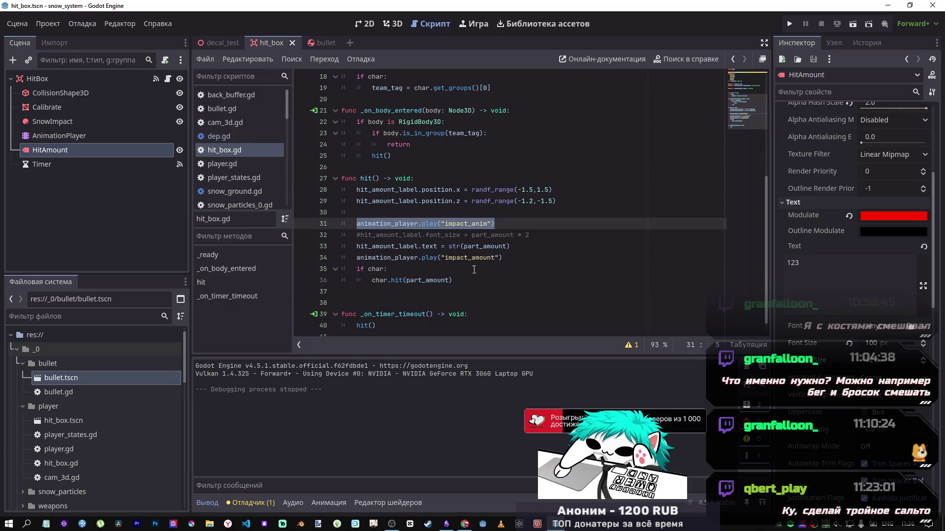
Move the impact_anim play line below the impact_amount call and save.
{"action": "key", "text": "ctrl+x"}
{"action": "left_click", "coordinate": [523, 257]}
{"action": "key", "text": "Return"}
{"action": "key", "text": "ctrl+v"}
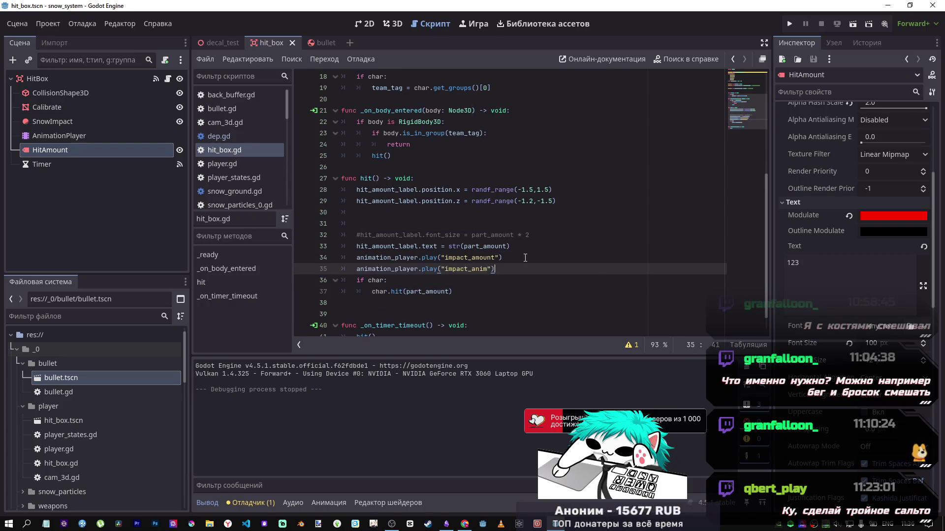
{"action": "left_click", "coordinate": [354, 223]}
{"action": "key", "text": "BackSpace"}
{"action": "key", "text": "BackSpace"}
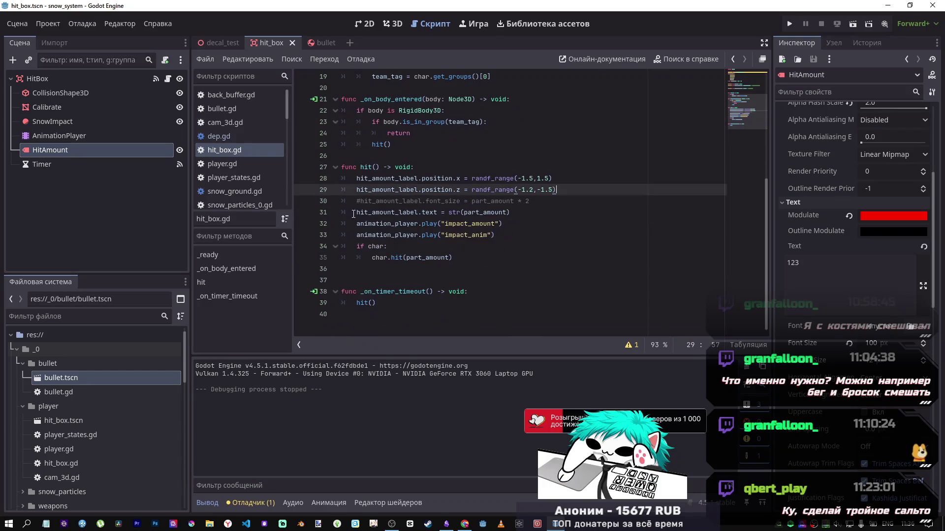
{"action": "key", "text": "Return"}
{"action": "key", "text": "ctrl+s"}
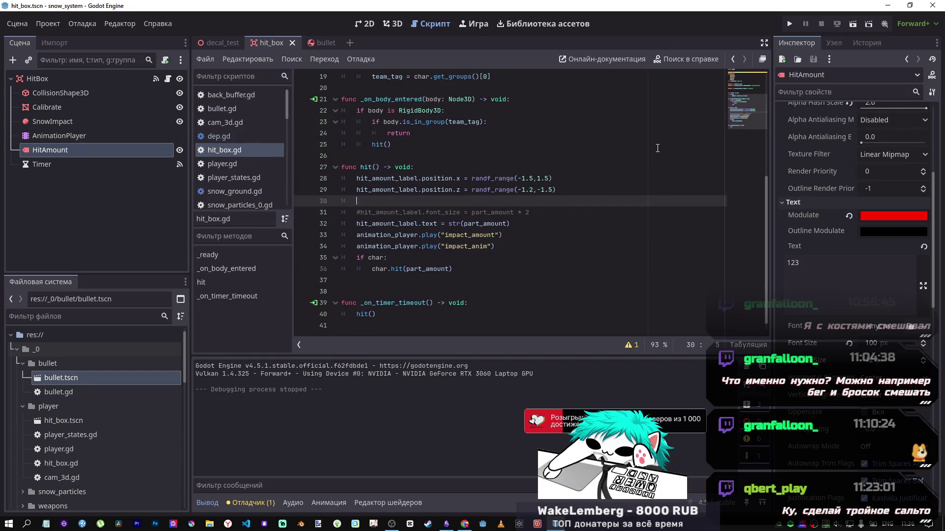
Test-run the reordered hit(), stop it, and review the two animation play lines.
{"action": "left_click", "coordinate": [858, 26]}
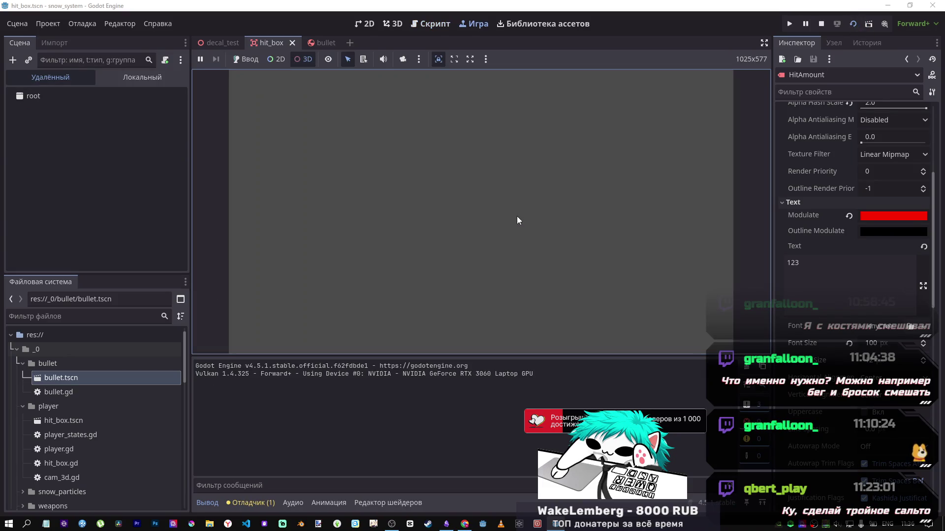
{"action": "left_click", "coordinate": [402, 59]}
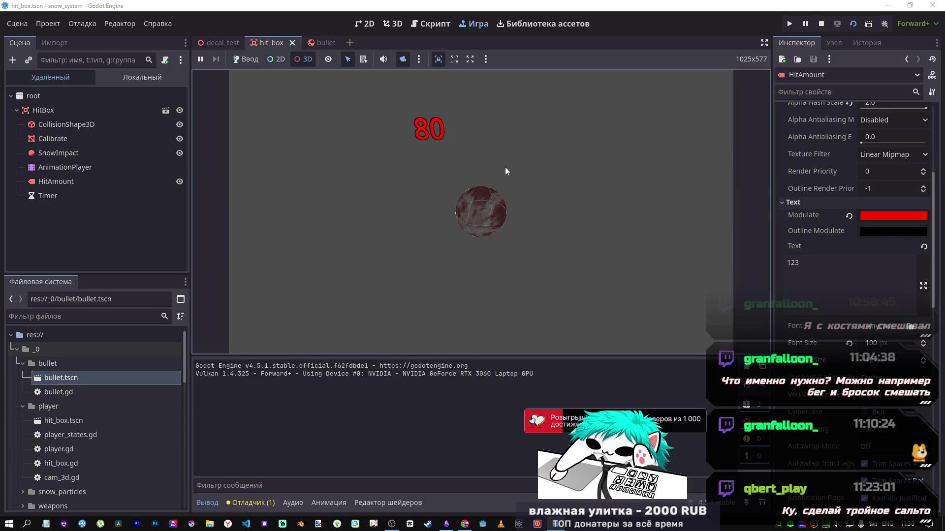
{"action": "left_click", "coordinate": [821, 24]}
{"action": "left_click", "coordinate": [517, 251]}
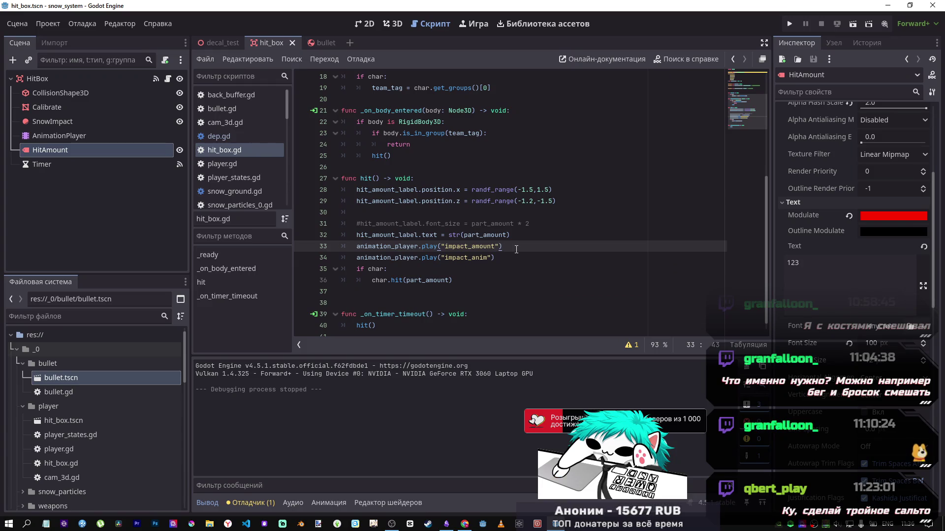
{"action": "left_click_drag", "start_coordinate": [456, 258], "coordinate": [372, 249]}
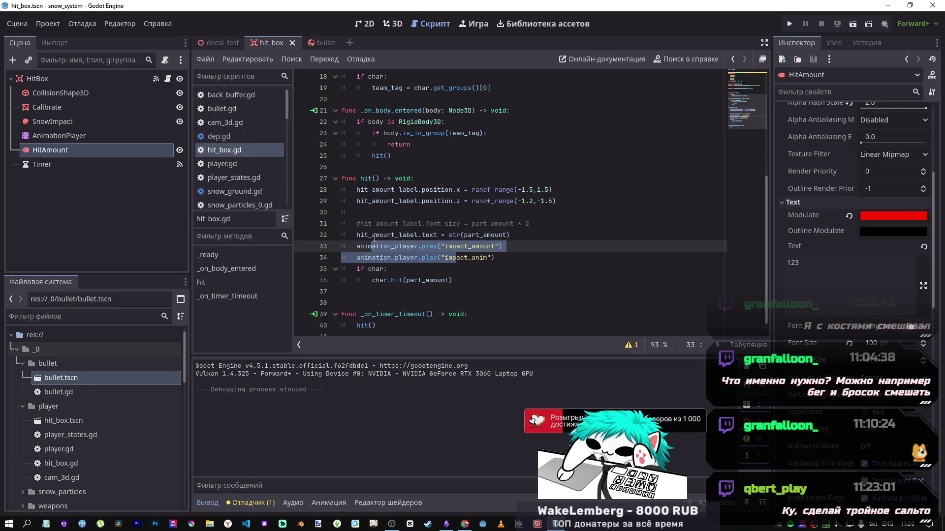
{"action": "left_click", "coordinate": [369, 246]}
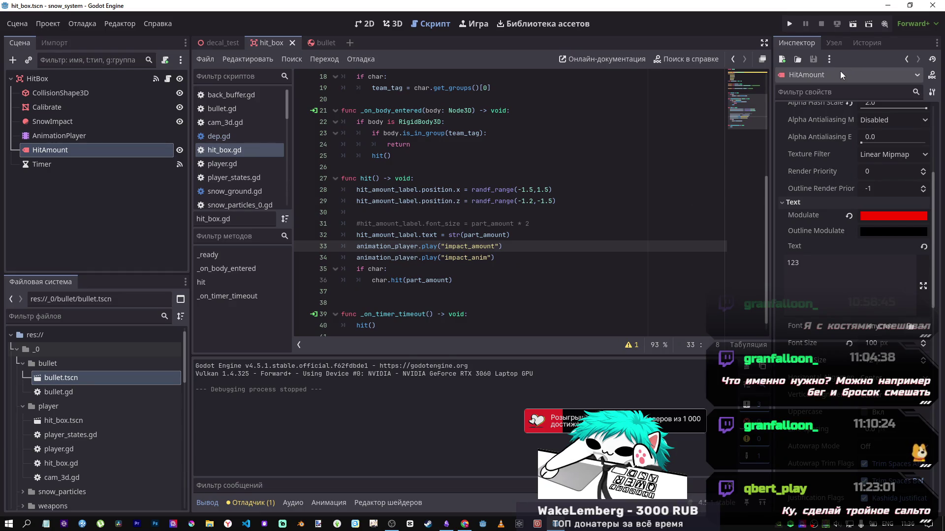
{"action": "key", "text": "alt+Tab"}
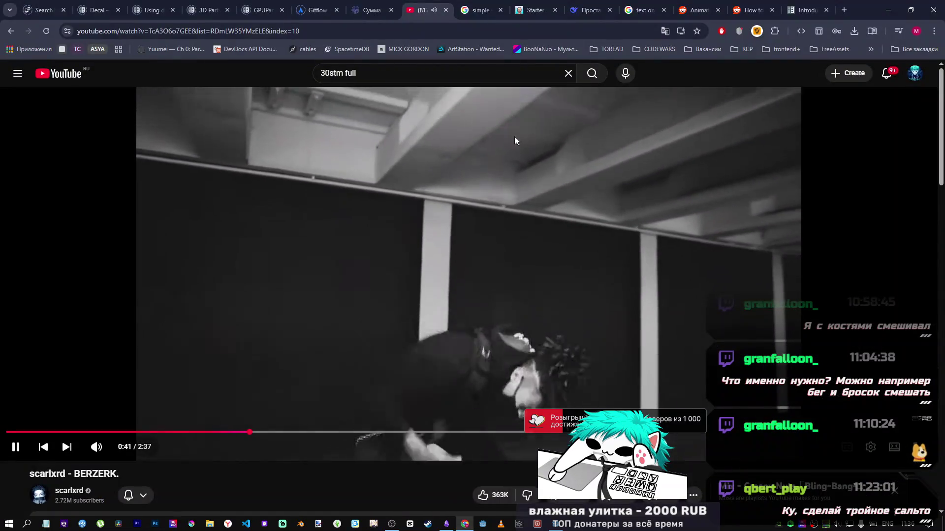
Scroll the YouTube page and open the recommended SKAI video in a background tab.
{"action": "scroll", "coordinate": [643, 305], "scroll_direction": "down", "scroll_amount": 6}
{"action": "scroll", "coordinate": [803, 292], "scroll_direction": "down", "scroll_amount": 8}
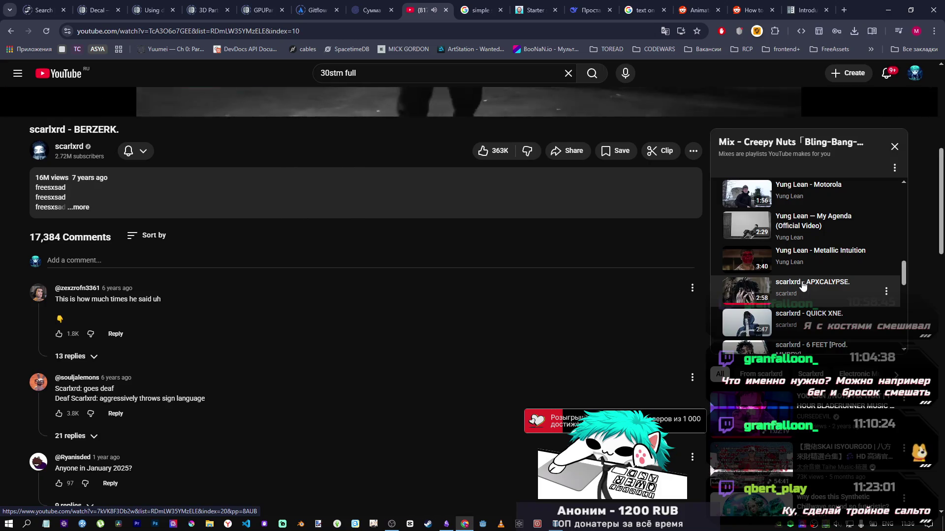
{"action": "scroll", "coordinate": [635, 344], "scroll_direction": "down", "scroll_amount": 4}
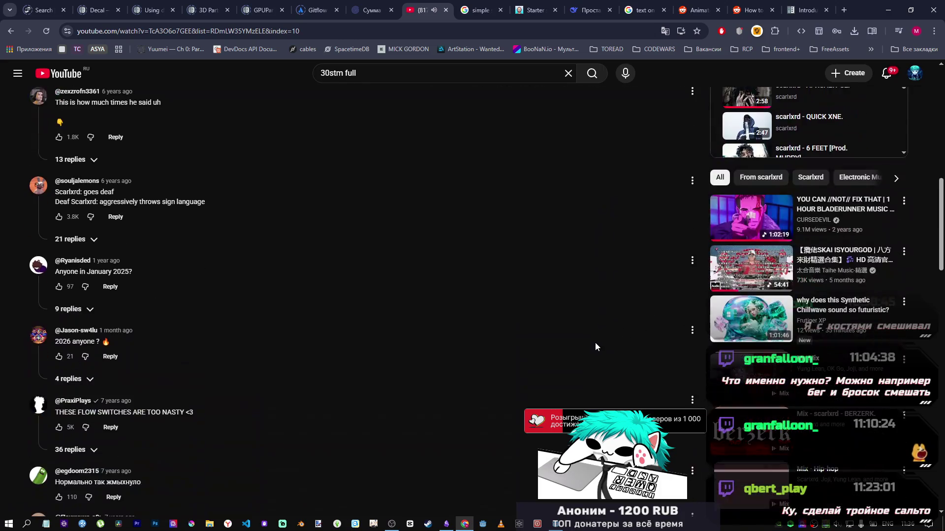
{"action": "middle_click", "coordinate": [741, 277]}
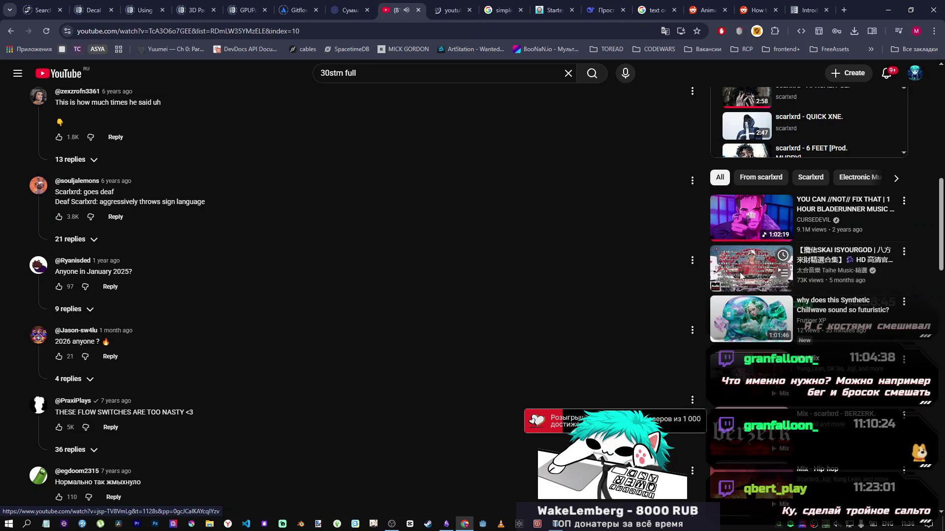
{"action": "scroll", "coordinate": [283, 321], "scroll_direction": "up", "scroll_amount": 10}
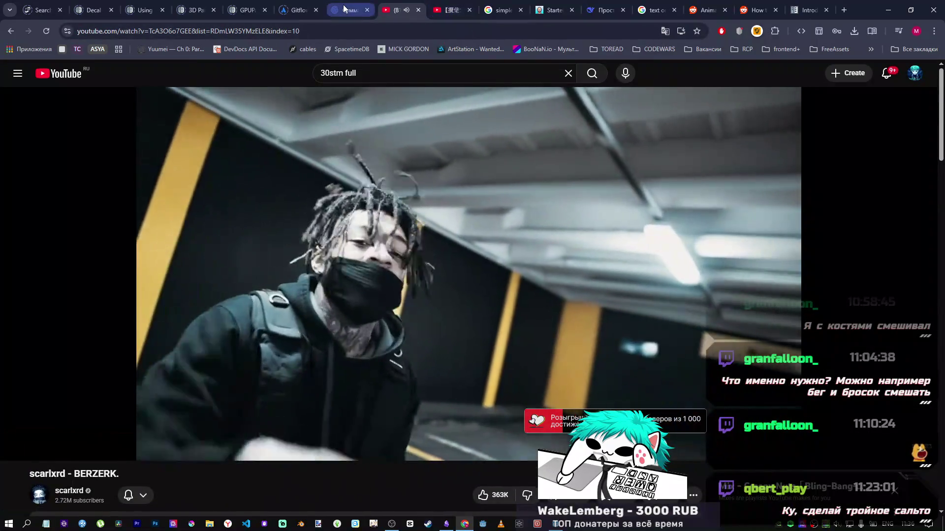
Close the Godot docs, reference, reddit and Google tabs, then go back to the Godot editor.
{"action": "left_click", "coordinate": [344, 8]}
{"action": "left_click", "coordinate": [811, 10]}
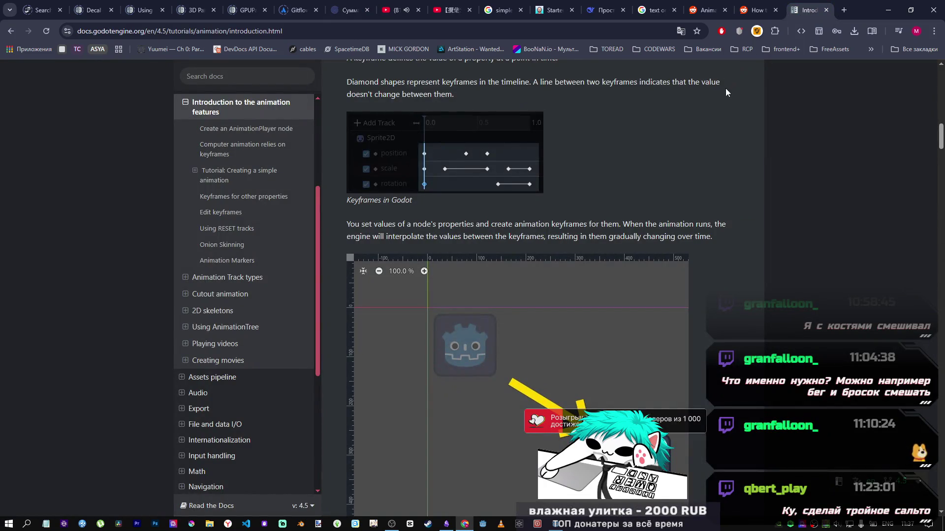
{"action": "left_click", "coordinate": [826, 10]}
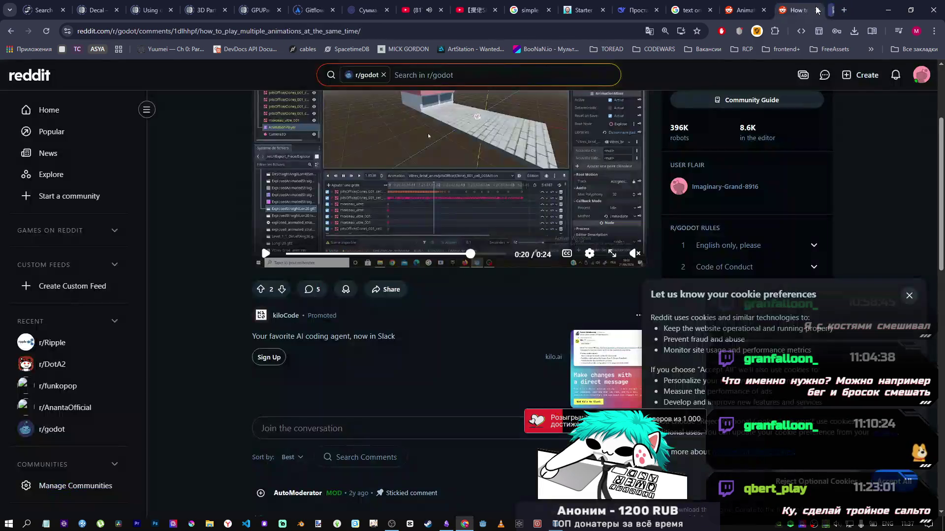
{"action": "left_click", "coordinate": [817, 10]}
{"action": "left_click", "coordinate": [815, 10]}
{"action": "left_click", "coordinate": [811, 10]}
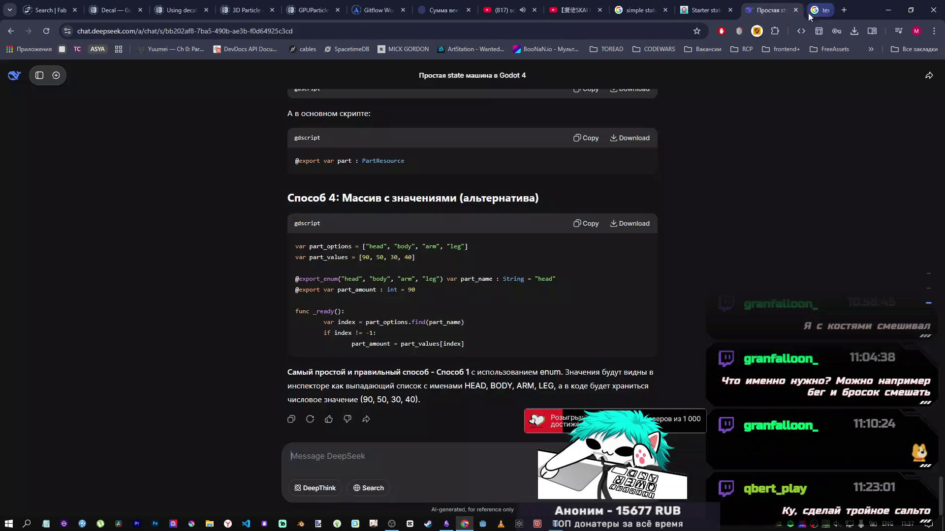
{"action": "left_click", "coordinate": [561, 525]}
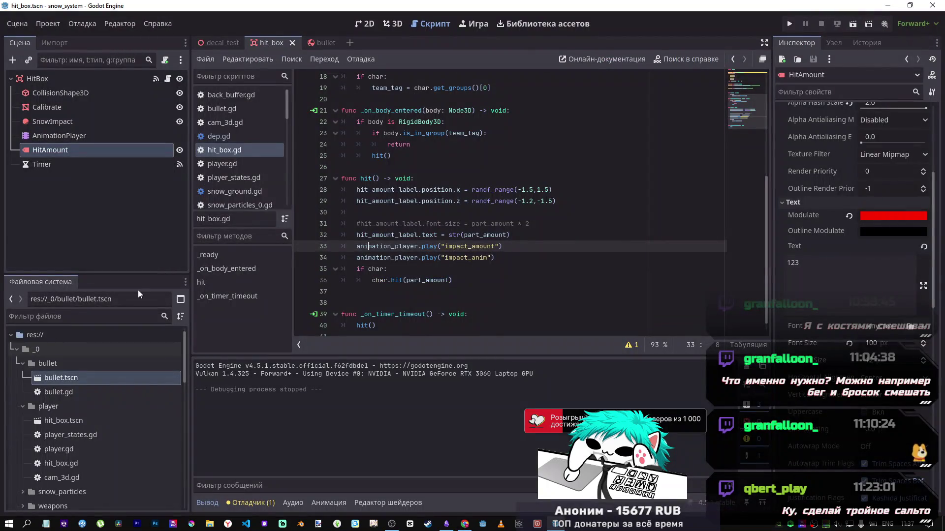
Place the cursor on line 35 of hit_box.gd and select AnimationPlayer to show its impact_amount tracks.
{"action": "left_click", "coordinate": [514, 268]}
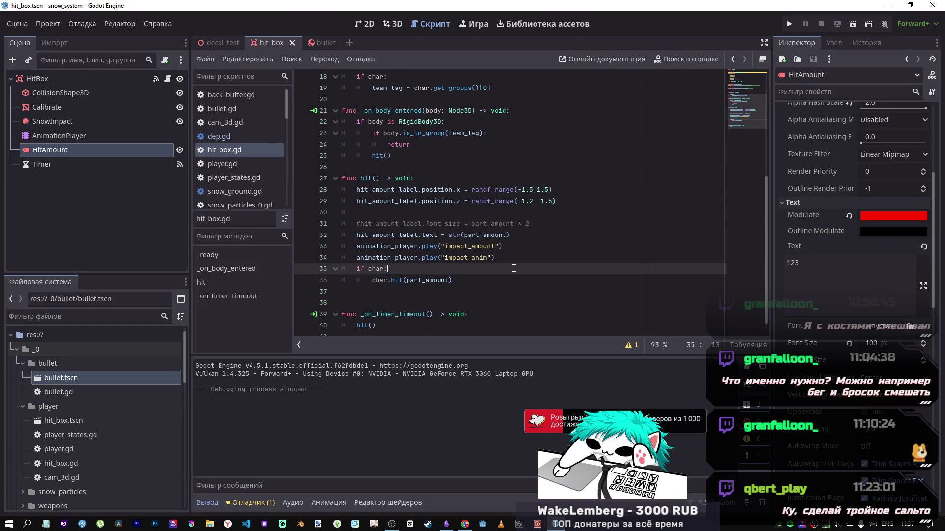
{"action": "left_click", "coordinate": [45, 134]}
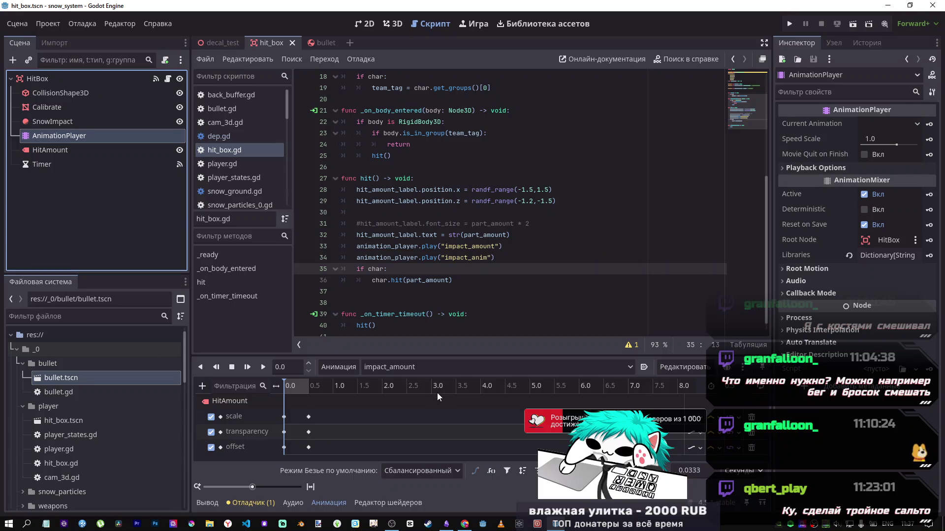
Switch the AnimationPlayer's displayed animation from impact_amount to impact_anim.
{"action": "left_click", "coordinate": [380, 370]}
{"action": "left_click", "coordinate": [385, 399]}
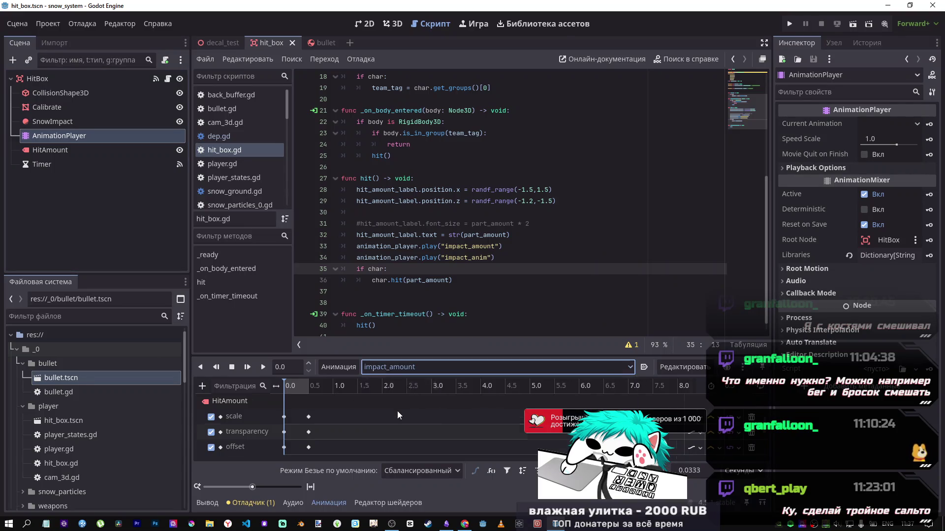
{"action": "left_click", "coordinate": [404, 370]}
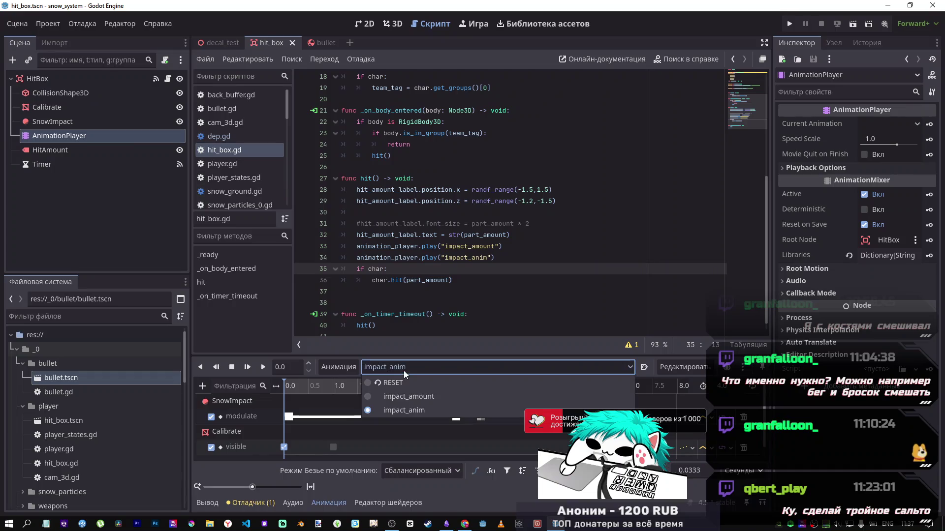
{"action": "left_click", "coordinate": [407, 365]}
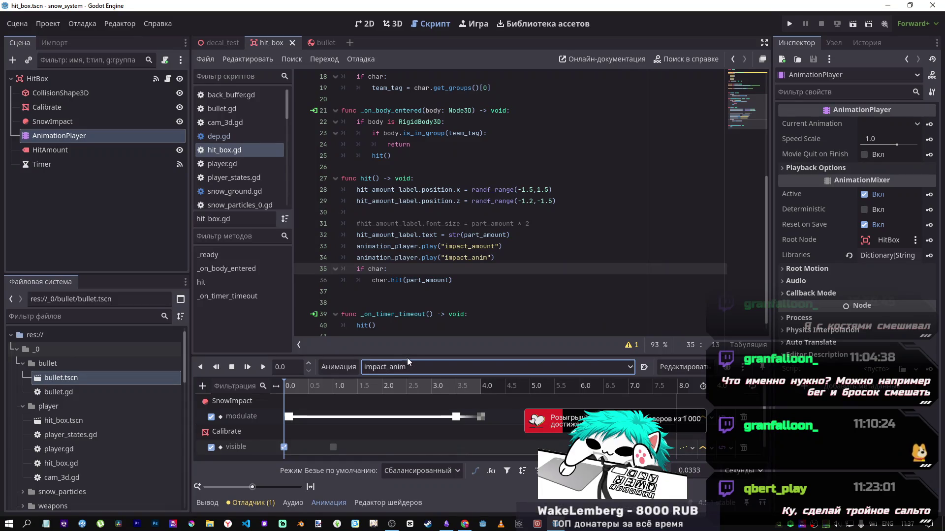
Test-run the hit_box scene using the editor camera, then stop it.
{"action": "left_click", "coordinate": [854, 24]}
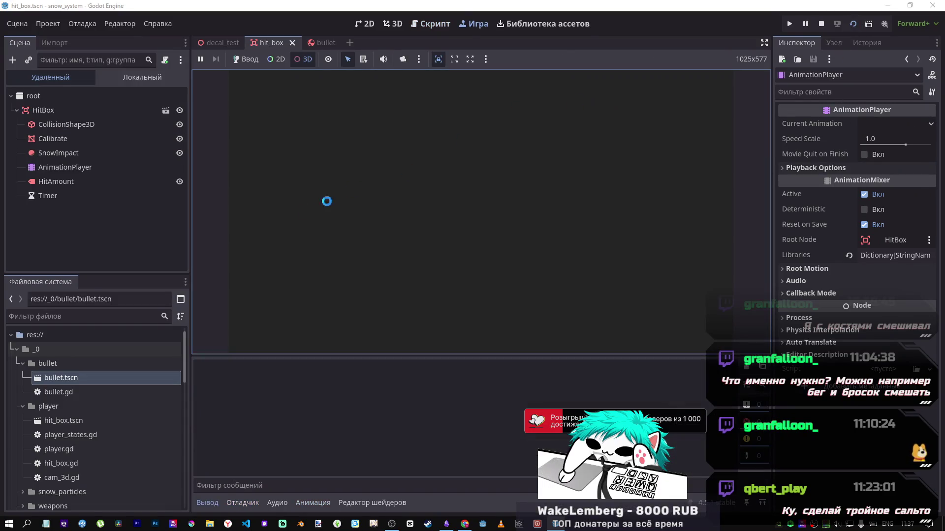
{"action": "left_click", "coordinate": [403, 59]}
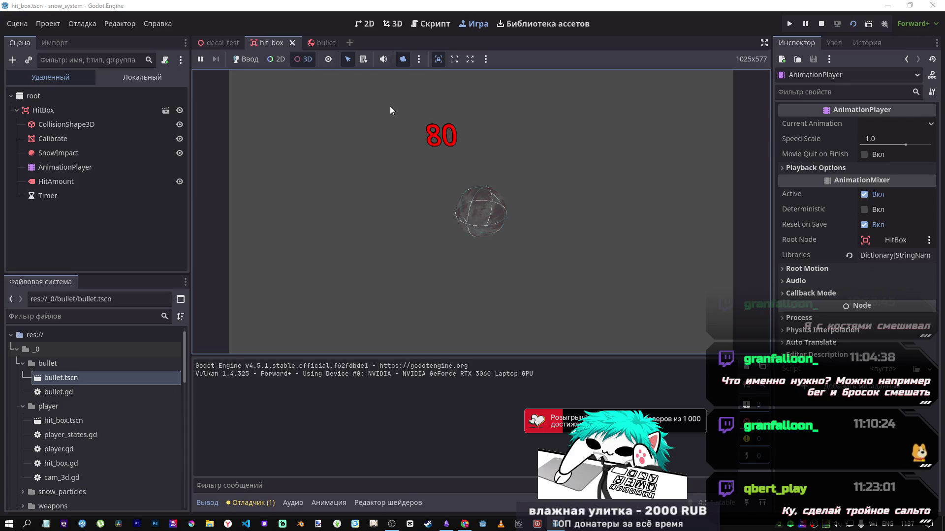
{"action": "left_click", "coordinate": [820, 24]}
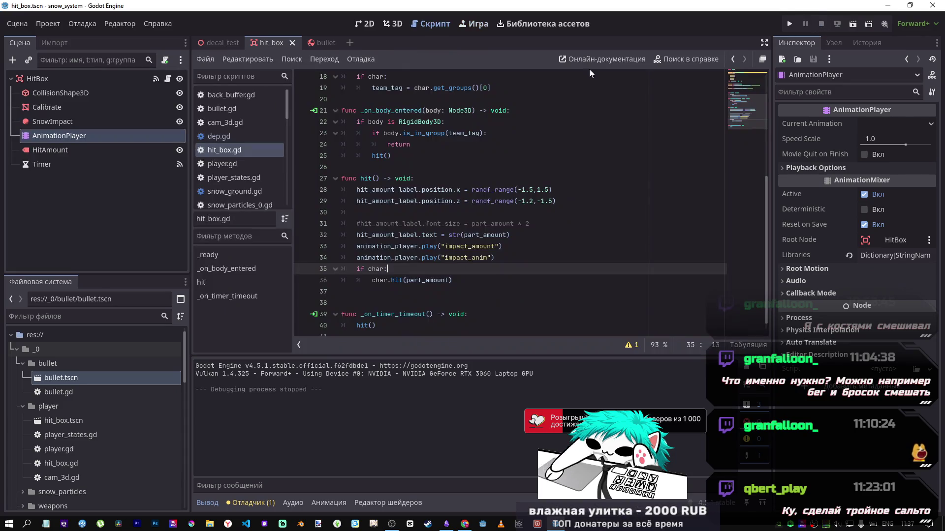
Hide the Calibrate node and rerun the scene to check the red 80 damage label.
{"action": "left_click", "coordinate": [180, 107]}
{"action": "left_click", "coordinate": [851, 24]}
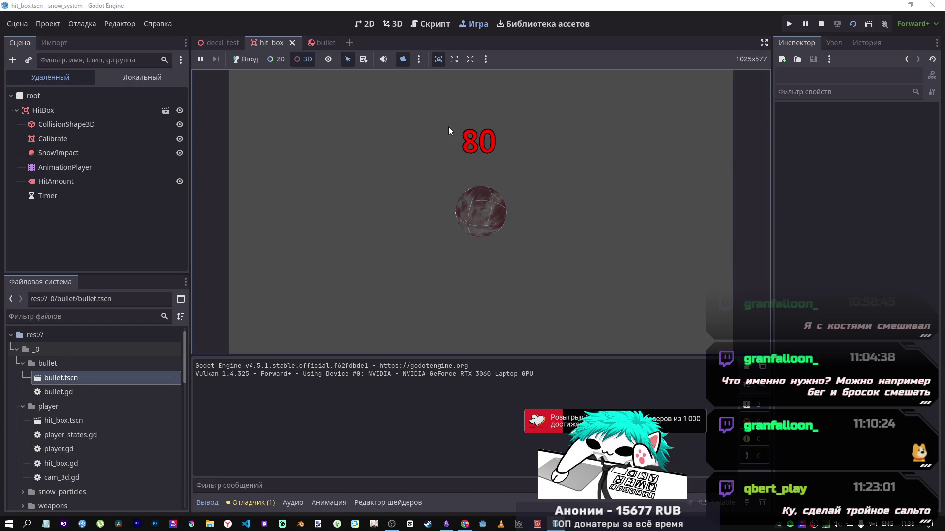
{"action": "left_click", "coordinate": [821, 27]}
{"action": "scroll", "coordinate": [449, 222], "scroll_direction": "down", "scroll_amount": 1}
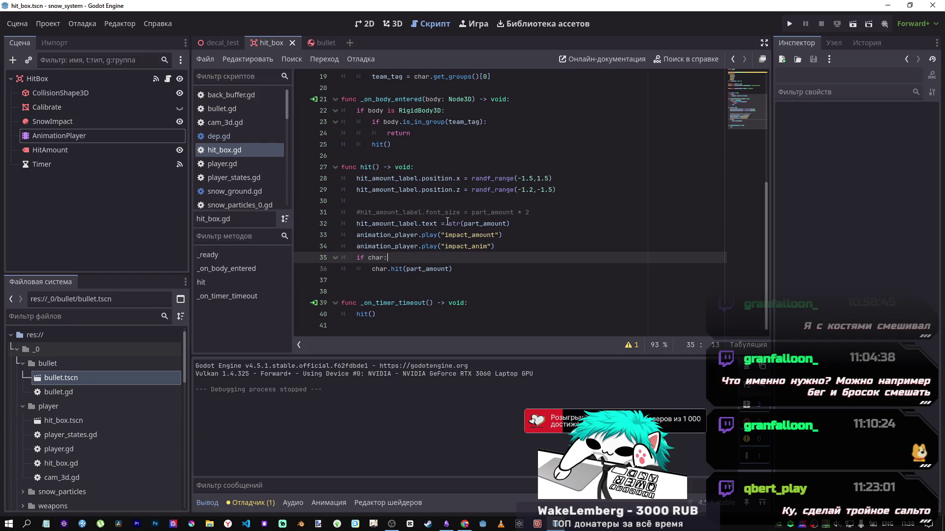
Inspect the HitAmount label, then comment out the impact_anim play line and save.
{"action": "left_click", "coordinate": [85, 149]}
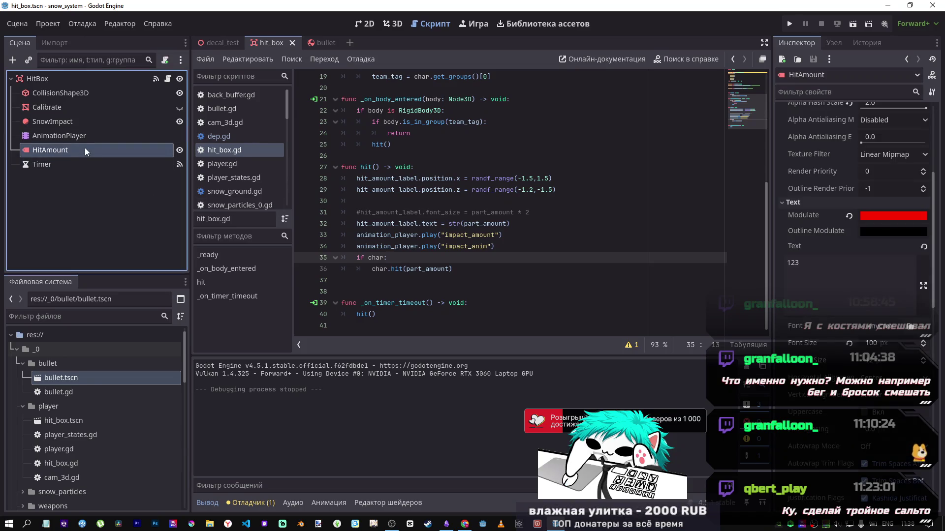
{"action": "left_click", "coordinate": [390, 25]}
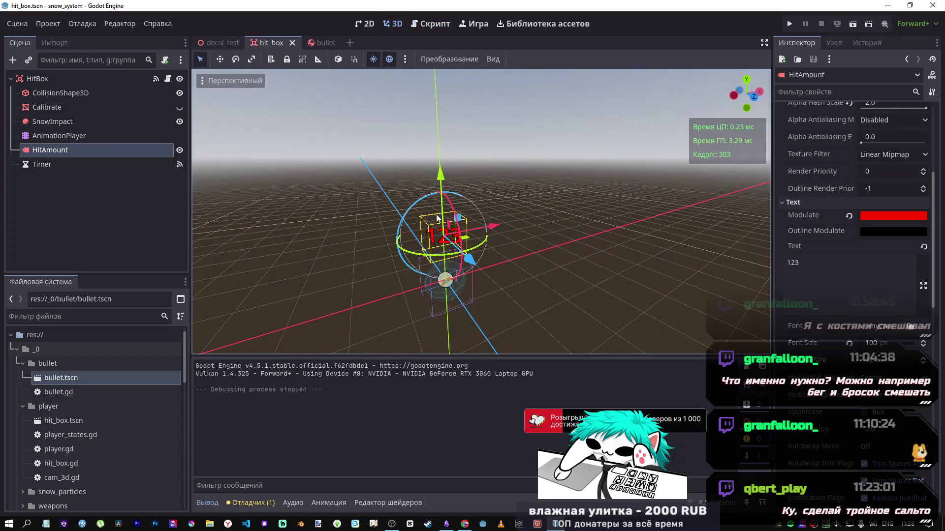
{"action": "left_click", "coordinate": [435, 28]}
{"action": "left_click_drag", "start_coordinate": [502, 246], "coordinate": [356, 246]}
{"action": "left_click", "coordinate": [506, 252]}
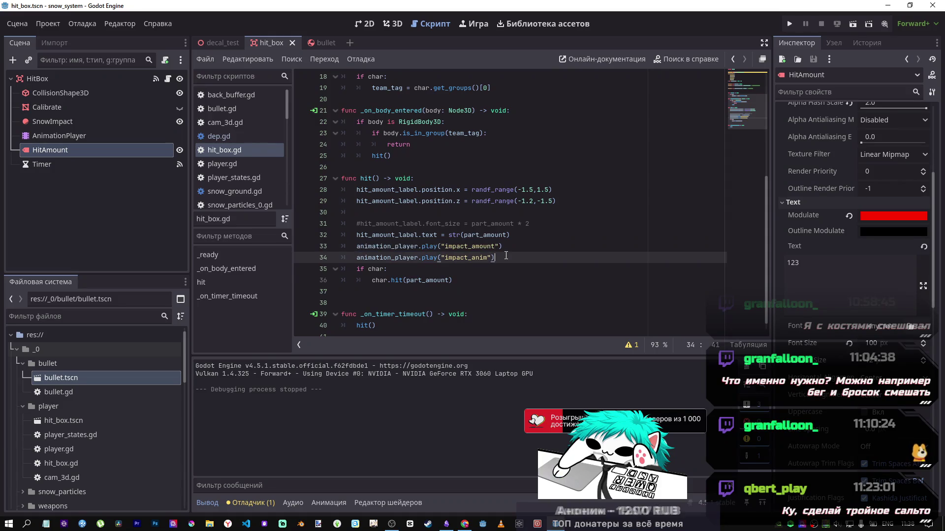
{"action": "key", "text": "ctrl+k"}
{"action": "key", "text": "ctrl+s"}
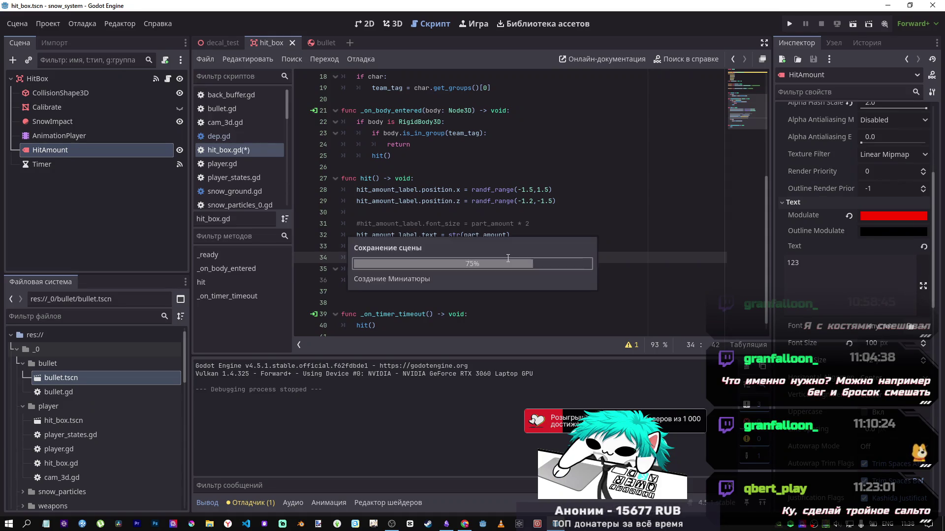
Test the scene, clear HitAmount's placeholder 123 text, and rerun it with the editor camera.
{"action": "left_click", "coordinate": [854, 24]}
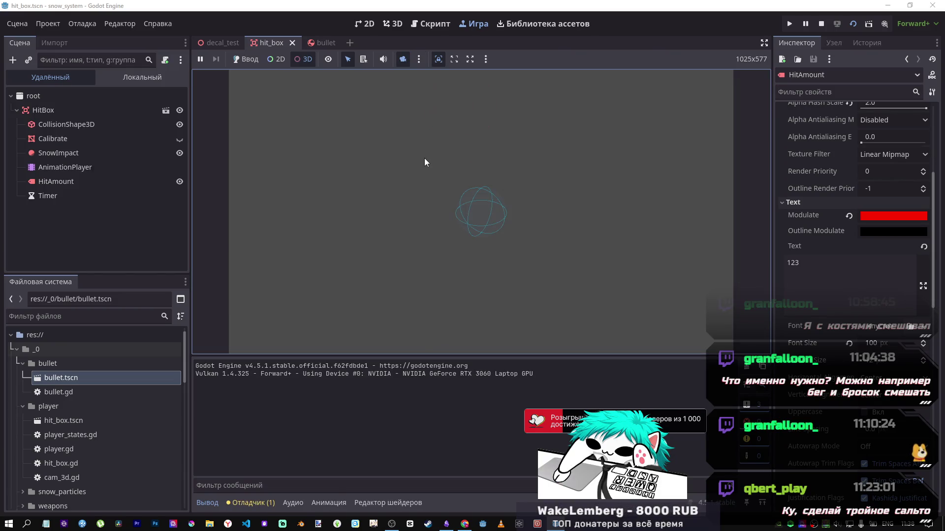
{"action": "left_click", "coordinate": [821, 23]}
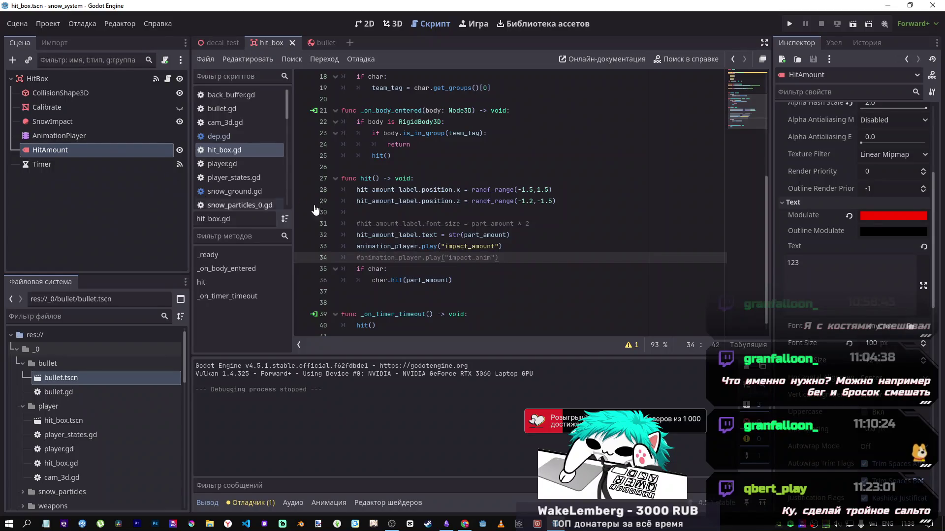
{"action": "key", "text": "BackSpace"}
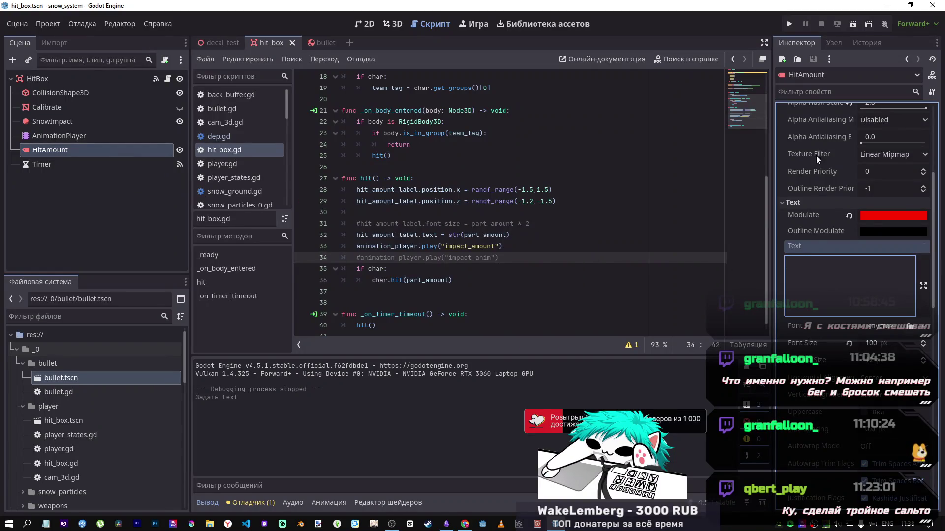
{"action": "left_click", "coordinate": [852, 26]}
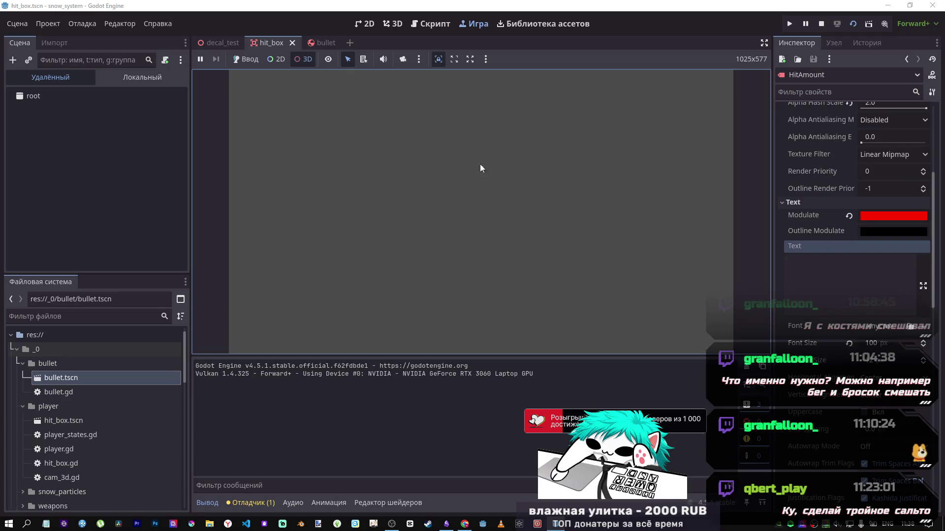
{"action": "left_click", "coordinate": [402, 60]}
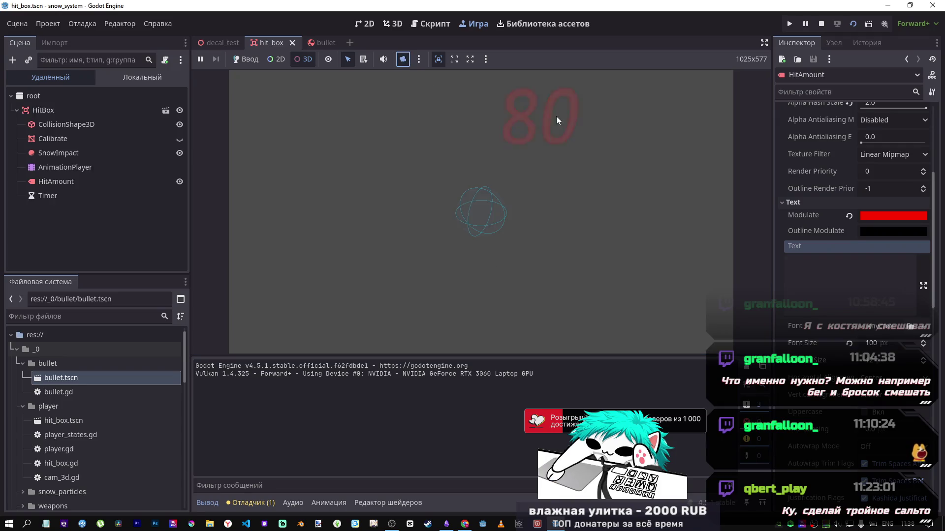
{"action": "left_click", "coordinate": [821, 25]}
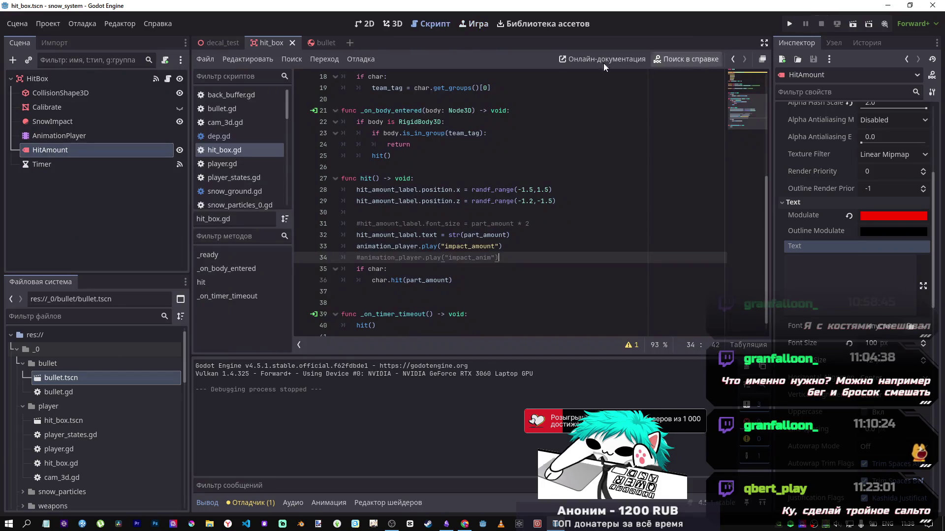
Run the scene once more from hit_box.gd, then switch to the browser's YouTube tab.
{"action": "left_click", "coordinate": [489, 257]}
{"action": "left_click", "coordinate": [853, 23]}
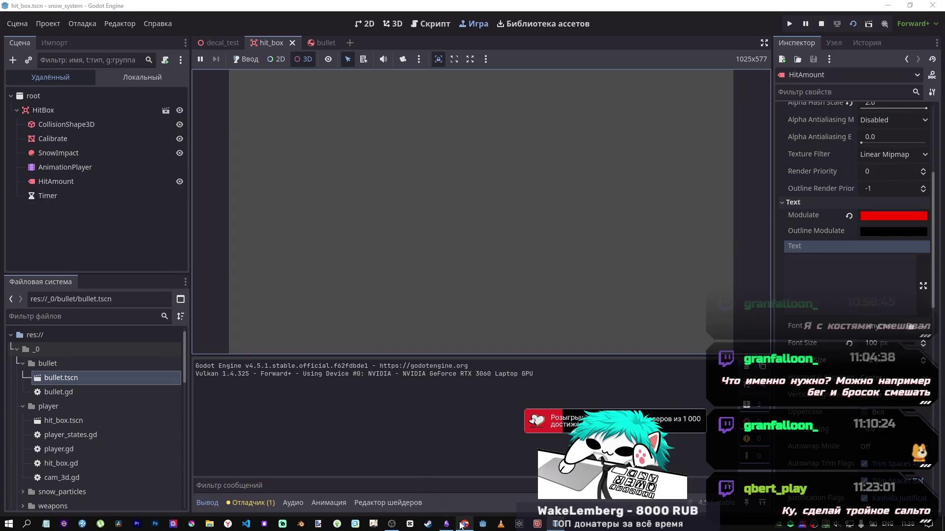
{"action": "mouse_move", "coordinate": [464, 523]}
{"action": "left_click", "coordinate": [460, 502]}
{"action": "left_click", "coordinate": [532, 5]}
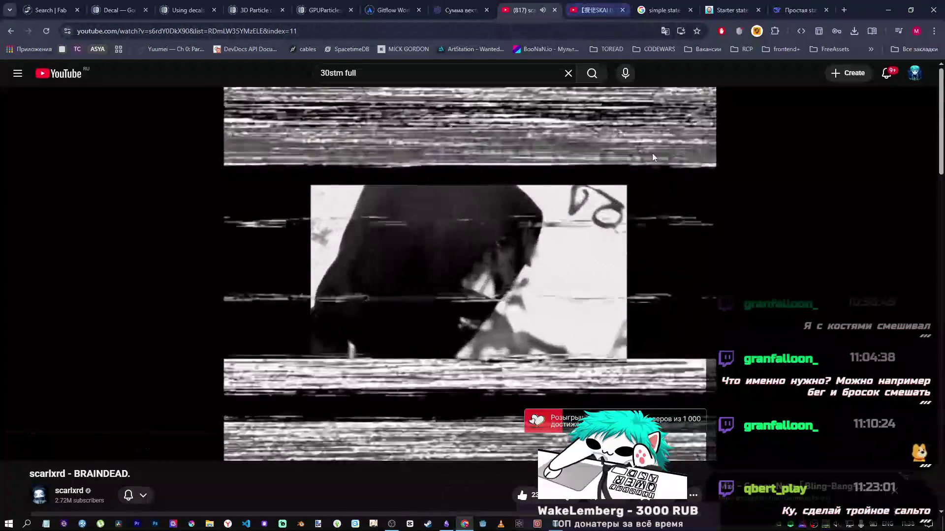
Skip the music video ahead to 0:42, glance at Obsidian and DeepSeek, then return to Godot.
{"action": "left_click_drag", "start_coordinate": [130, 433], "coordinate": [215, 432]}
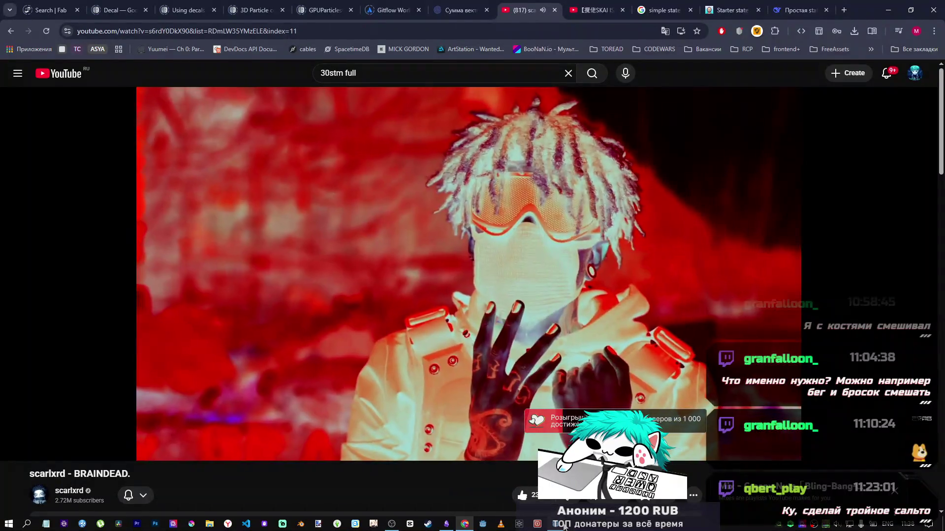
{"action": "left_click", "coordinate": [564, 525]}
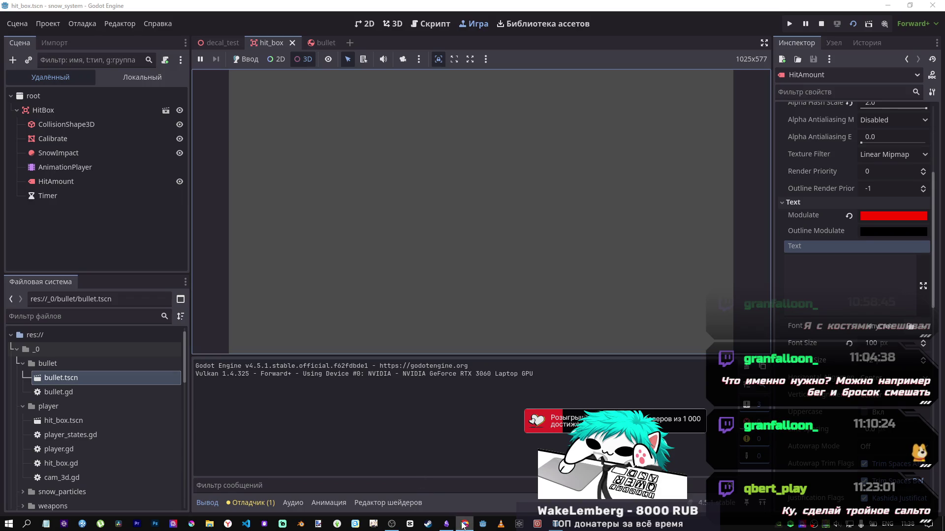
{"action": "left_click", "coordinate": [446, 524]}
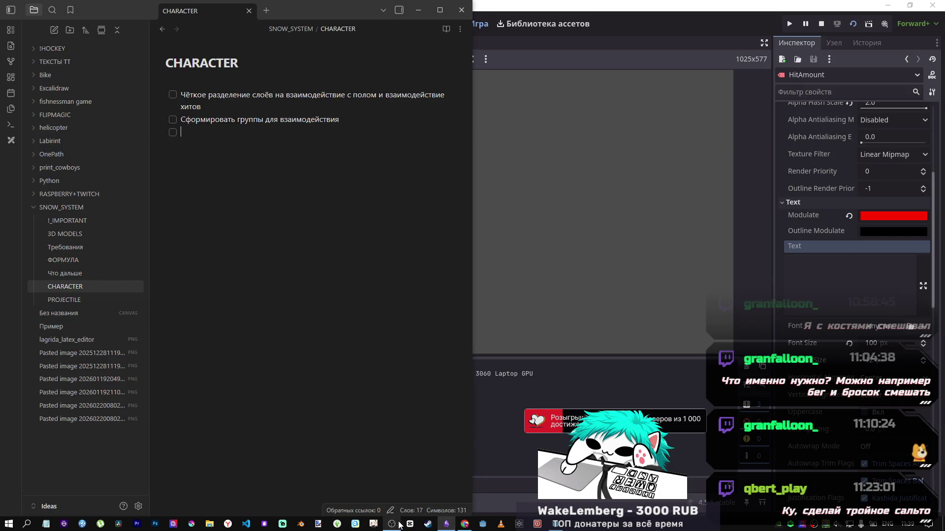
{"action": "mouse_move", "coordinate": [396, 525]}
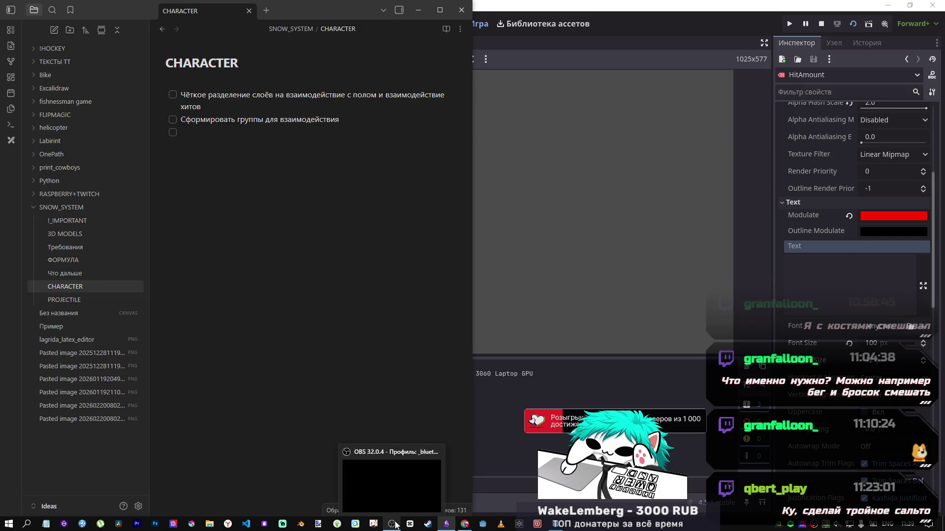
{"action": "left_click", "coordinate": [456, 519]}
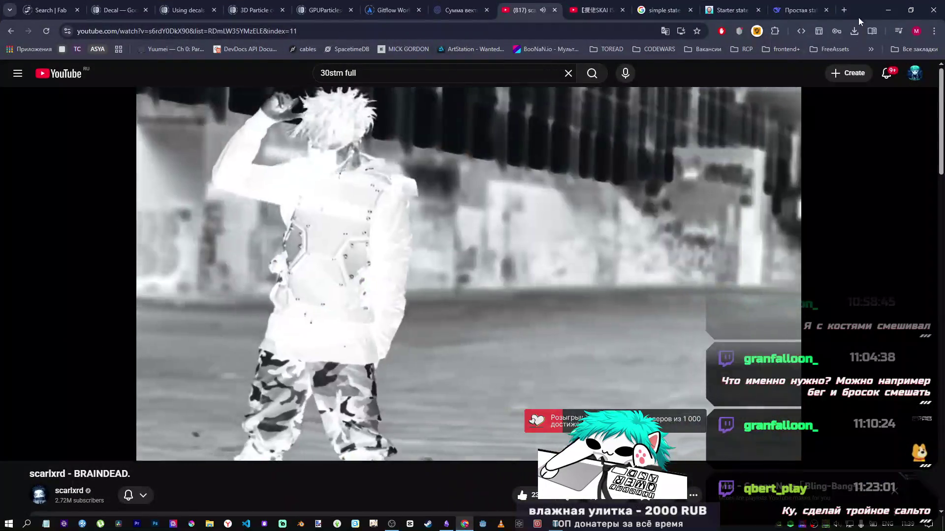
{"action": "left_click", "coordinate": [798, 5]}
{"action": "left_click", "coordinate": [556, 524]}
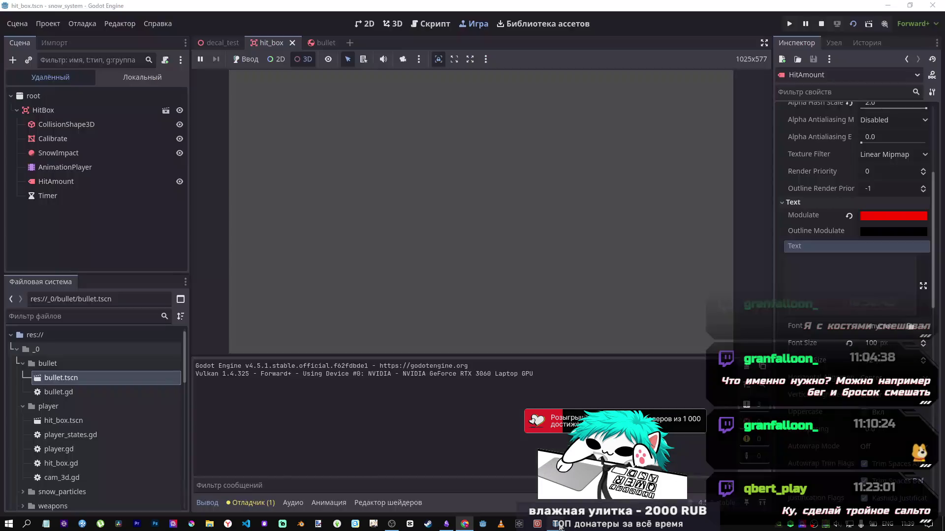
Stop the running hit_box scene, then open a new tab in the DeepSeek browser window.
{"action": "left_click", "coordinate": [403, 59]}
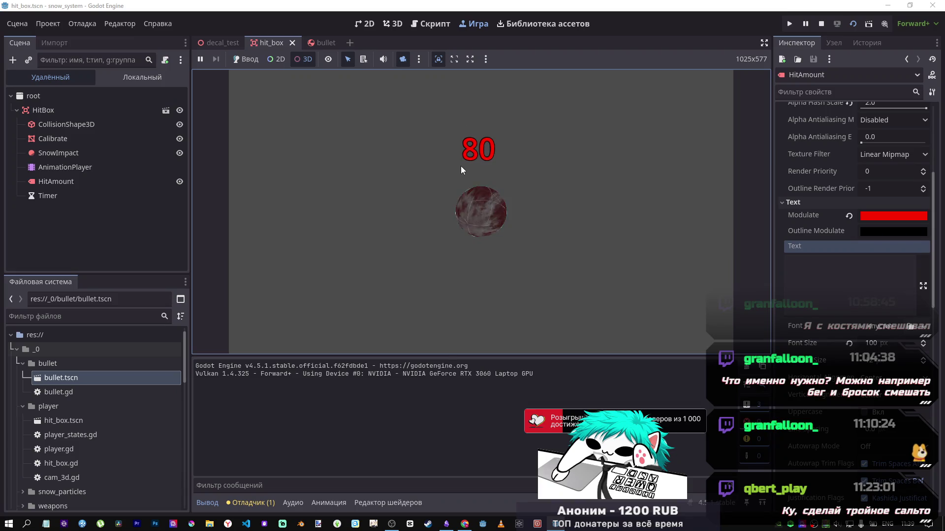
{"action": "left_click", "coordinate": [820, 24]}
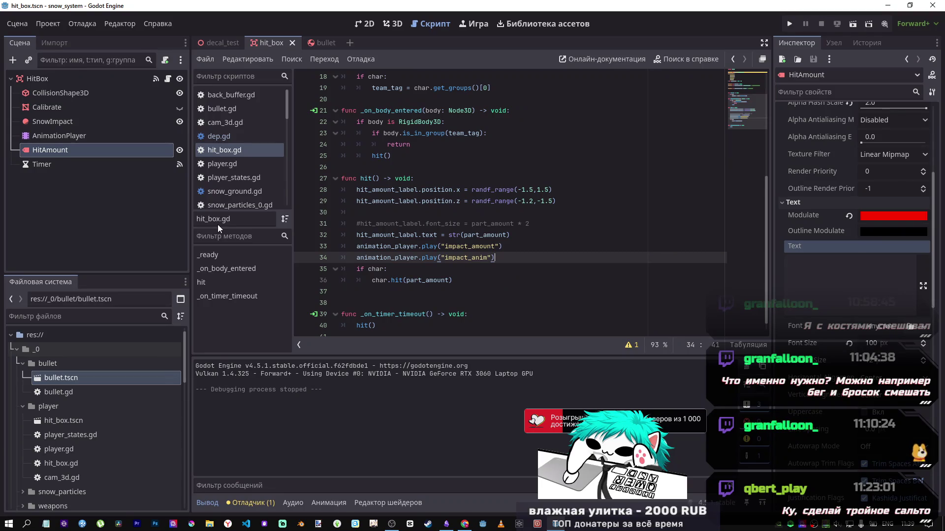
{"action": "left_click", "coordinate": [459, 522]}
{"action": "left_click", "coordinate": [850, 12]}
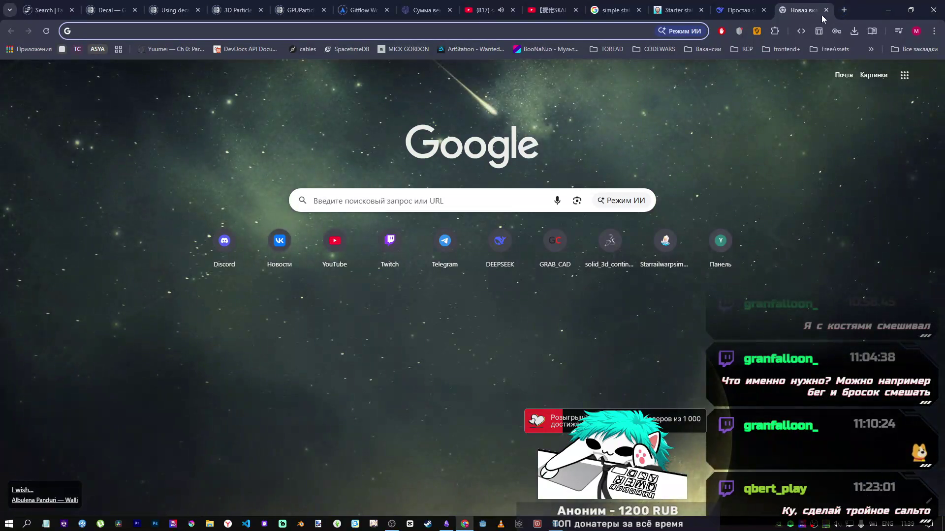
Ask DeepSeek, in Russian, whether one Animation player can animate several things simultaneously.
{"action": "left_click", "coordinate": [740, 10]}
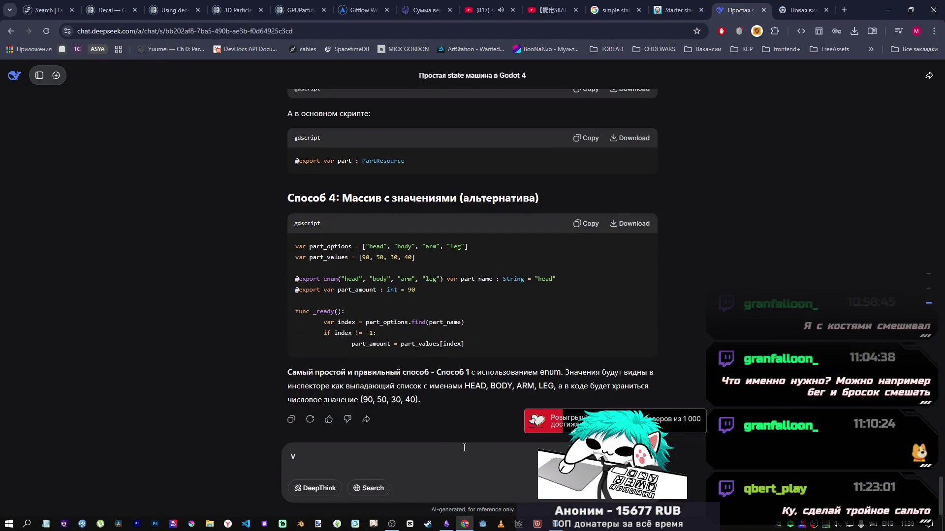
{"action": "type", "text": "ли анимиро"}
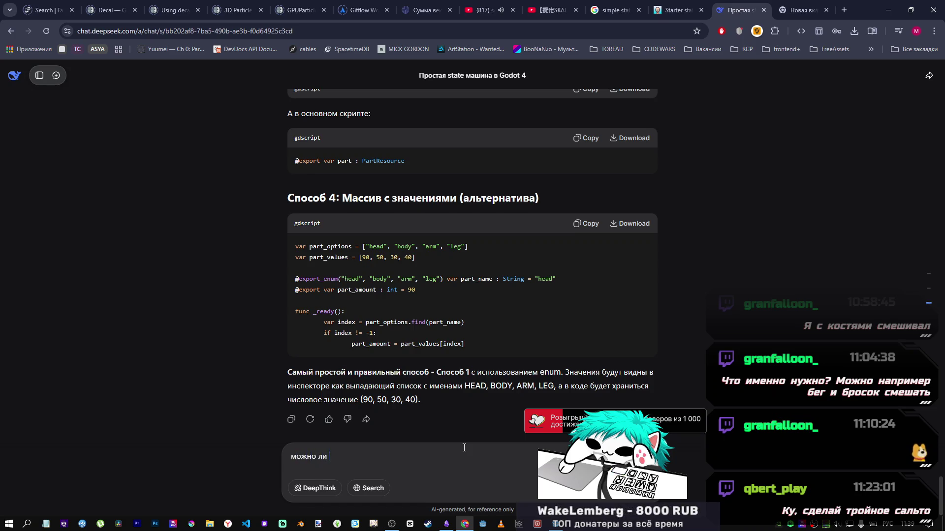
{"action": "type", "text": "вать в"}
{"action": "key", "text": "alt+shift"}
{"action": "type", "text": "Animatio"}
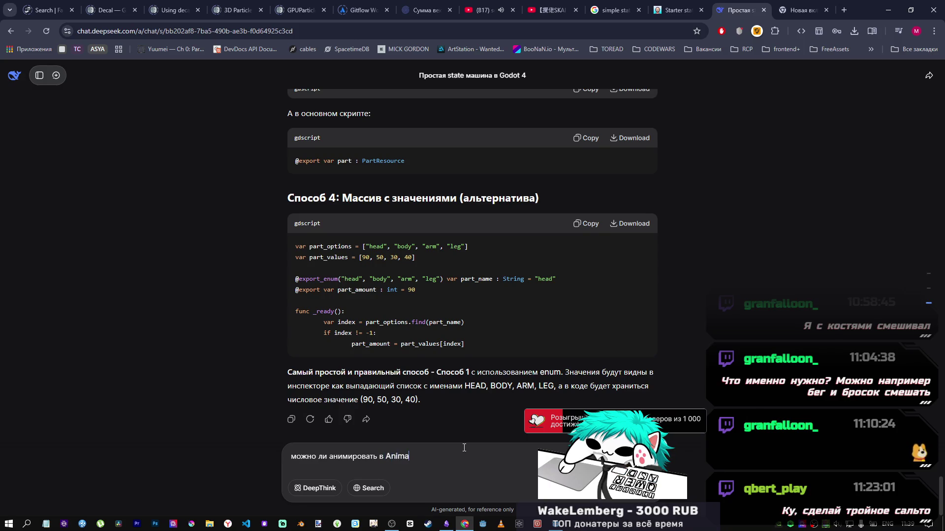
{"action": "type", "text": "n player"}
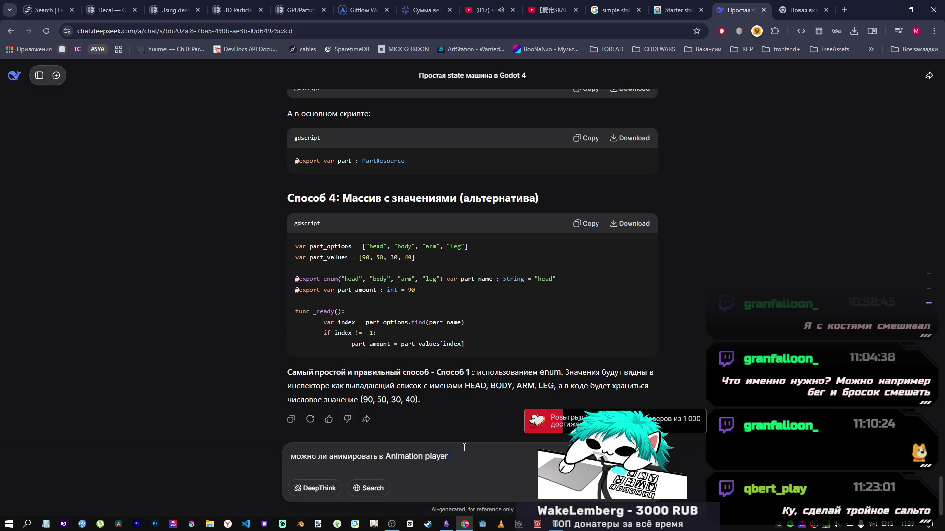
{"action": "key", "text": "alt+shift"}
{"action": "type", "text": "одновременно или нуж"}
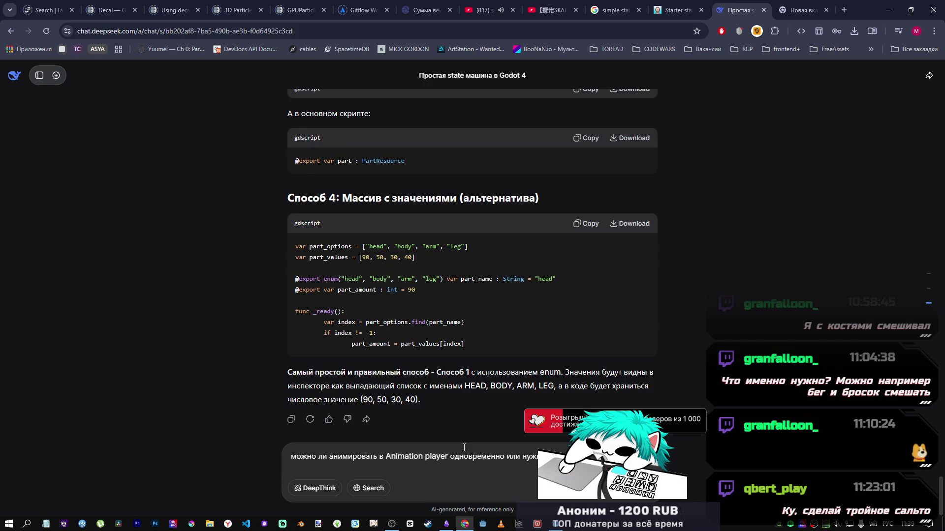
{"action": "key", "text": "Return"}
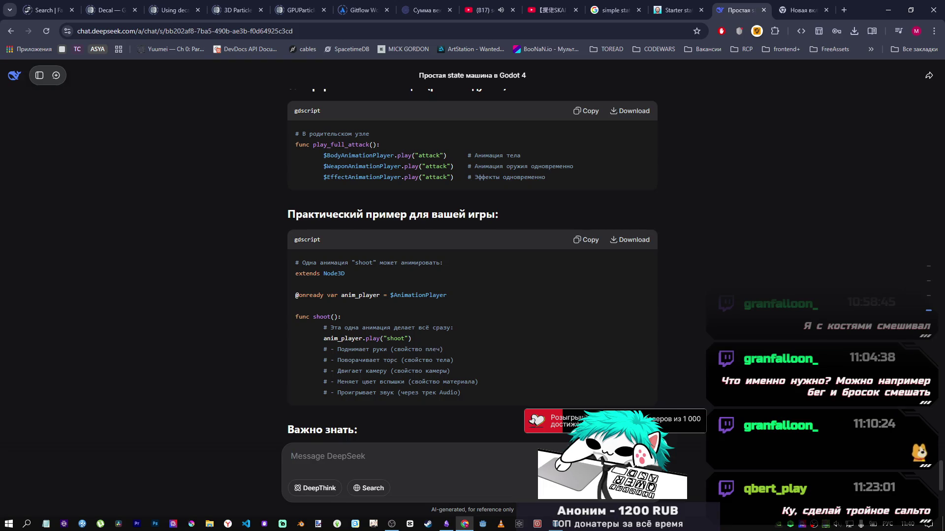
Read through the reply, then return to Godot and select the AnimationPlayer node.
{"action": "scroll", "coordinate": [533, 380], "scroll_direction": "up", "scroll_amount": 4}
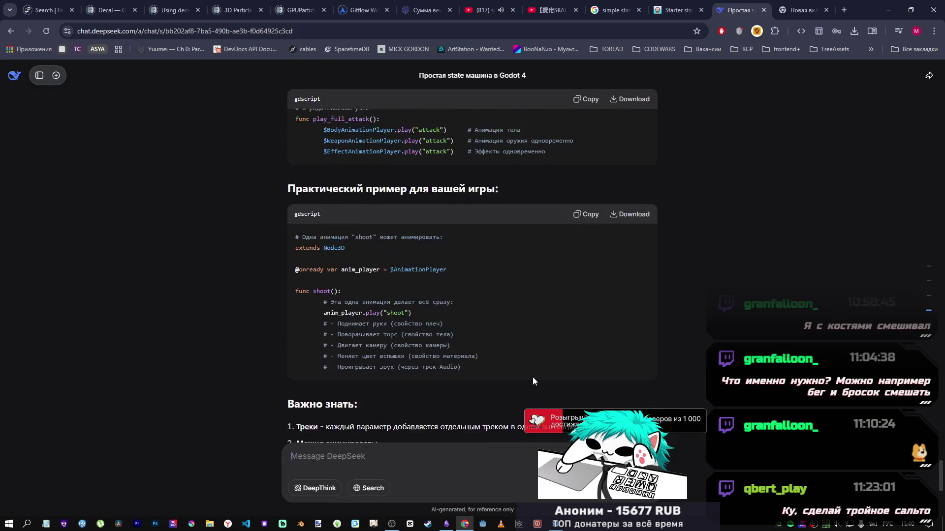
{"action": "scroll", "coordinate": [533, 377], "scroll_direction": "up", "scroll_amount": 1}
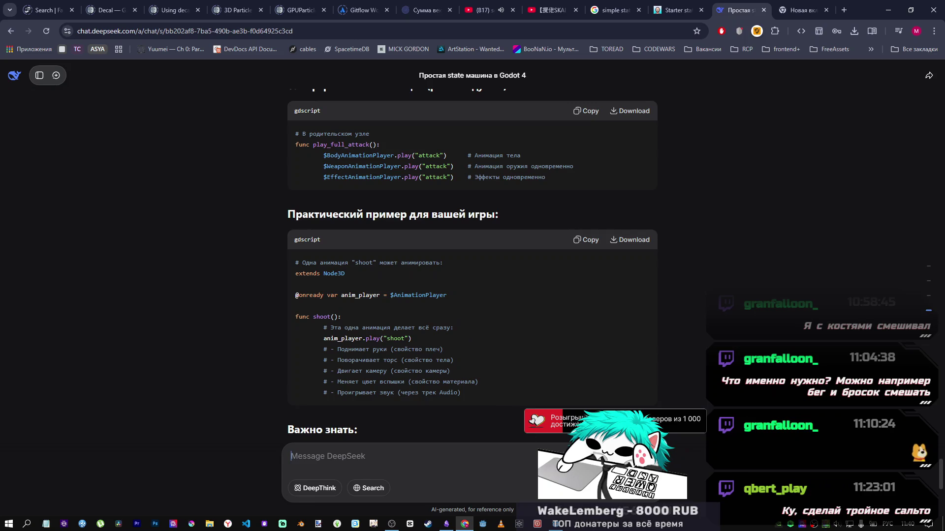
{"action": "key", "text": "alt+Tab"}
{"action": "left_click", "coordinate": [103, 139]}
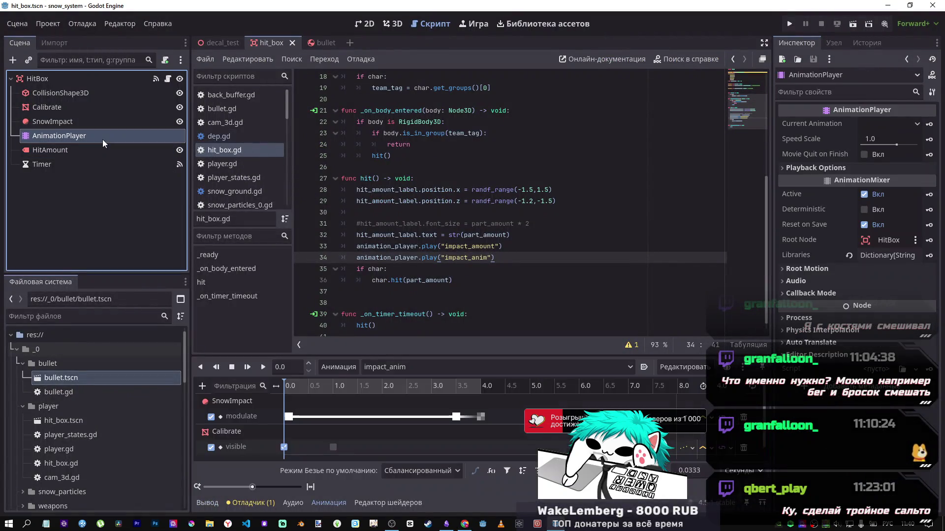
Add an AnimationPlayer child under HitBox, searching 'anima' in the Add Child Node dialog.
{"action": "left_click", "coordinate": [397, 367]}
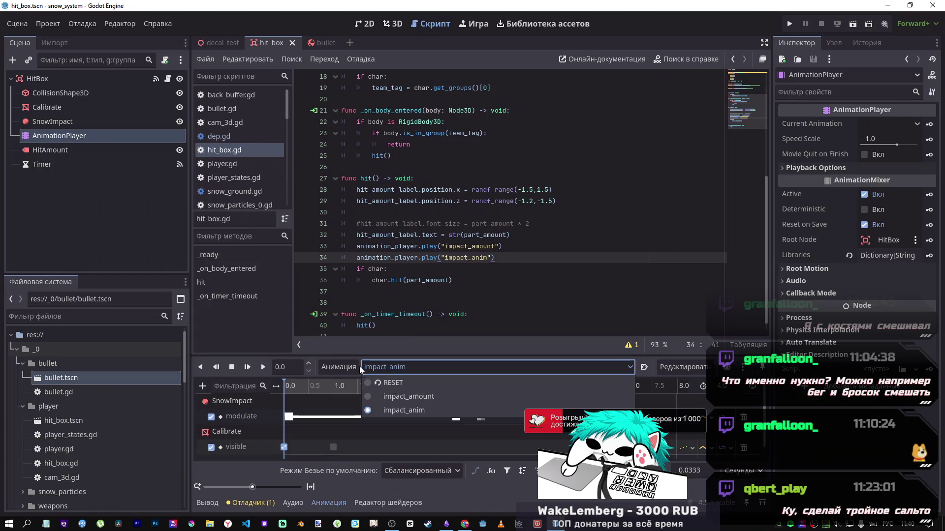
{"action": "left_click", "coordinate": [404, 410]}
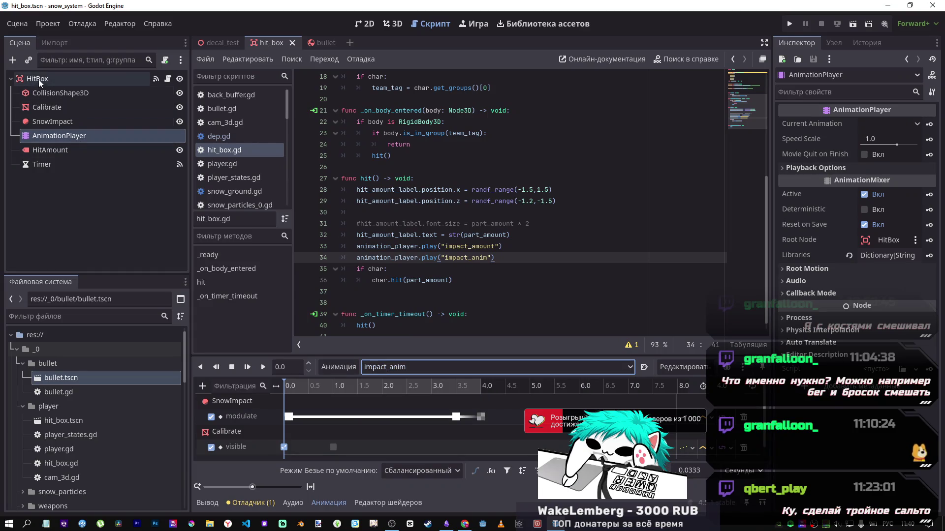
{"action": "right_click", "coordinate": [38, 80]}
{"action": "mouse_move", "coordinate": [179, 89]}
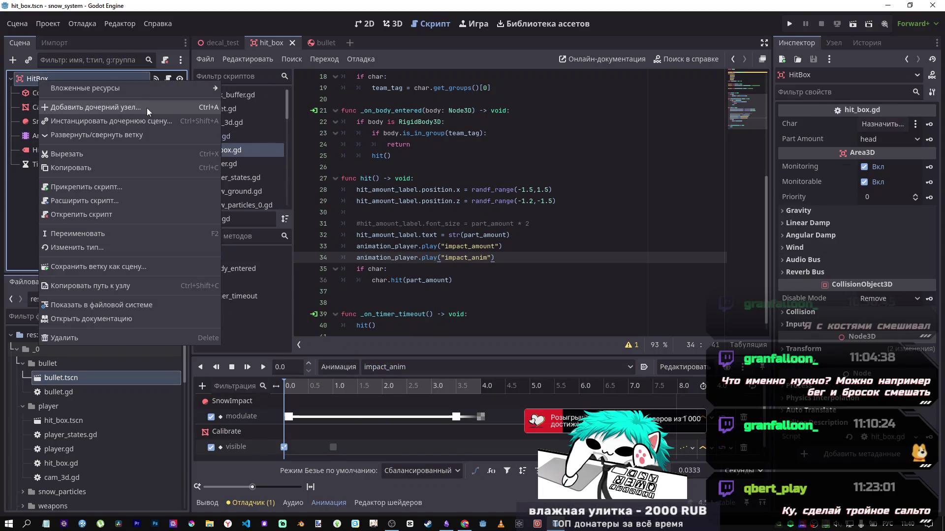
{"action": "left_click", "coordinate": [147, 108]}
{"action": "type", "text": "фтшьф"}
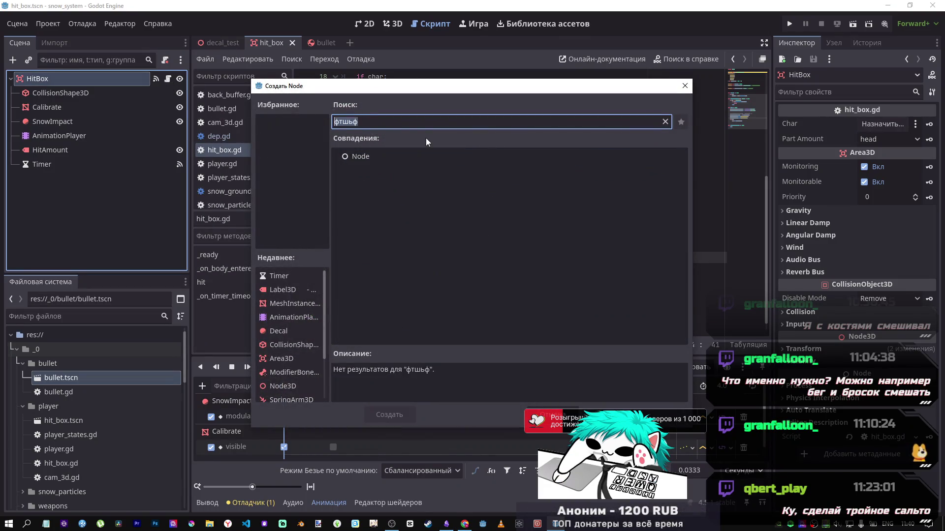
{"action": "type", "text": "anima"}
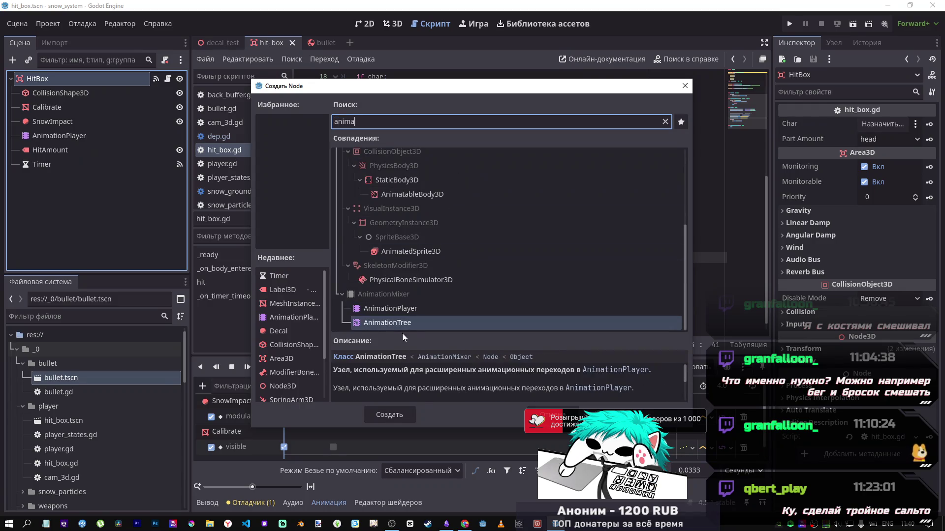
{"action": "left_click", "coordinate": [408, 312]}
{"action": "left_click", "coordinate": [411, 411]}
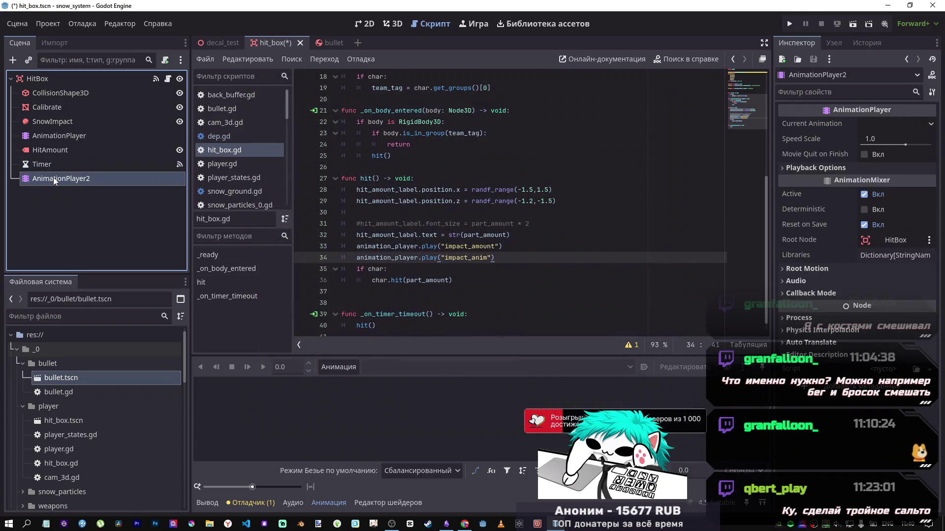
{"action": "right_click", "coordinate": [68, 136]}
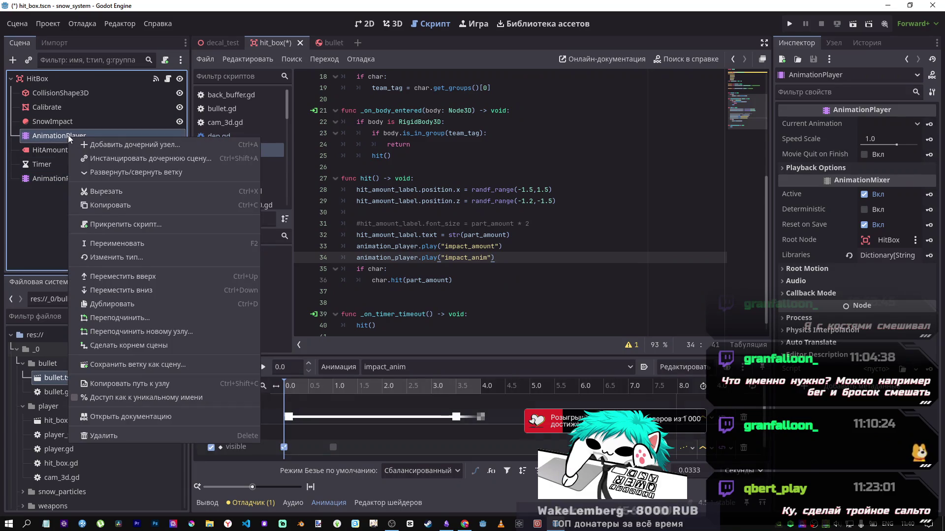
Rename AnimationPlayer to Hit and AnimationPlayer2 to Amount.
{"action": "left_click", "coordinate": [114, 243]}
{"action": "type", "text": "Hit"}
{"action": "key", "text": "Return"}
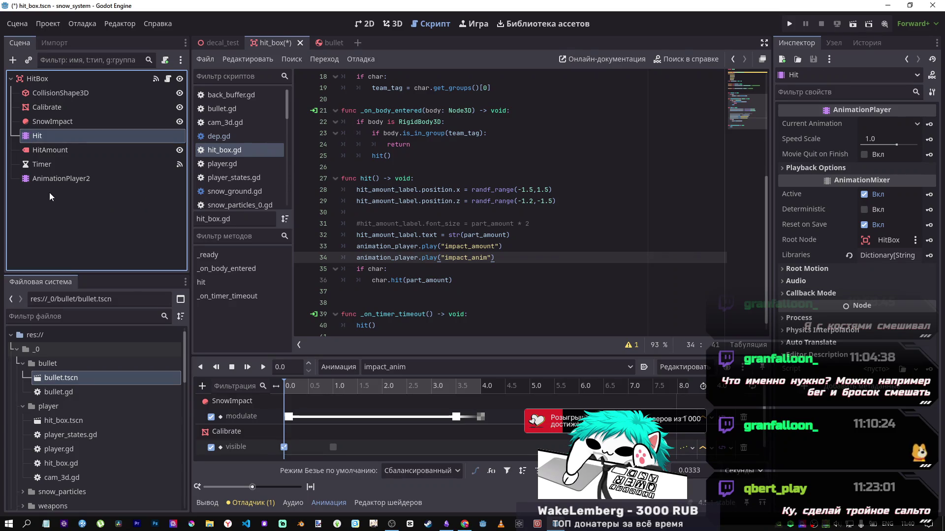
{"action": "right_click", "coordinate": [52, 181]}
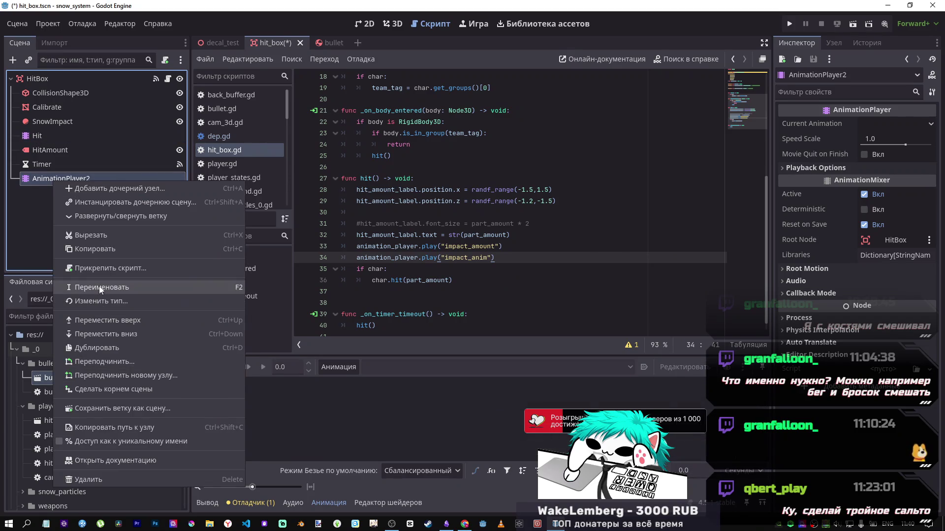
{"action": "left_click", "coordinate": [99, 288]}
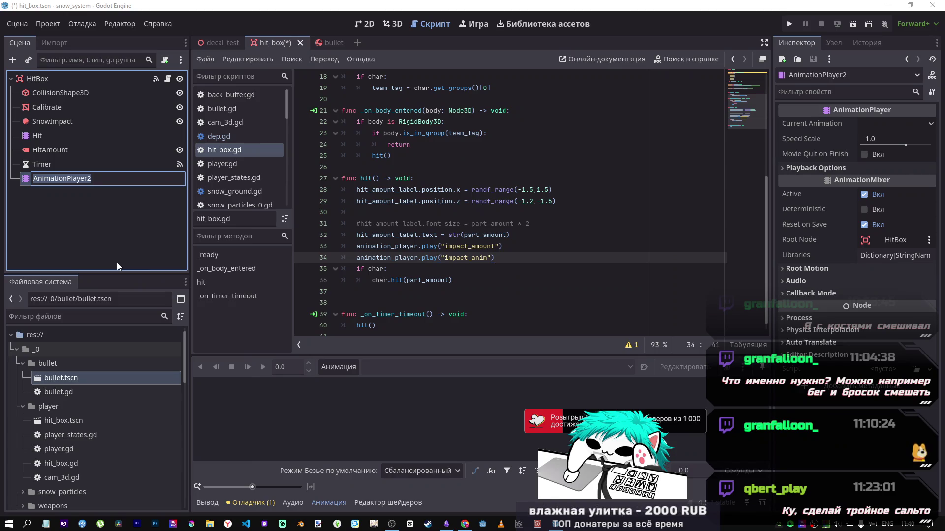
{"action": "type", "text": "Ammo"}
{"action": "key", "text": "BackSpace"}
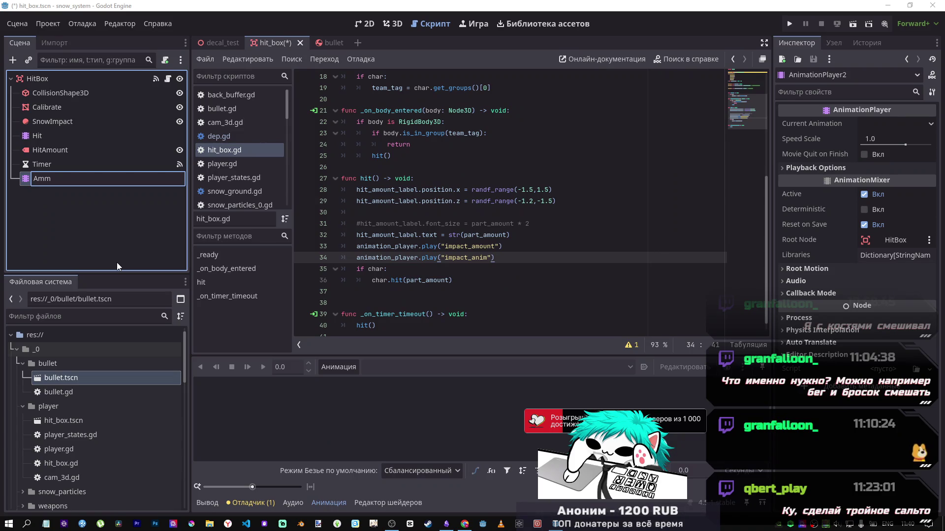
{"action": "type", "text": "ount"}
{"action": "key", "text": "Return"}
Drag Amount above HitAmount in the scene tree, then return to the hit_box script.
{"action": "left_click_drag", "start_coordinate": [34, 181], "coordinate": [49, 141]}
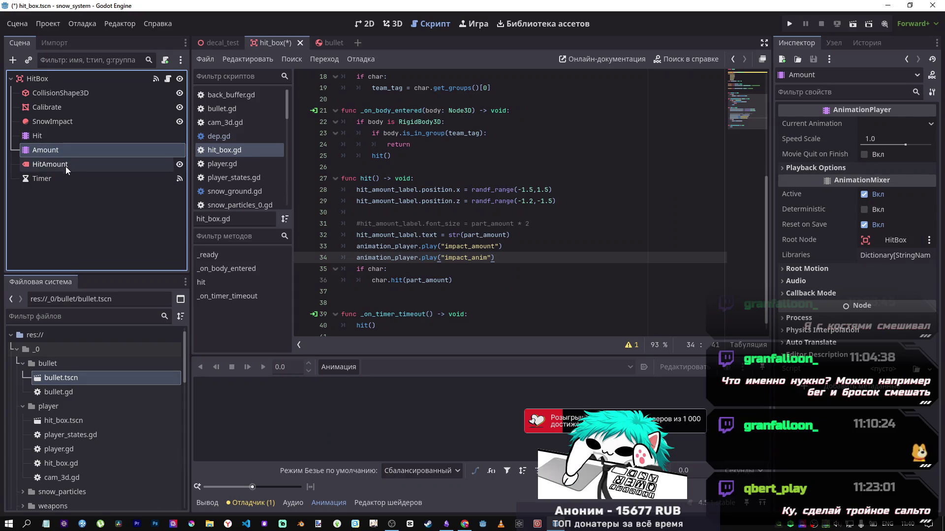
{"action": "left_click", "coordinate": [66, 166]}
{"action": "left_click", "coordinate": [442, 155]}
{"action": "scroll", "coordinate": [467, 222], "scroll_direction": "up", "scroll_amount": 5}
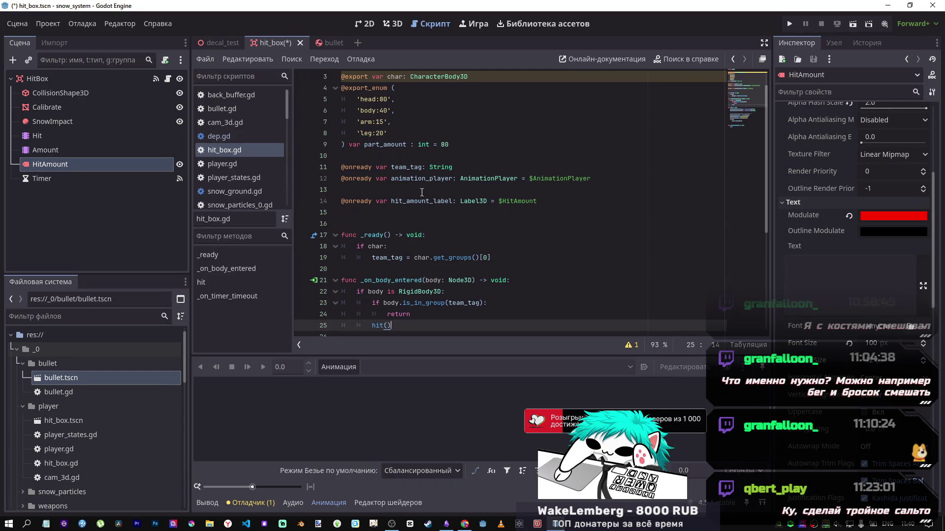
Point the animation_player variable on line 12 at the Amount node instead of $AnimationPlayer.
{"action": "scroll", "coordinate": [421, 192], "scroll_direction": "down", "scroll_amount": 3}
{"action": "left_click", "coordinate": [407, 204]}
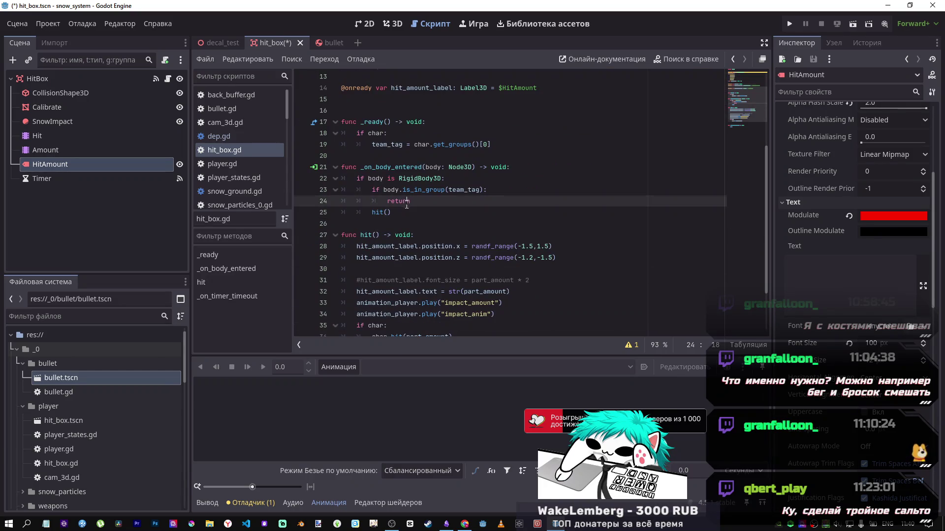
{"action": "scroll", "coordinate": [406, 204], "scroll_direction": "up", "scroll_amount": 2}
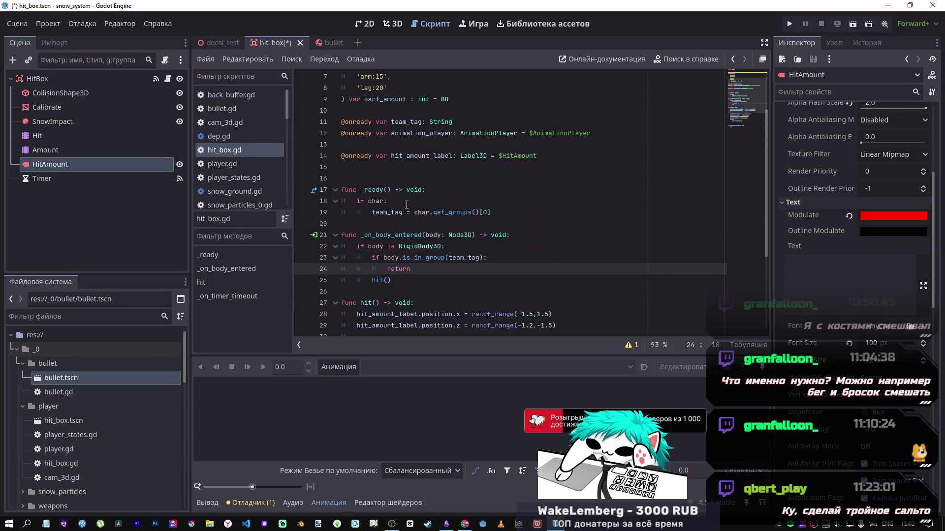
{"action": "left_click", "coordinate": [527, 150]}
{"action": "double_click", "coordinate": [531, 134]}
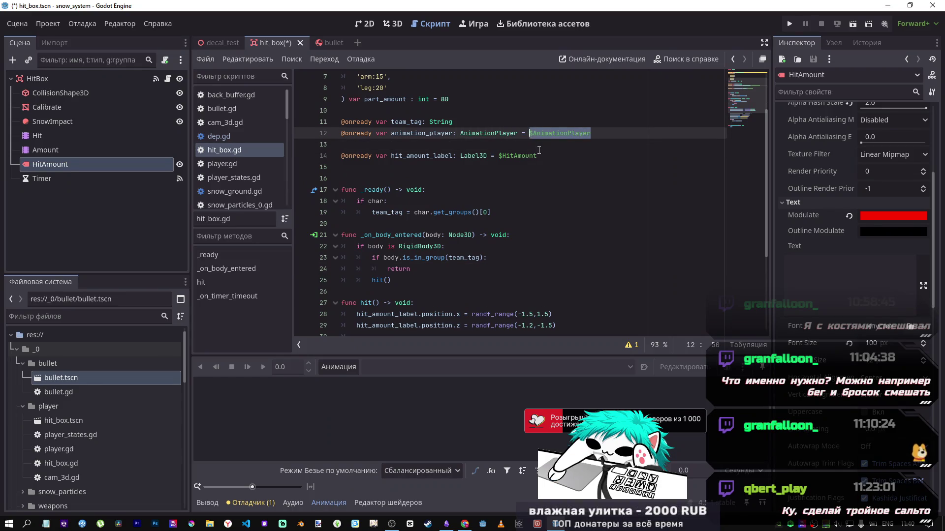
{"action": "key", "text": "BackSpace"}
{"action": "mouse_move", "coordinate": [44, 136]}
{"action": "left_mouse_down"}
{"action": "mouse_move", "coordinate": [564, 119]}
{"action": "mouse_move", "coordinate": [559, 132]}
{"action": "mouse_move", "coordinate": [49, 144]}
{"action": "mouse_move", "coordinate": [548, 135]}
{"action": "left_mouse_up"}
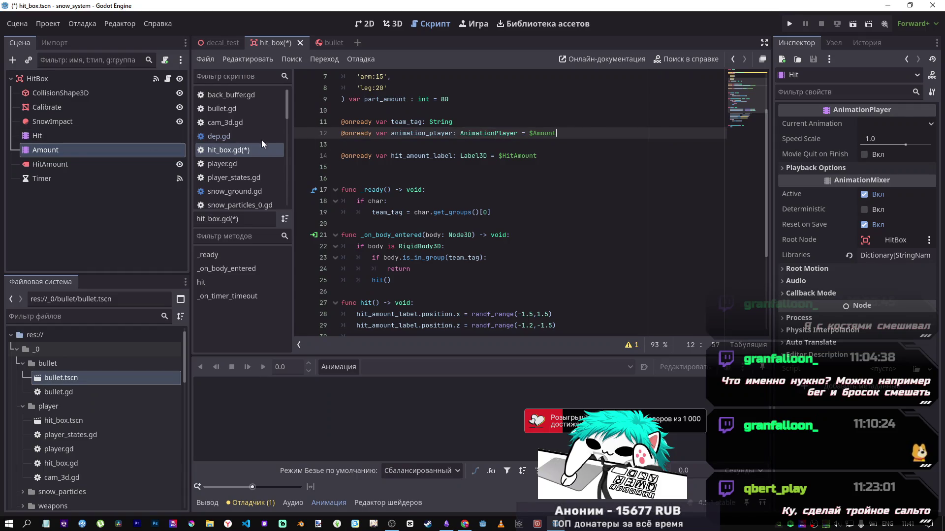
Add an onready hit variable for $Hit and move the animation_player declaration below it.
{"action": "left_click_drag", "start_coordinate": [39, 136], "coordinate": [352, 147]}
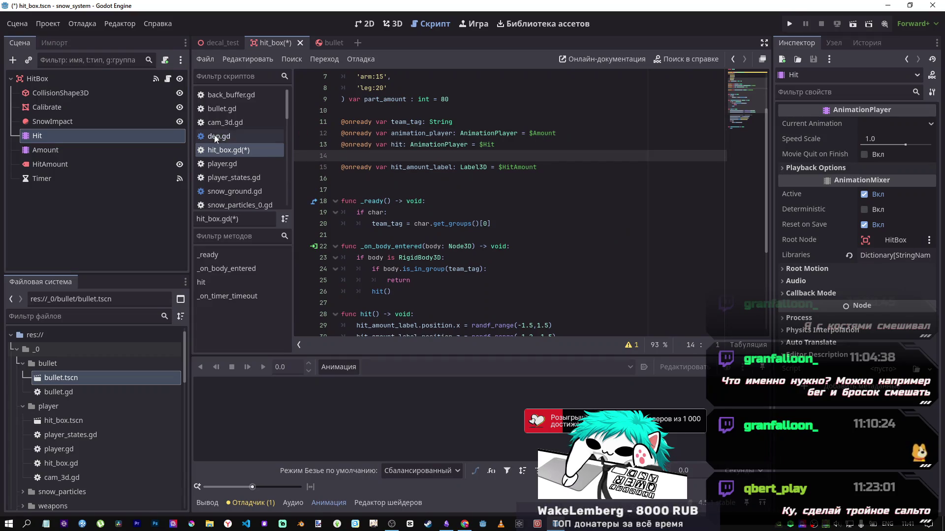
{"action": "left_click_drag", "start_coordinate": [570, 133], "coordinate": [280, 133]}
{"action": "key", "text": "ctrl+x"}
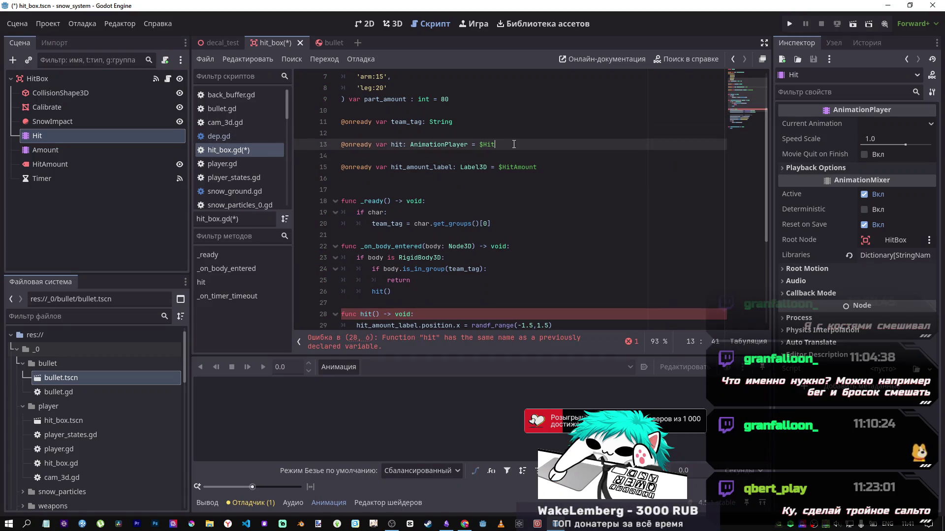
{"action": "left_click", "coordinate": [512, 146]}
{"action": "key", "text": "Return"}
{"action": "key", "text": "ctrl+v"}
Rename the Hit node to Impact and select the hit declaration on line 13.
{"action": "right_click", "coordinate": [41, 133]}
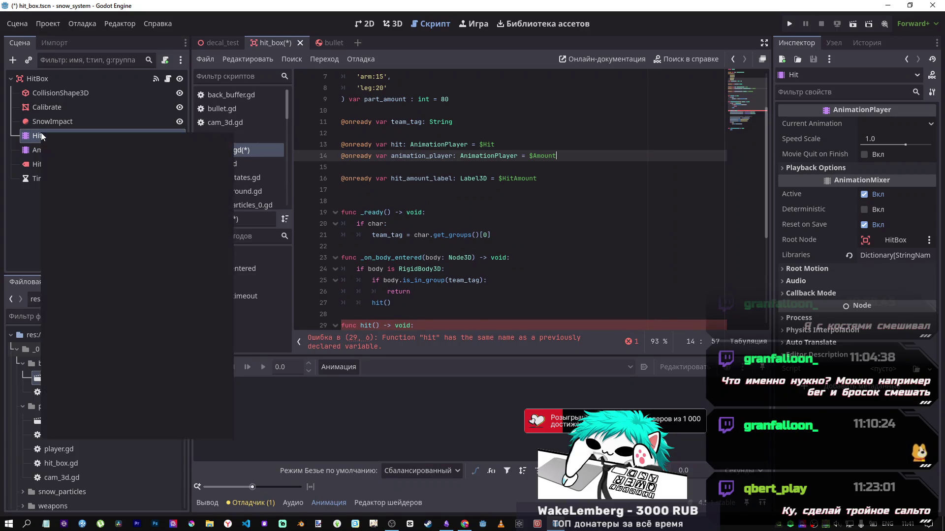
{"action": "left_click", "coordinate": [83, 239]}
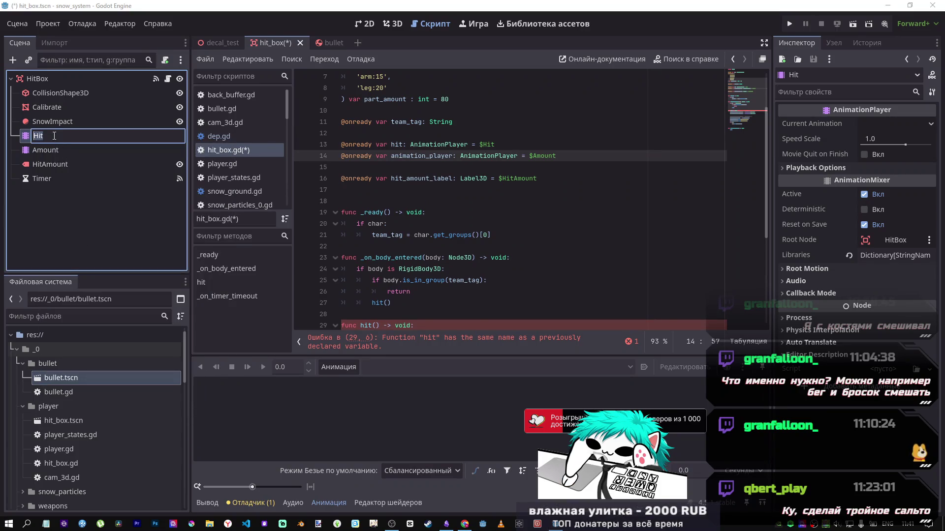
{"action": "type", "text": "Impact"}
{"action": "key", "text": "Return"}
{"action": "left_click", "coordinate": [524, 149]}
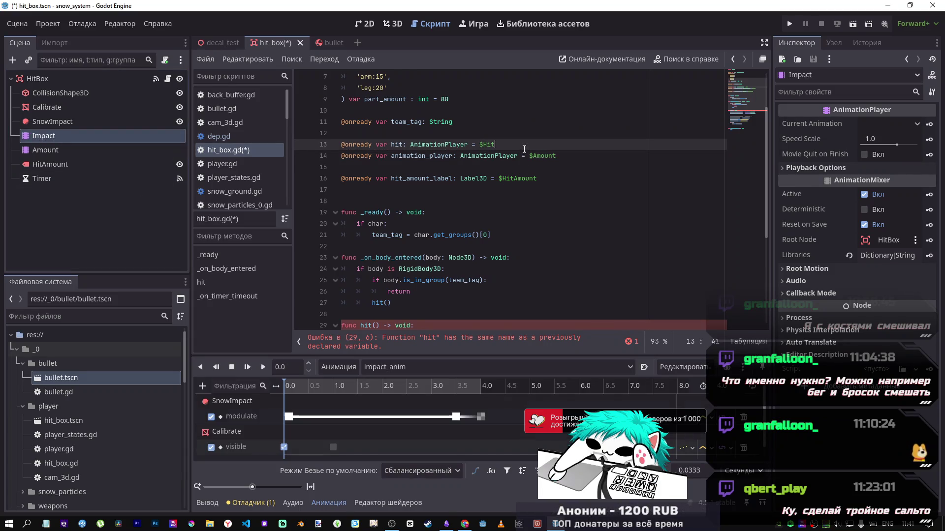
{"action": "left_click_drag", "start_coordinate": [539, 146], "coordinate": [290, 142]}
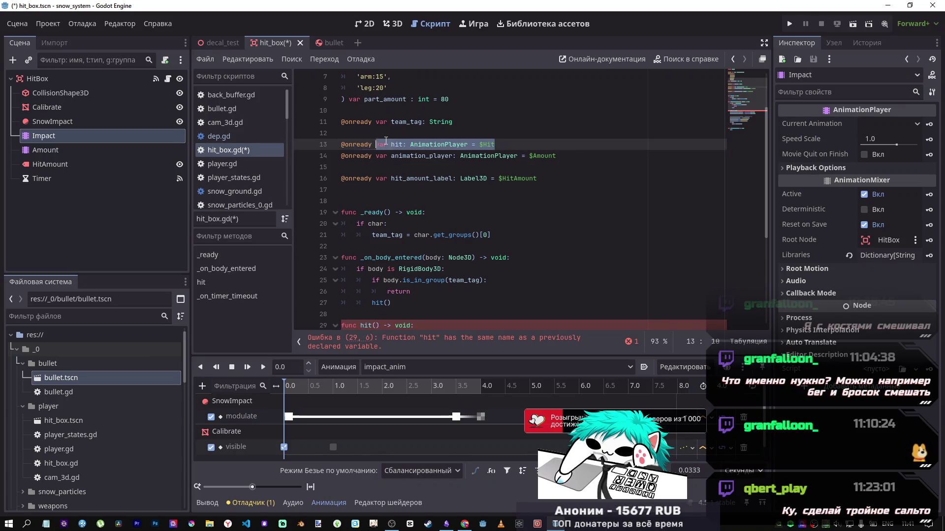
{"action": "left_click", "coordinate": [464, 523]}
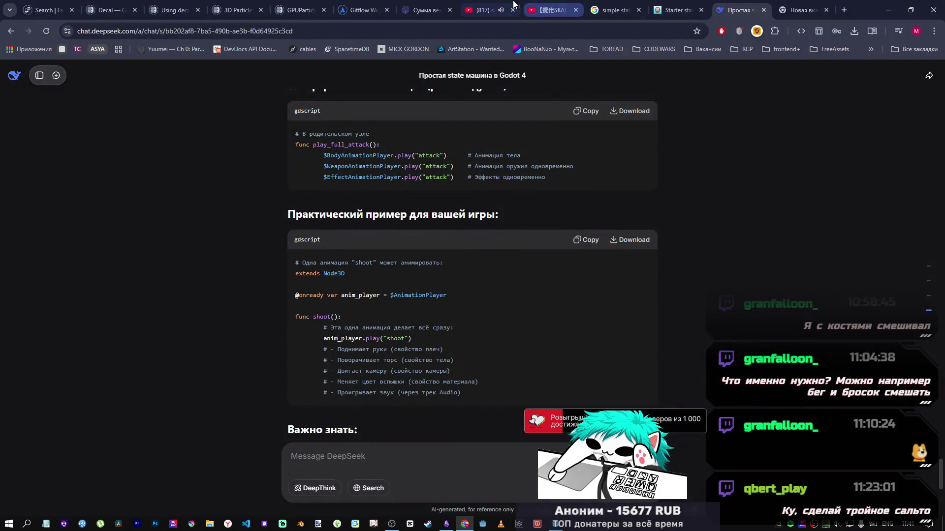
{"action": "left_click", "coordinate": [485, 10]}
{"action": "left_click", "coordinate": [542, 14]}
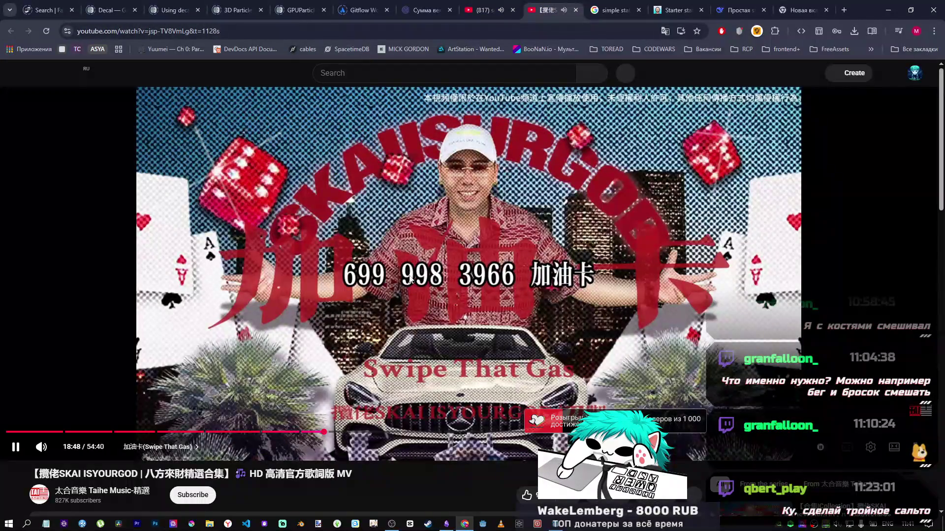
{"action": "left_click", "coordinate": [8, 431]}
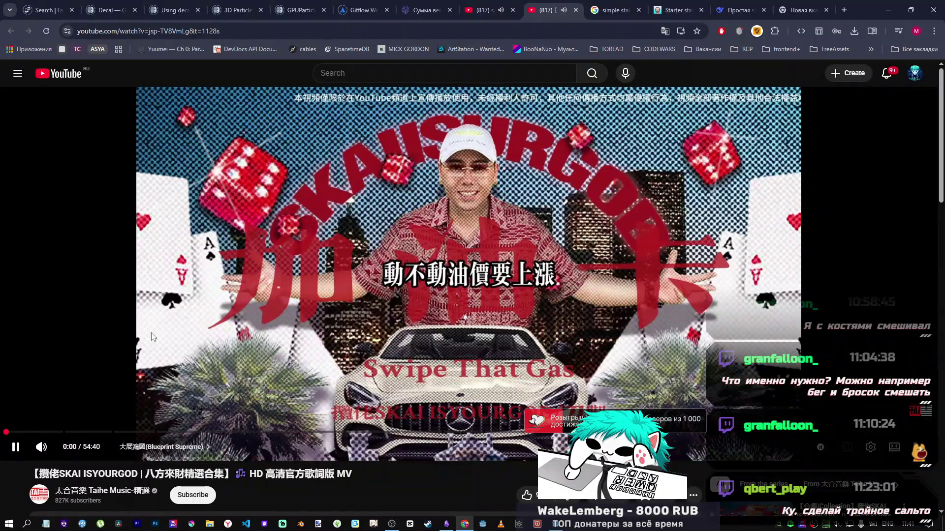
{"action": "left_click", "coordinate": [499, 12]}
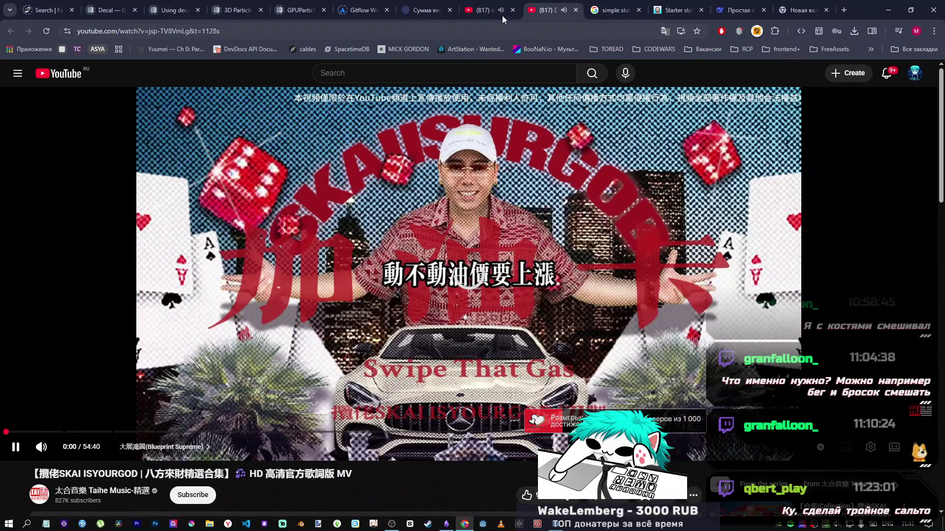
{"action": "left_click", "coordinate": [87, 91]}
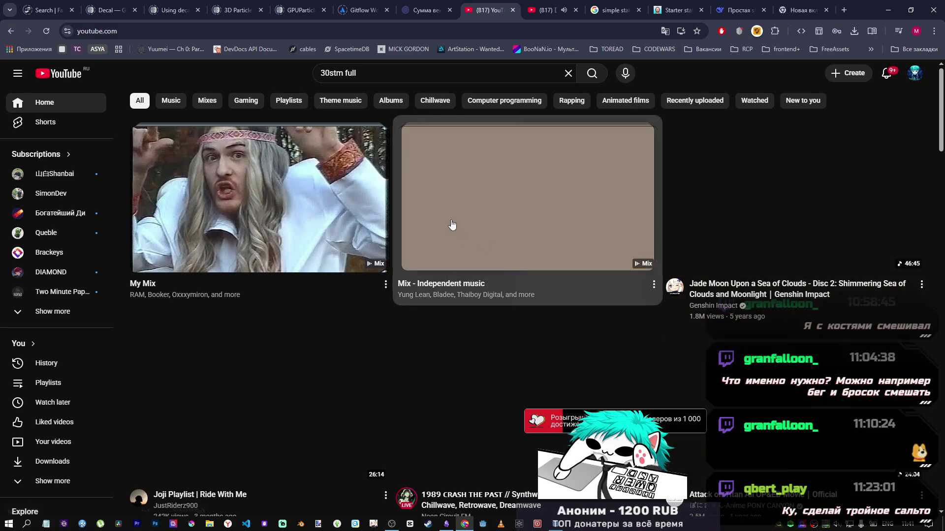
{"action": "mouse_move", "coordinate": [453, 222]}
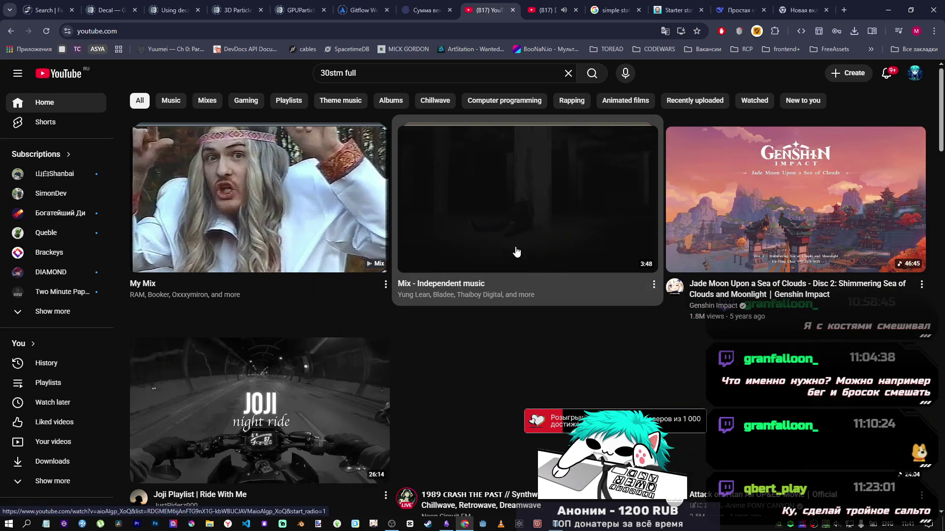
{"action": "scroll", "coordinate": [629, 315], "scroll_direction": "down", "scroll_amount": 7}
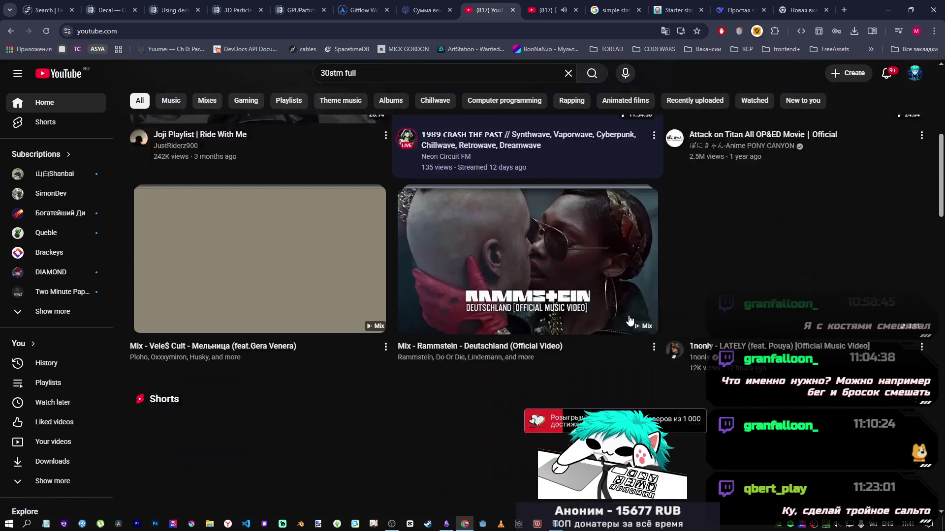
{"action": "scroll", "coordinate": [629, 321], "scroll_direction": "down", "scroll_amount": 6}
{"action": "scroll", "coordinate": [622, 311], "scroll_direction": "down", "scroll_amount": 6}
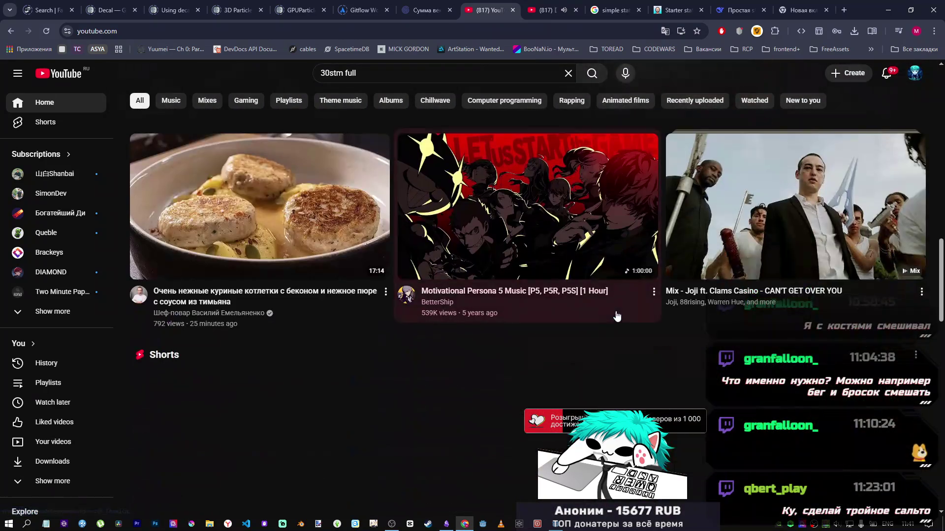
{"action": "scroll", "coordinate": [616, 316], "scroll_direction": "down", "scroll_amount": 15}
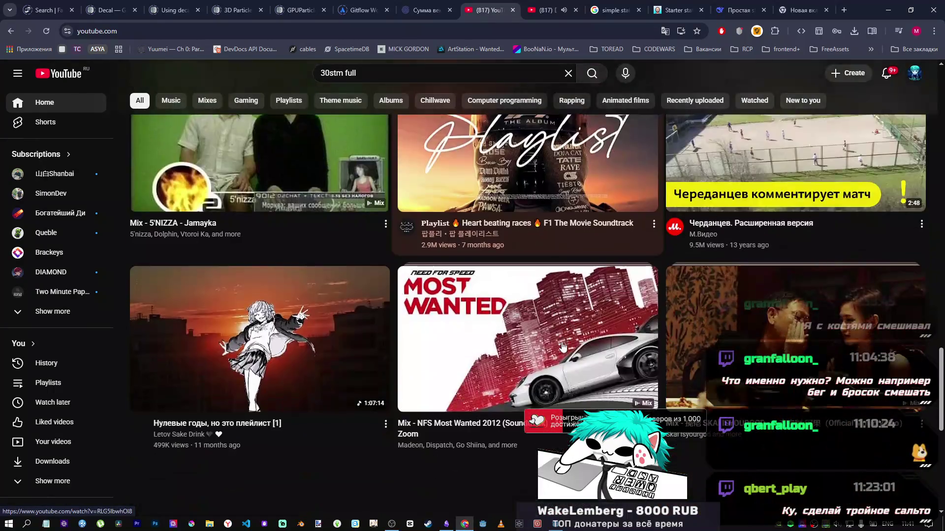
{"action": "scroll", "coordinate": [563, 346], "scroll_direction": "down", "scroll_amount": 3}
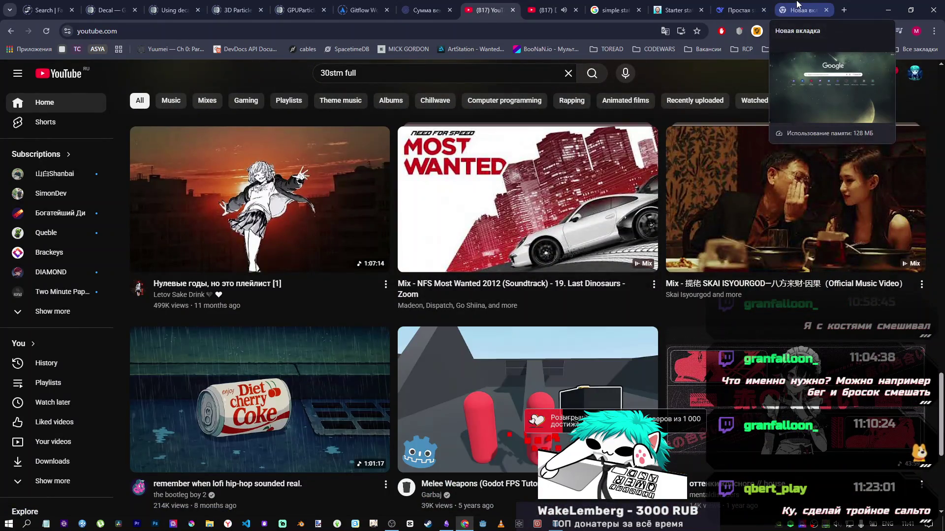
{"action": "left_click", "coordinate": [547, 10]}
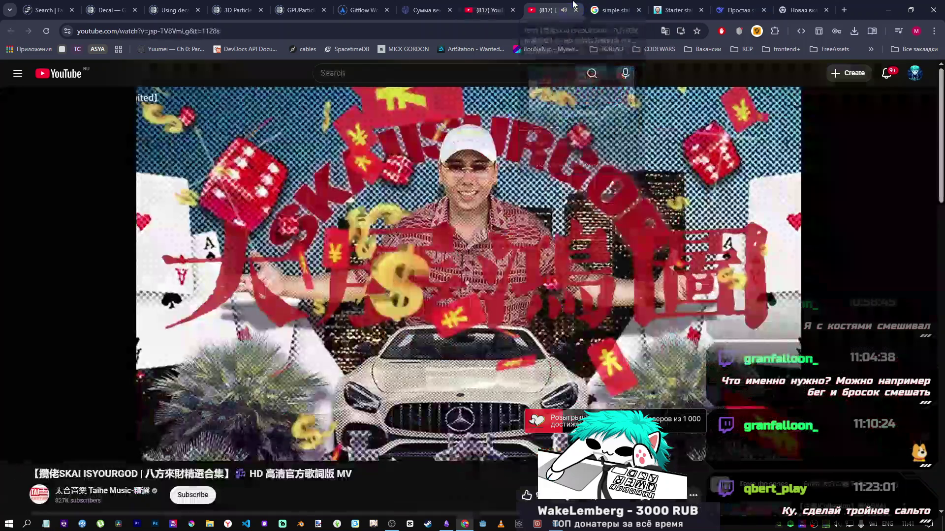
{"action": "left_click", "coordinate": [747, 10]}
{"action": "left_click", "coordinate": [803, 11]}
{"action": "left_click", "coordinate": [749, 6]}
{"action": "scroll", "coordinate": [538, 350], "scroll_direction": "down", "scroll_amount": 5}
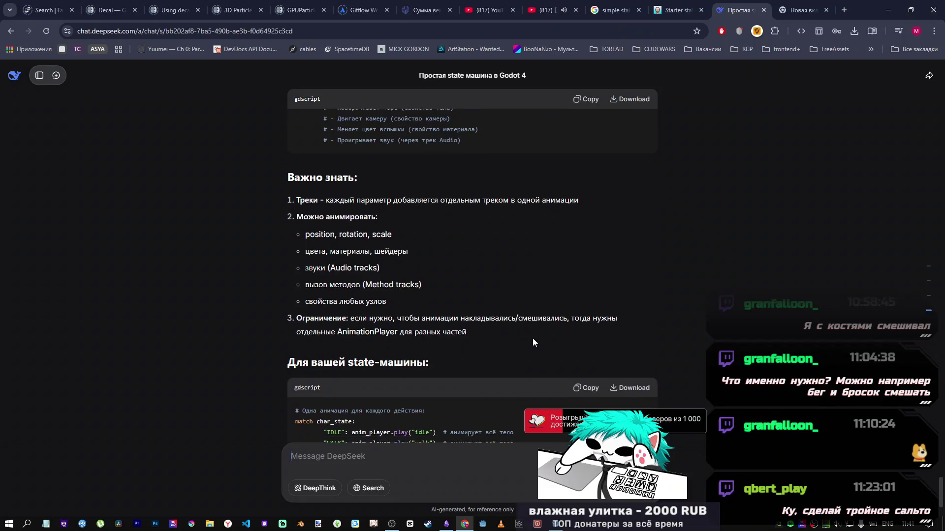
{"action": "left_click", "coordinate": [556, 524]}
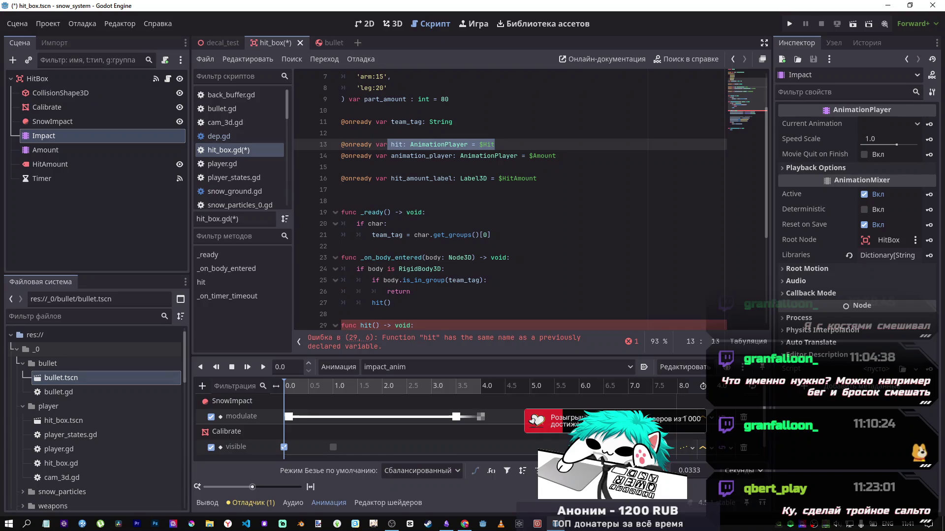
Replace the hit and animation_player declarations with onready references to Impact and Amount.
{"action": "left_click", "coordinate": [478, 181]}
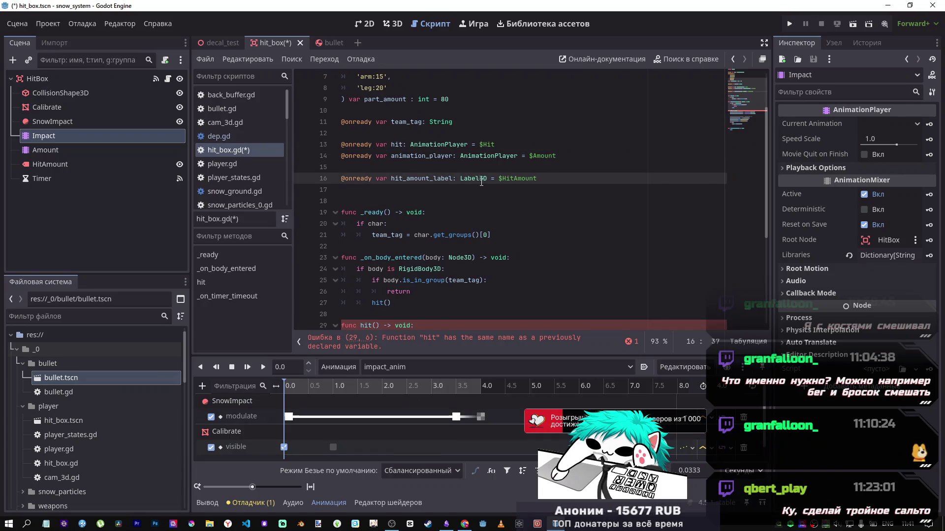
{"action": "scroll", "coordinate": [562, 188], "scroll_direction": "up", "scroll_amount": 1}
{"action": "double_click", "coordinate": [551, 190]}
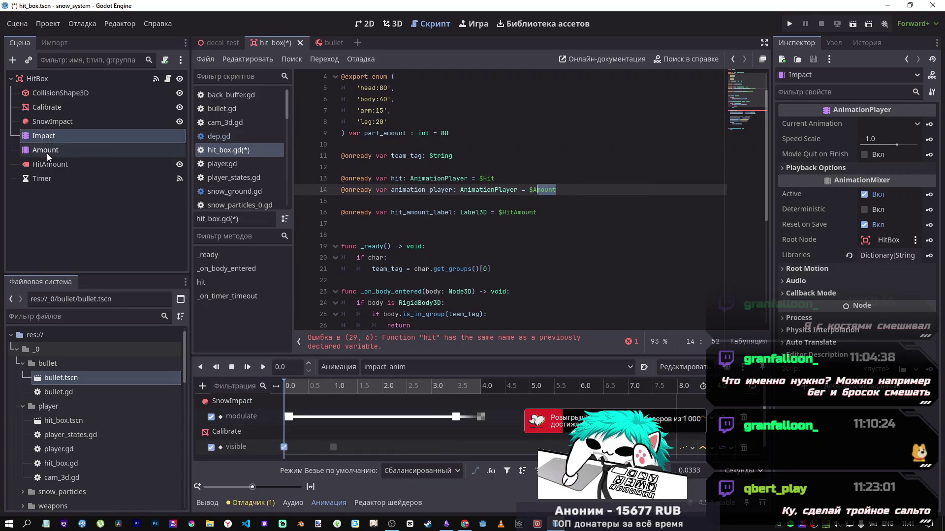
{"action": "triple_click", "coordinate": [341, 178]}
{"action": "key", "text": "Delete"}
{"action": "left_click", "coordinate": [63, 151], "text": "shift"}
{"action": "key", "text": "shift+Down"}
{"action": "key", "text": "shift+End"}
{"action": "key", "text": "Delete"}
{"action": "mouse_move", "coordinate": [73, 141]}
{"action": "left_mouse_down"}
{"action": "mouse_move", "coordinate": [374, 172]}
{"action": "mouse_move", "coordinate": [388, 183]}
{"action": "mouse_move", "coordinate": [490, 180]}
{"action": "left_mouse_up"}
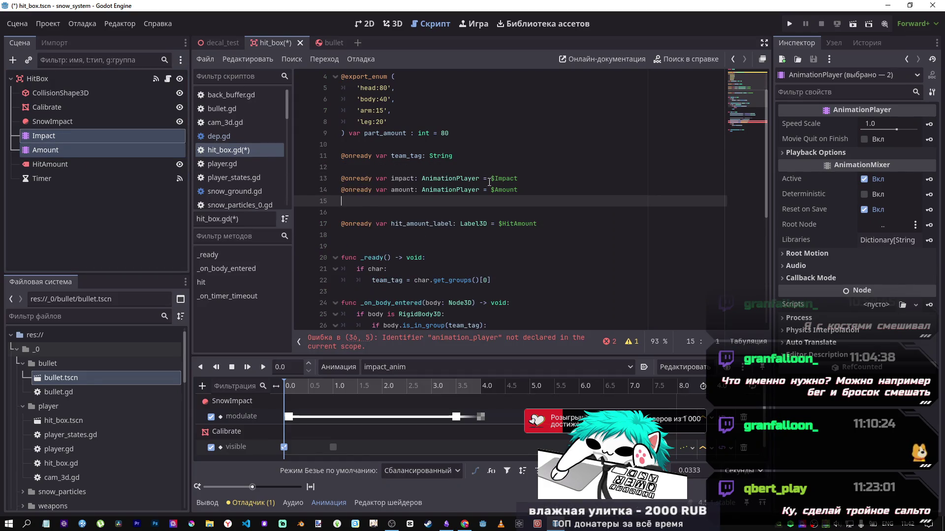
{"action": "key", "text": "BackSpace"}
{"action": "left_click", "coordinate": [407, 178]}
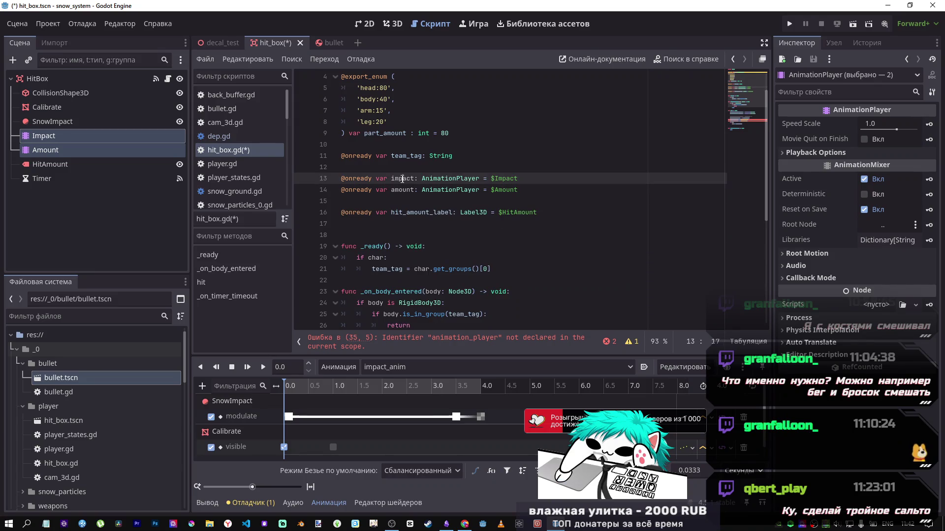
Change hit() to call amount.play("impact_amount") and impact.play("impact_anim"), then save hit_box.gd.
{"action": "scroll", "coordinate": [468, 231], "scroll_direction": "down", "scroll_amount": 5}
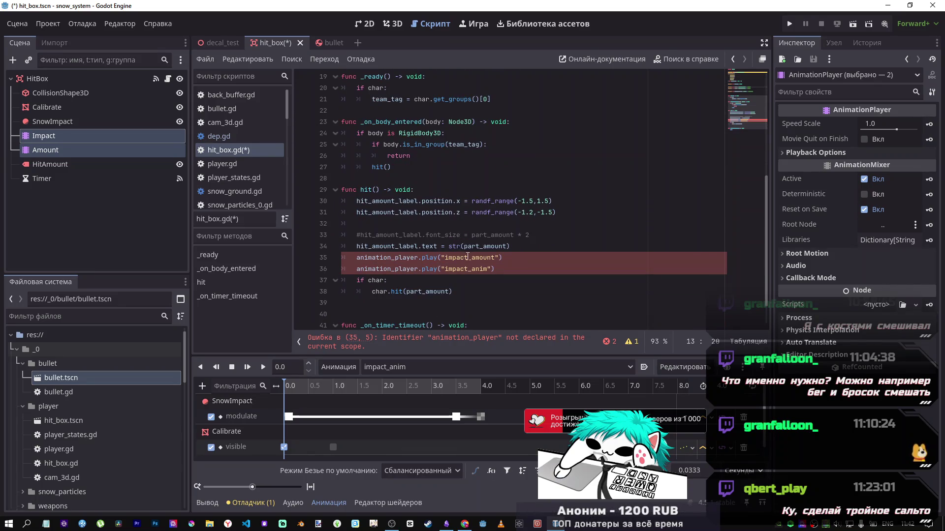
{"action": "double_click", "coordinate": [388, 256]}
{"action": "type", "text": "amount"}
{"action": "scroll", "coordinate": [481, 213], "scroll_direction": "up", "scroll_amount": 5}
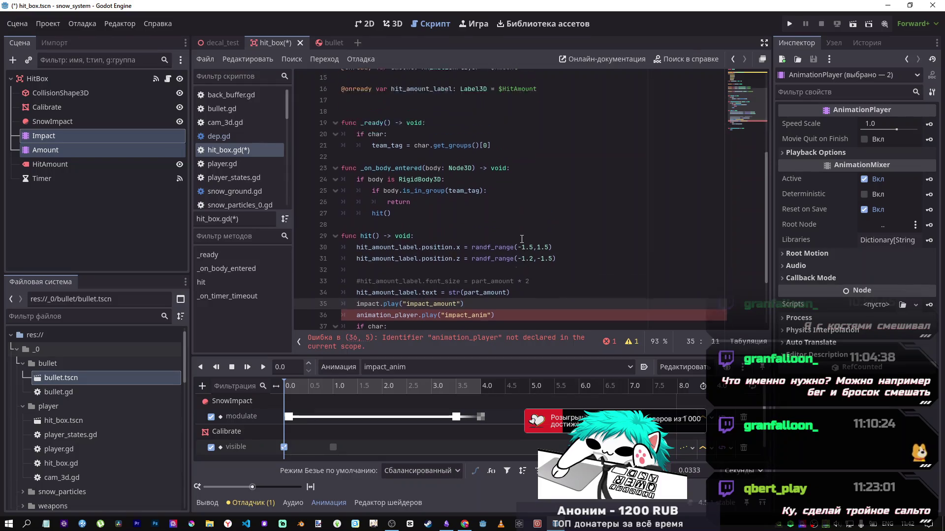
{"action": "scroll", "coordinate": [481, 213], "scroll_direction": "down", "scroll_amount": 5}
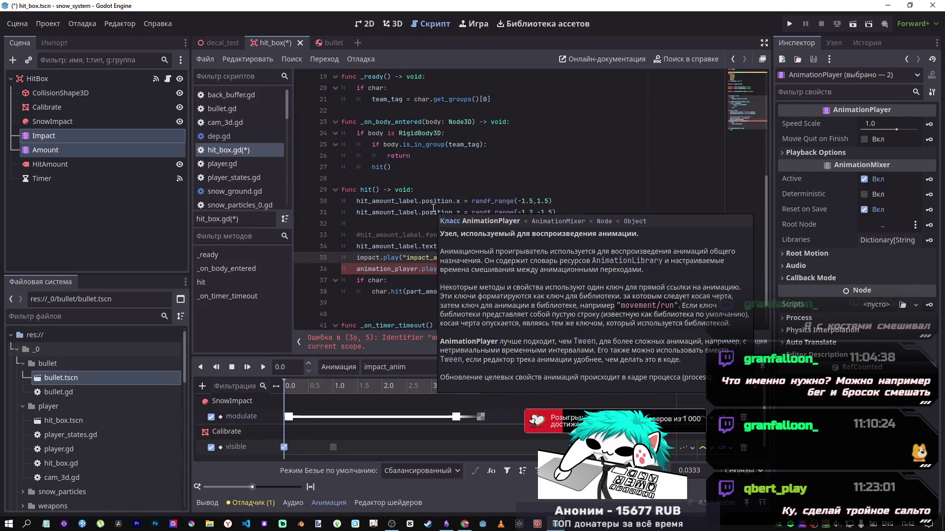
{"action": "scroll", "coordinate": [434, 207], "scroll_direction": "up", "scroll_amount": 5}
{"action": "scroll", "coordinate": [433, 208], "scroll_direction": "up", "scroll_amount": 1}
{"action": "scroll", "coordinate": [404, 135], "scroll_direction": "down", "scroll_amount": 1}
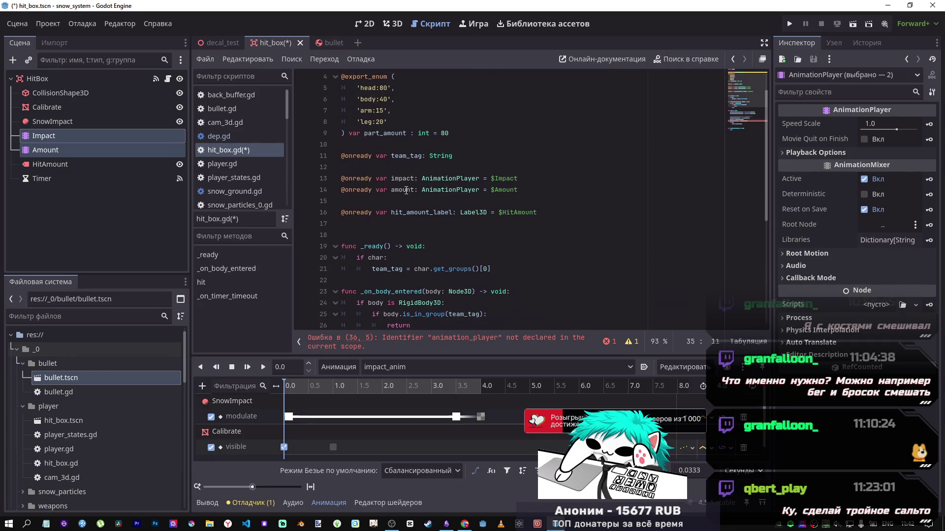
{"action": "left_click", "coordinate": [413, 191]}
{"action": "scroll", "coordinate": [451, 210], "scroll_direction": "down", "scroll_amount": 6}
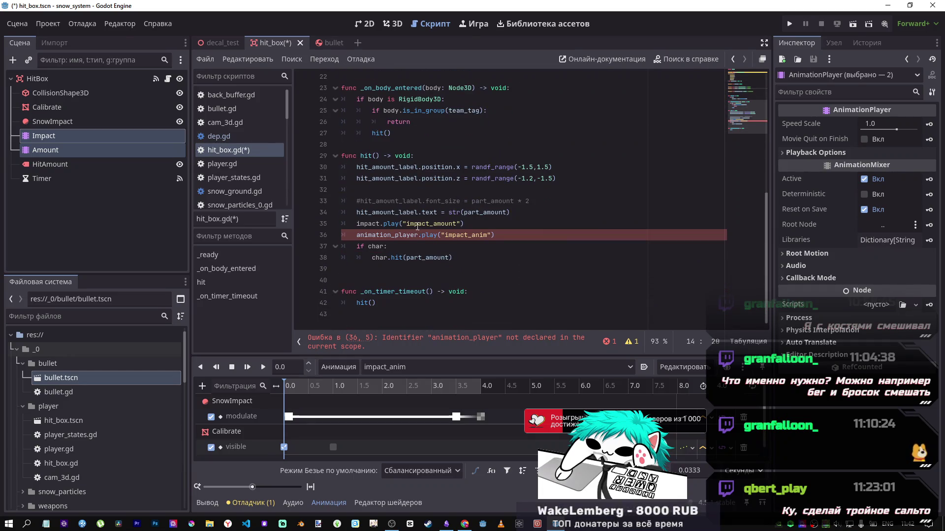
{"action": "double_click", "coordinate": [371, 224]}
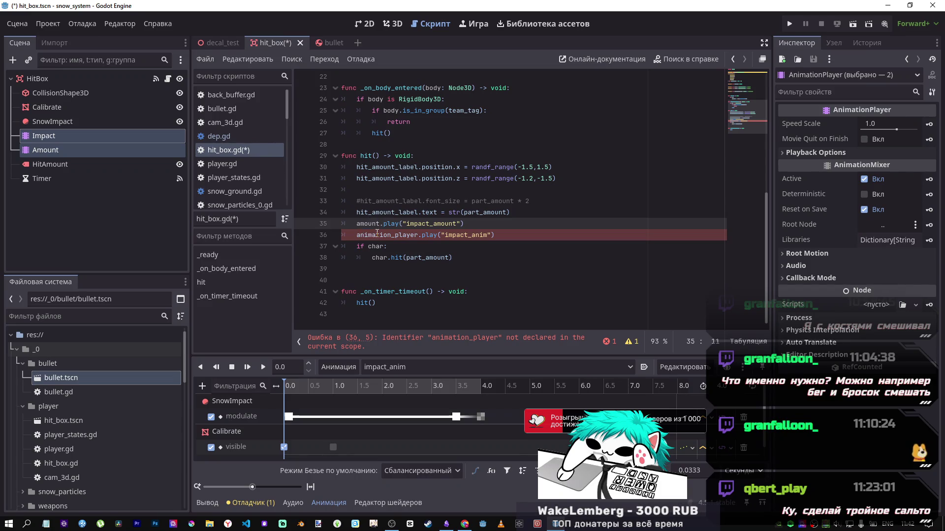
{"action": "mouse_move", "coordinate": [373, 228]}
{"action": "left_mouse_down"}
{"action": "mouse_move", "coordinate": [378, 238]}
{"action": "mouse_move", "coordinate": [356, 237]}
{"action": "mouse_move", "coordinate": [445, 235]}
{"action": "left_mouse_up"}
{"action": "type", "text": "amount"}
{"action": "key", "text": "BackSpace"}
{"action": "key", "text": "ctrl+s"}
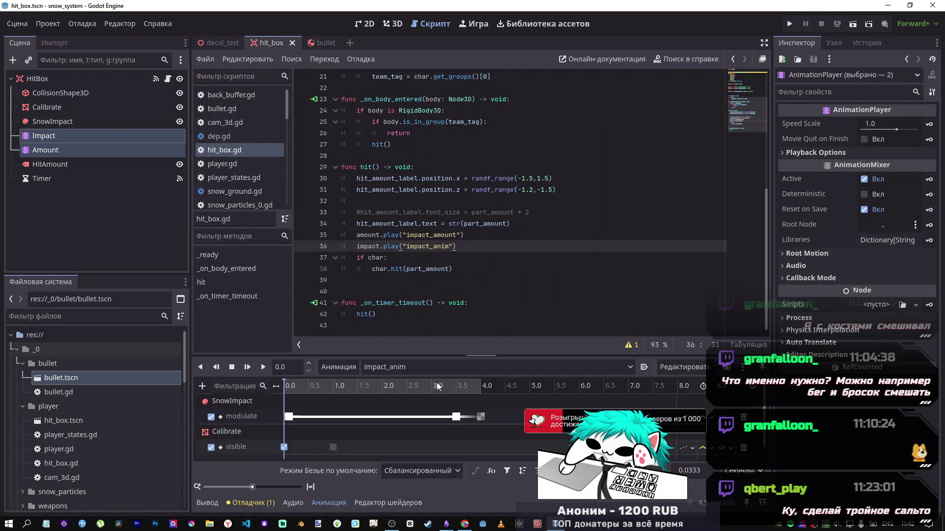
Check the animation list, then select the Impact player and open its Animation menu.
{"action": "left_click", "coordinate": [431, 367]}
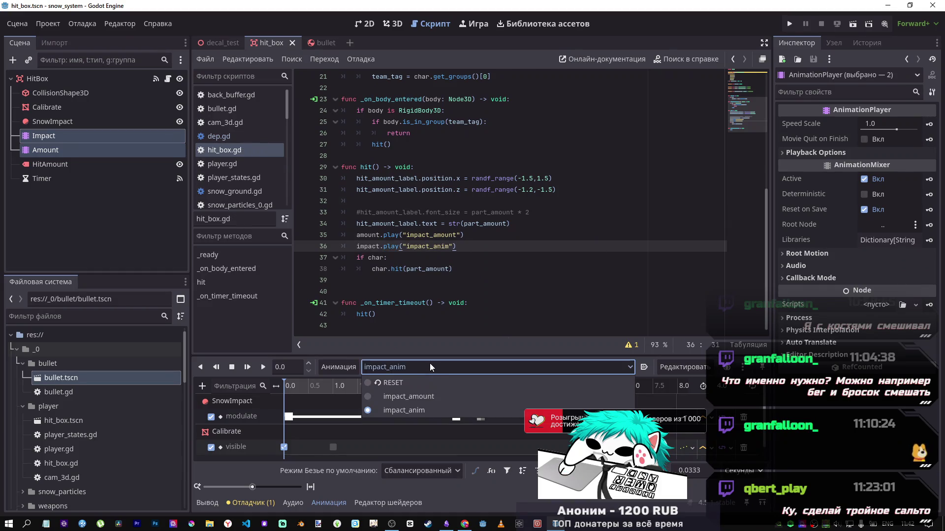
{"action": "left_click", "coordinate": [420, 365]}
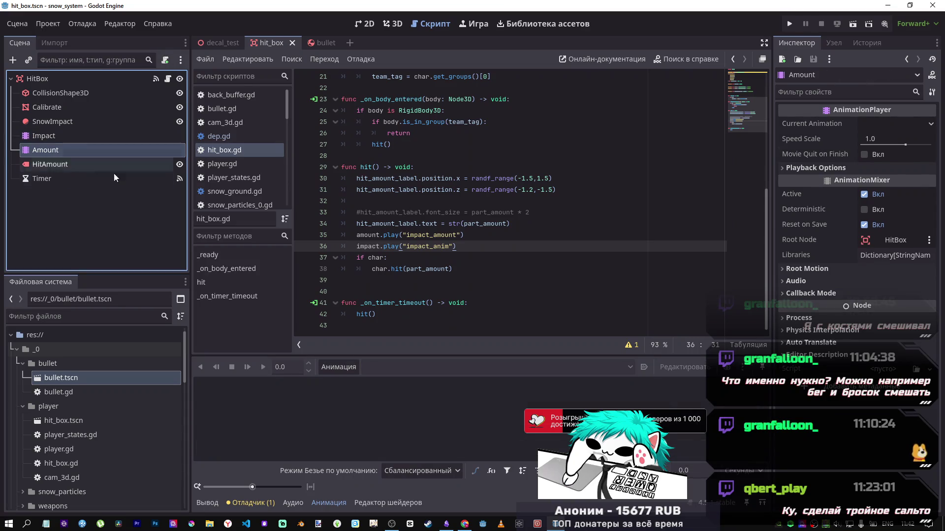
{"action": "left_click", "coordinate": [355, 368]}
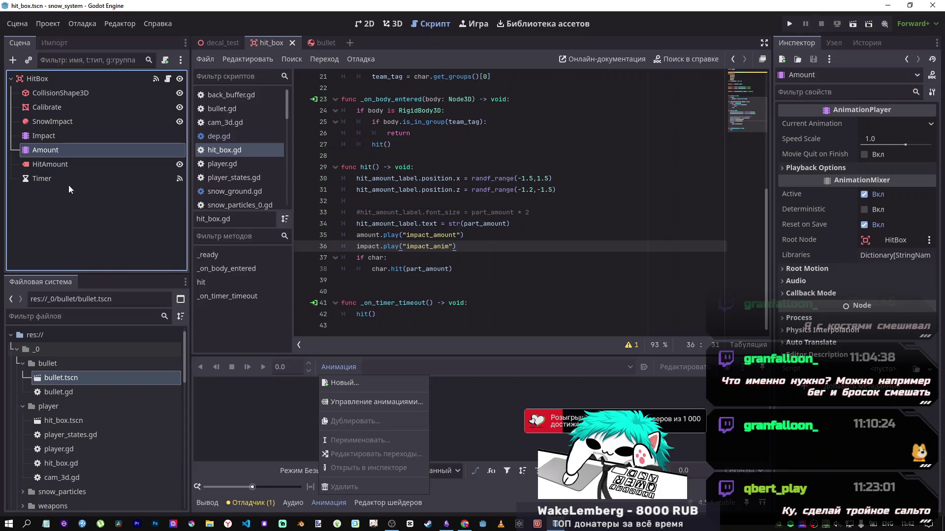
{"action": "left_click", "coordinate": [66, 143]}
{"action": "left_click", "coordinate": [66, 135]}
{"action": "left_click", "coordinate": [351, 365]}
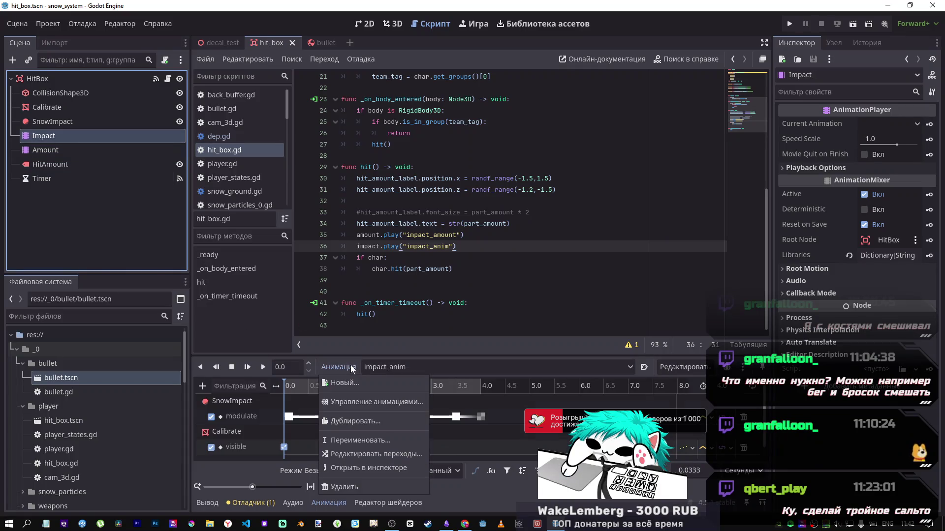
Inspect Impact's animation library, then Amount's, which is still empty.
{"action": "left_click", "coordinate": [367, 397]}
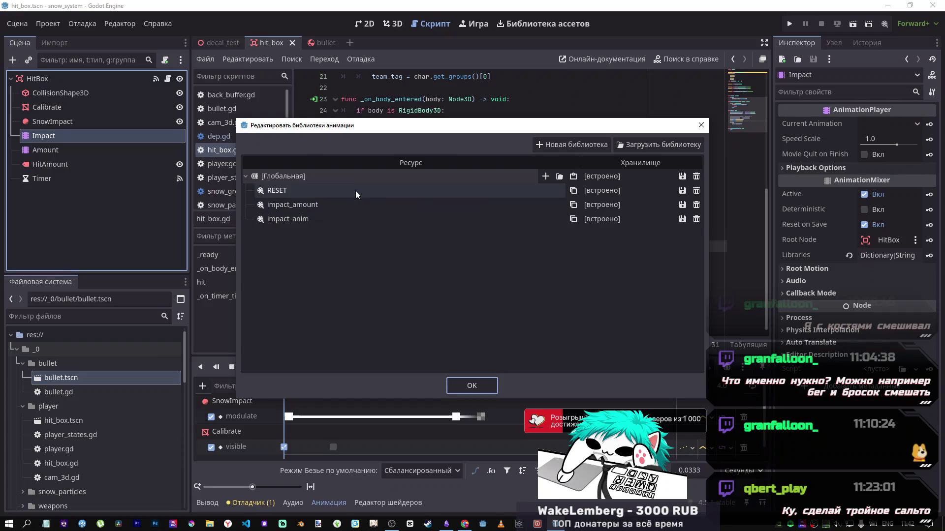
{"action": "left_click", "coordinate": [573, 219]}
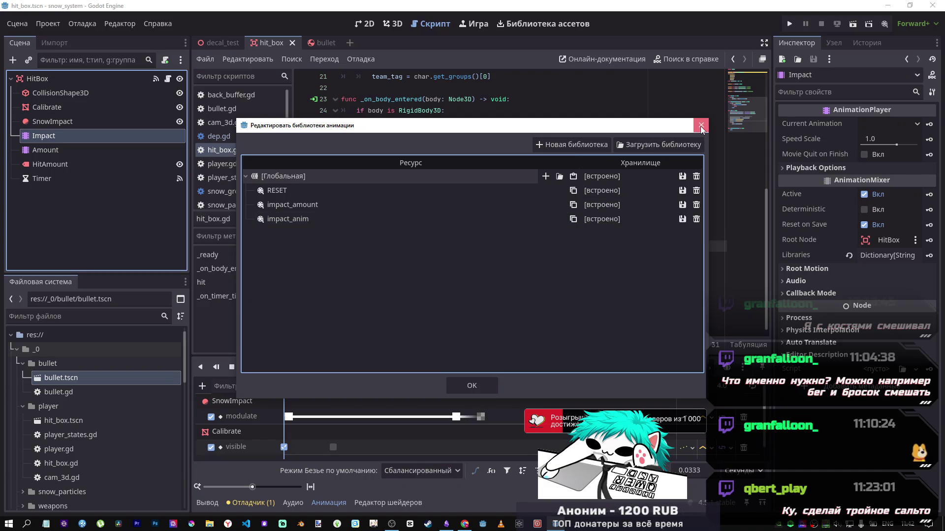
{"action": "left_click", "coordinate": [701, 125]}
{"action": "left_click", "coordinate": [73, 149]}
{"action": "left_click", "coordinate": [335, 369]}
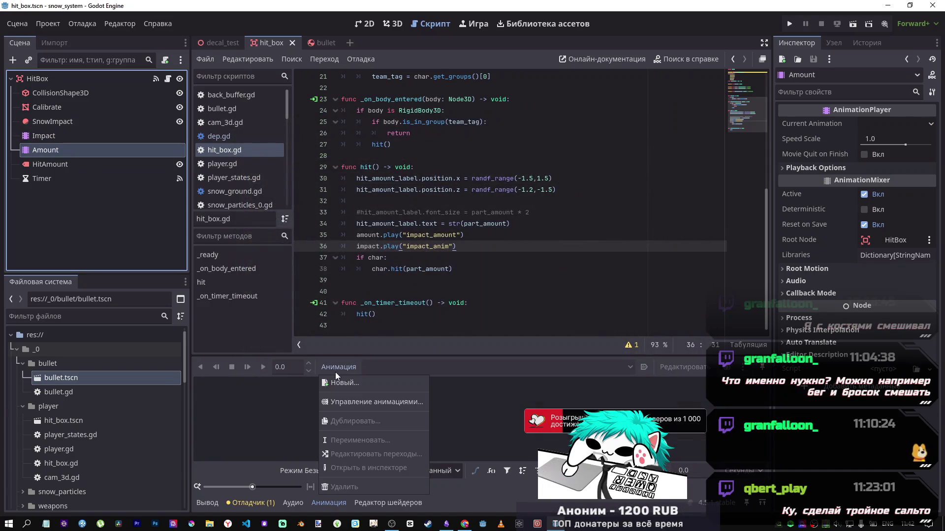
{"action": "left_click", "coordinate": [344, 400]}
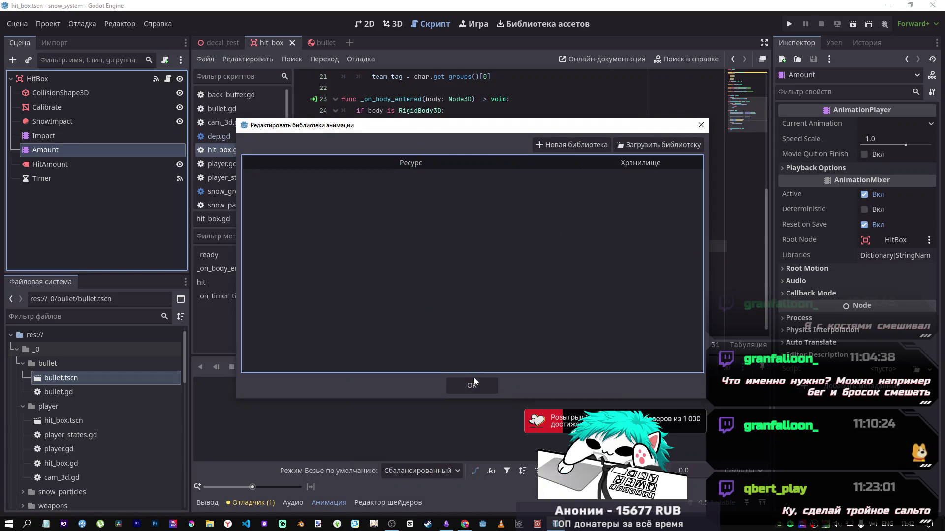
{"action": "left_click", "coordinate": [472, 384]}
Create new_animation on the Amount player and rename it to 'amount'.
{"action": "left_click", "coordinate": [356, 368]}
{"action": "left_click", "coordinate": [352, 386]}
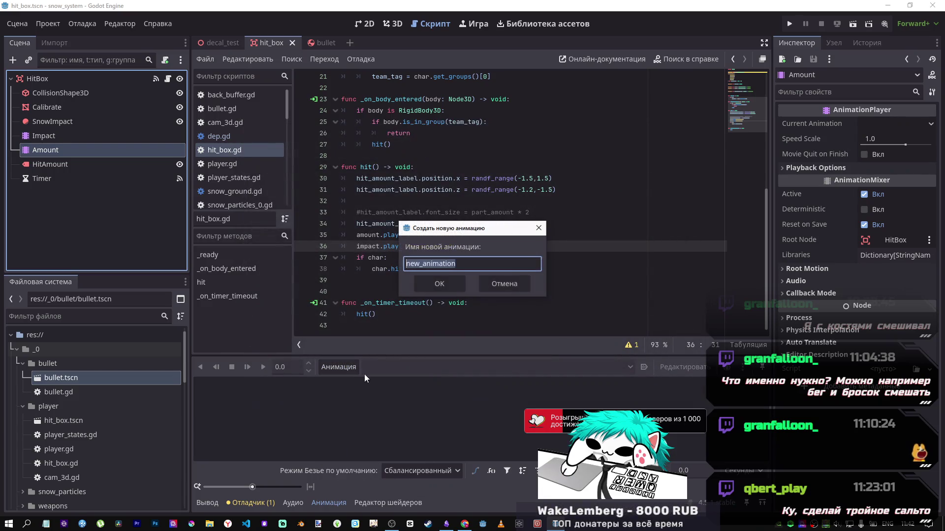
{"action": "left_click", "coordinate": [442, 285]}
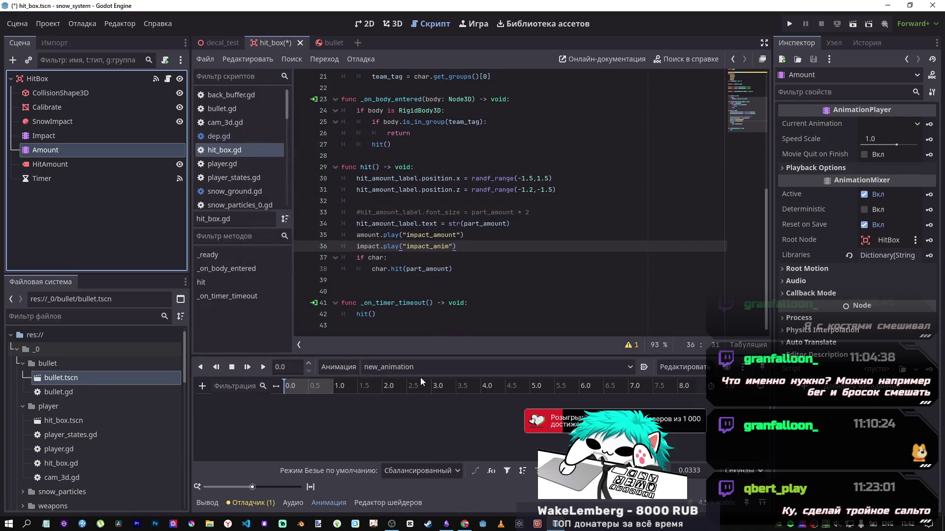
{"action": "left_click", "coordinate": [342, 368]}
{"action": "left_click", "coordinate": [356, 403]}
{"action": "left_click", "coordinate": [350, 187]}
{"action": "left_click", "coordinate": [307, 190]}
{"action": "type", "text": "amount"}
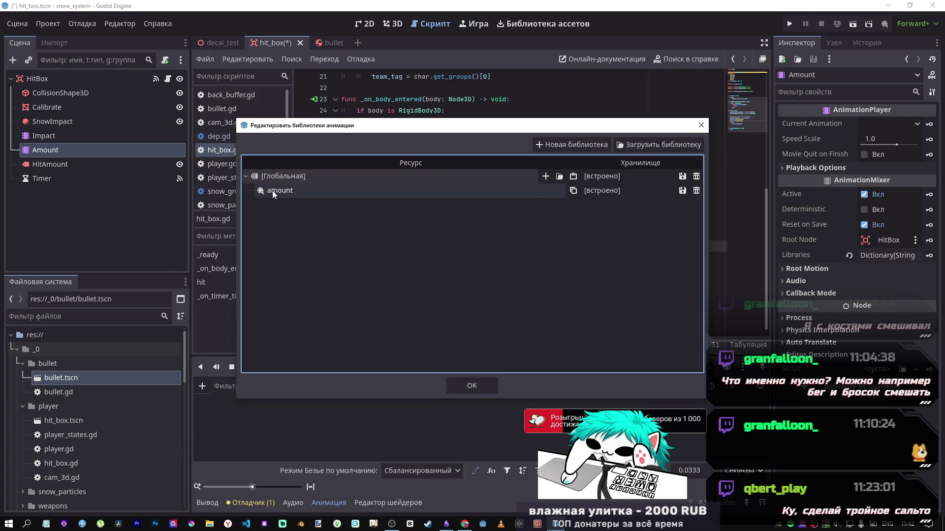
{"action": "key", "text": "Return"}
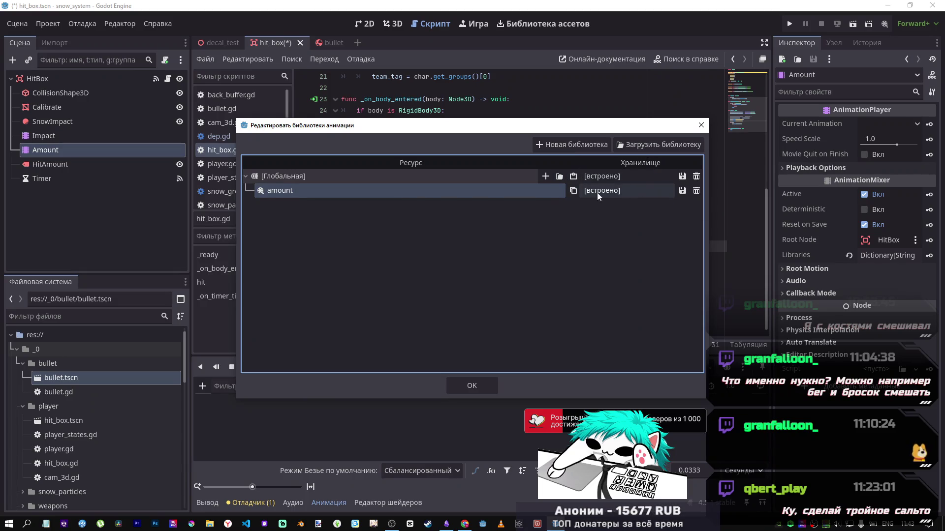
{"action": "left_click", "coordinate": [463, 389]}
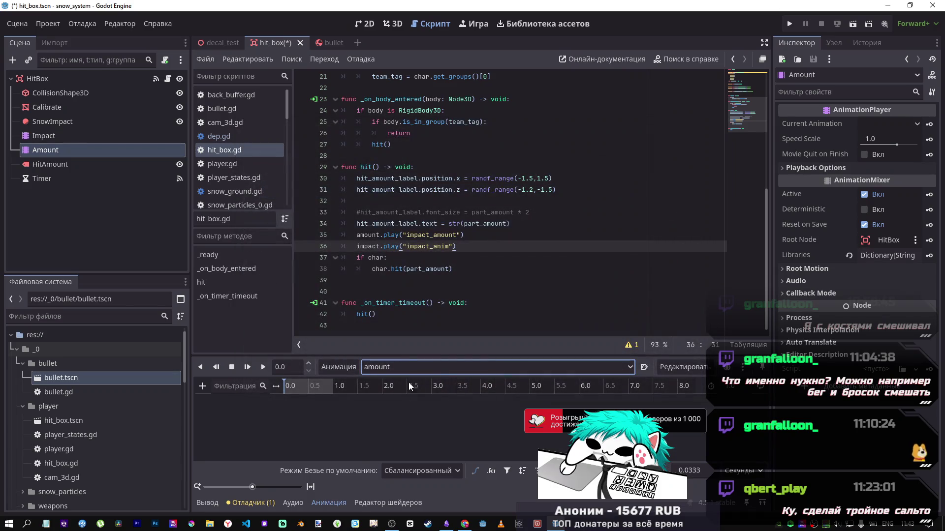
{"action": "double_click", "coordinate": [49, 136]}
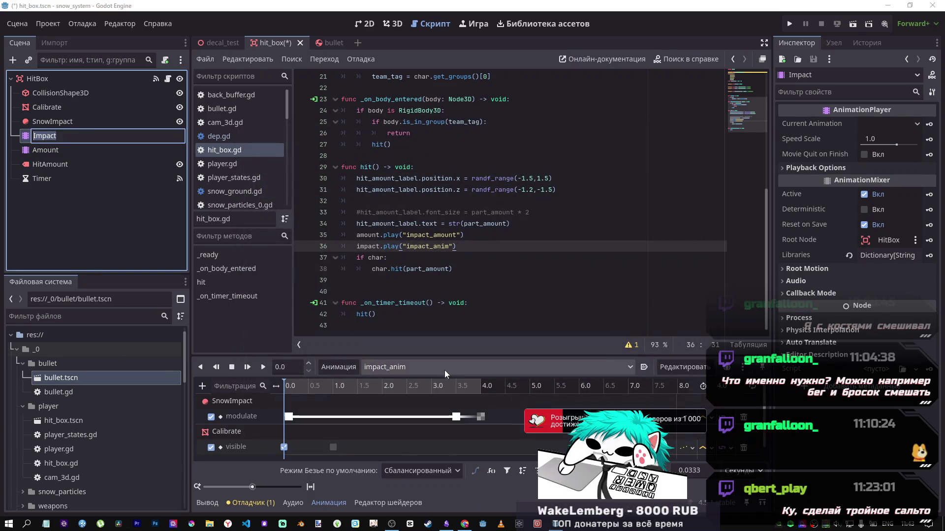
Switch Impact to impact_amount and copy that animation from its library manager to the clipboard.
{"action": "scroll", "coordinate": [511, 406], "scroll_direction": "down", "scroll_amount": 1}
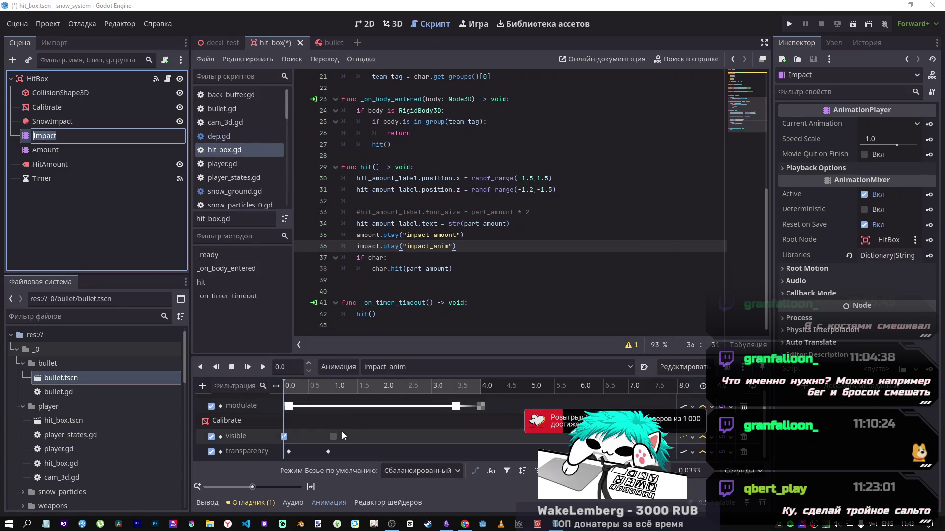
{"action": "left_click", "coordinate": [376, 358]}
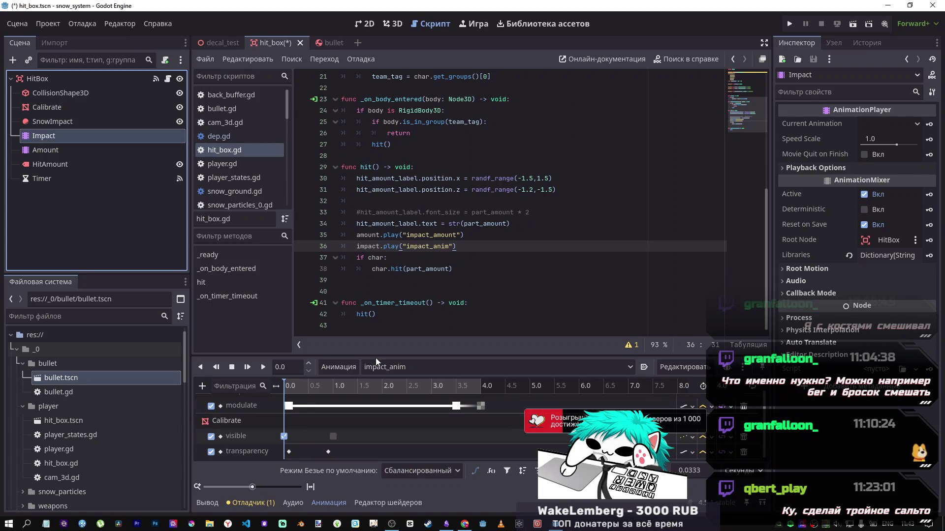
{"action": "left_click", "coordinate": [377, 367]}
{"action": "left_click", "coordinate": [410, 395]}
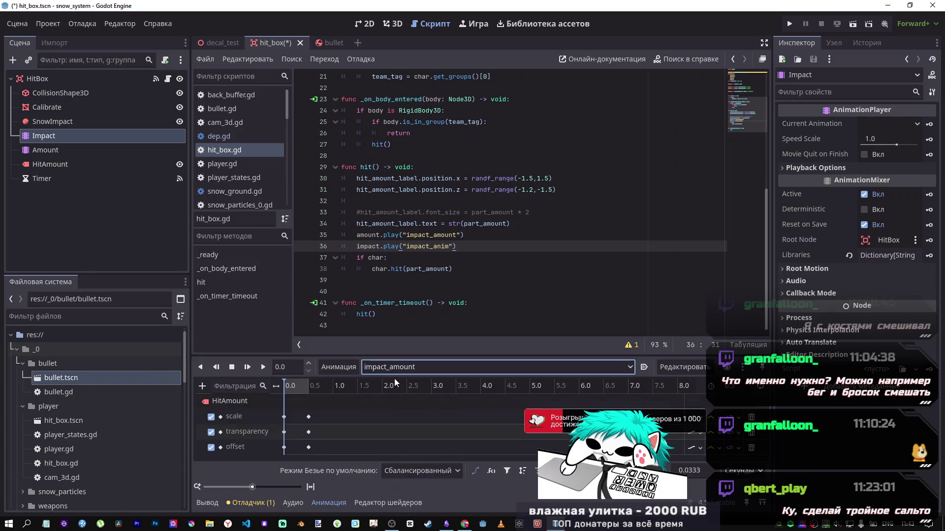
{"action": "left_click", "coordinate": [354, 369]}
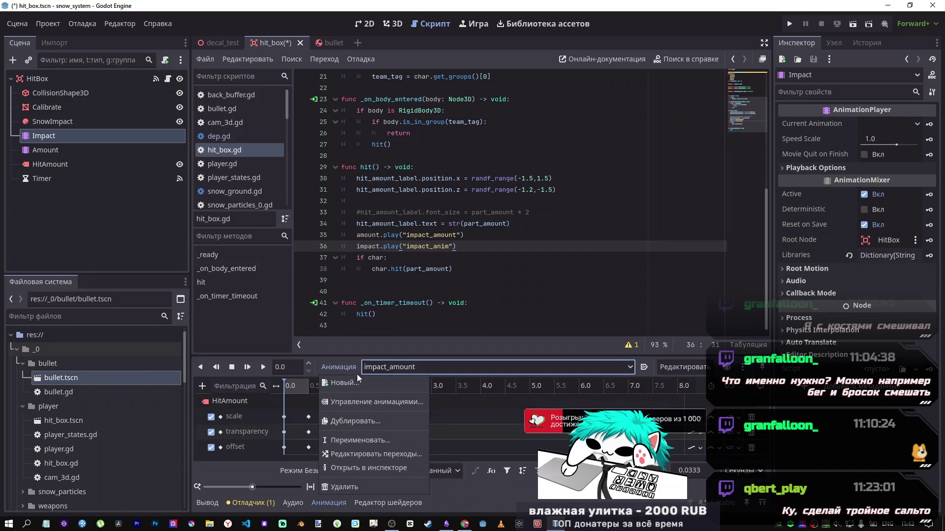
{"action": "left_click", "coordinate": [359, 401]}
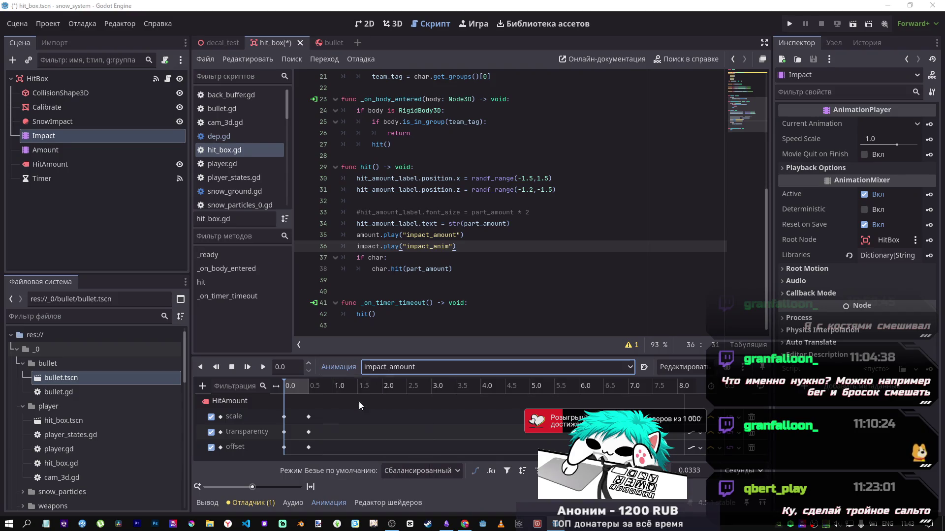
{"action": "double_click", "coordinate": [314, 204]}
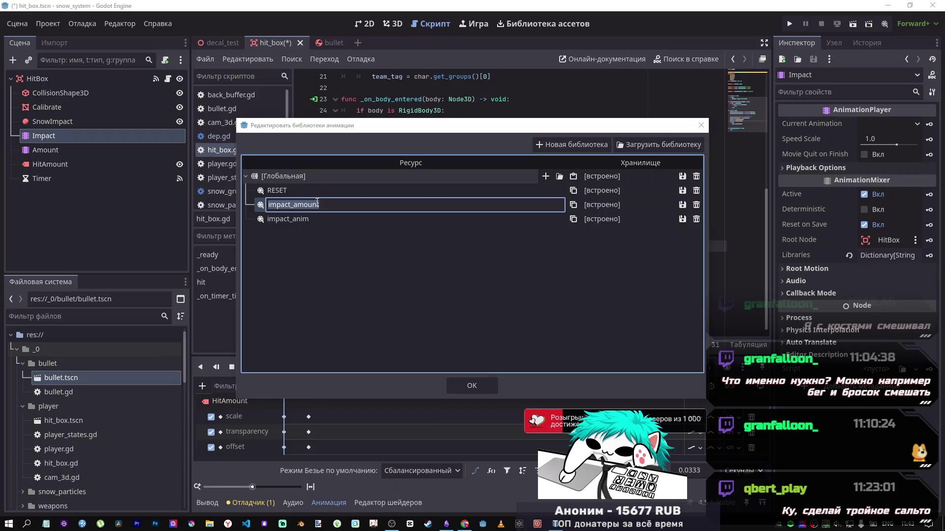
{"action": "key", "text": "Return"}
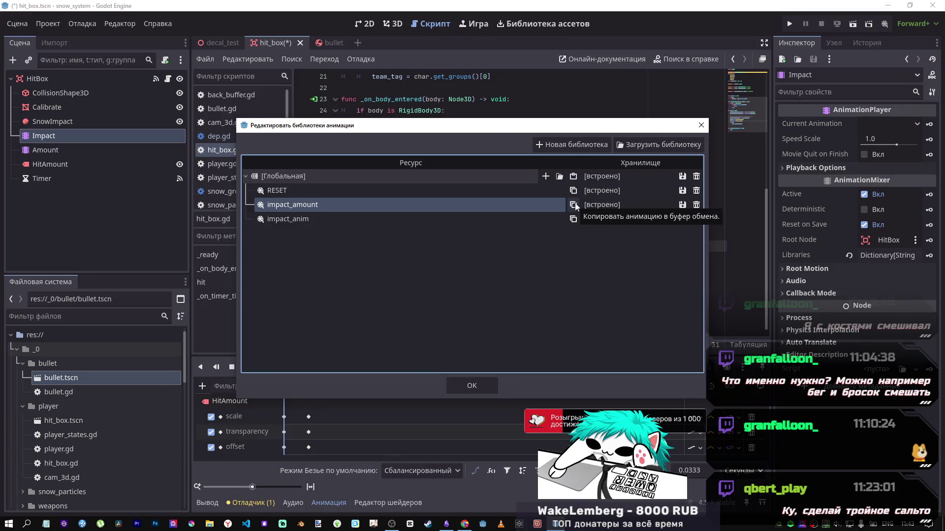
{"action": "mouse_move", "coordinate": [477, 130]}
{"action": "left_mouse_down"}
{"action": "mouse_move", "coordinate": [504, 41]}
{"action": "mouse_move", "coordinate": [498, 89]}
{"action": "left_mouse_up"}
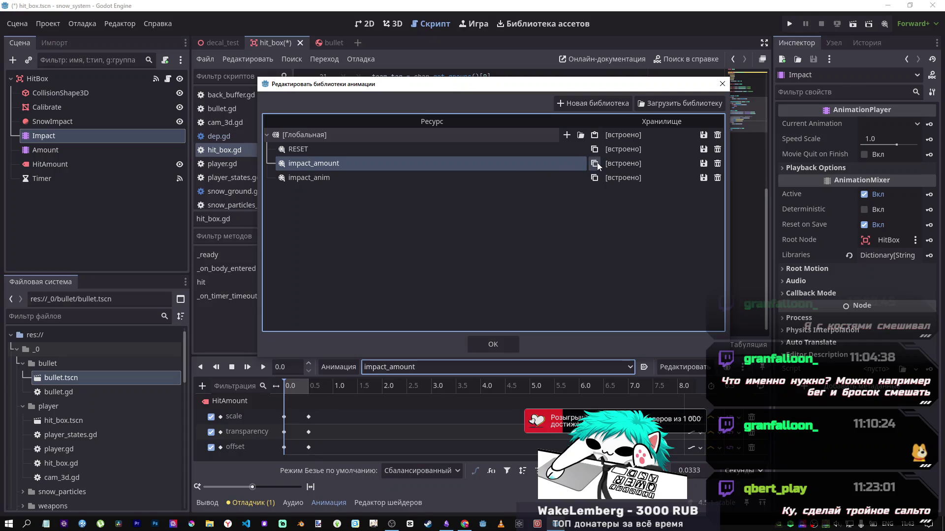
{"action": "left_click", "coordinate": [498, 342]}
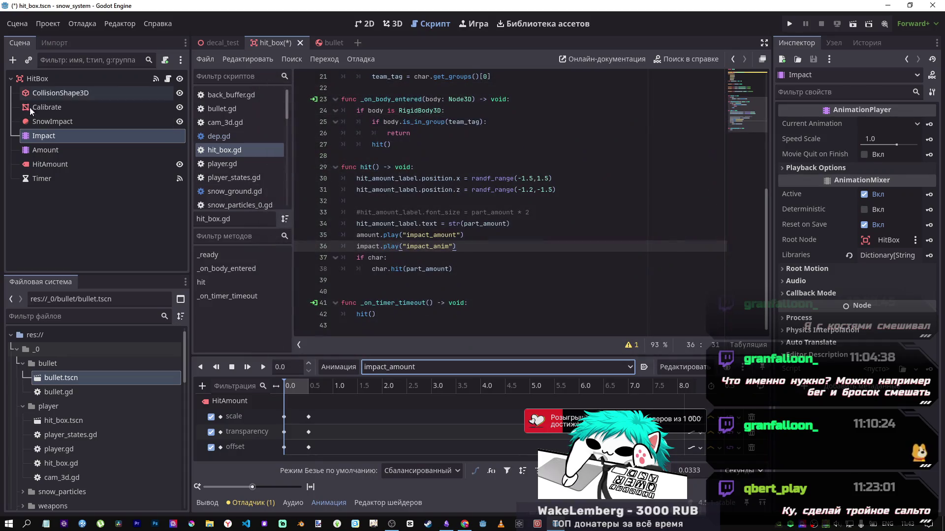
Paste the copied animation into Amount's library and delete its old 'amount' animation.
{"action": "left_click", "coordinate": [45, 149]}
{"action": "left_click", "coordinate": [344, 366]}
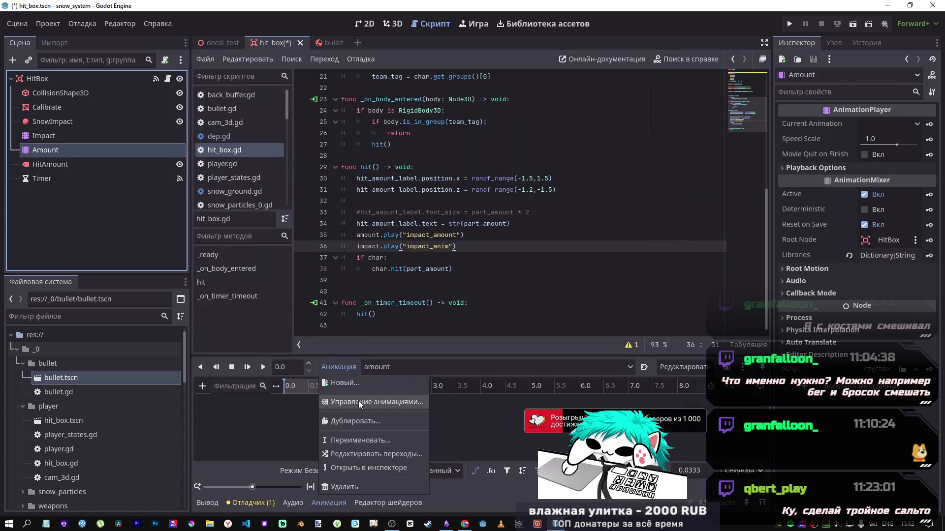
{"action": "left_click", "coordinate": [312, 411]}
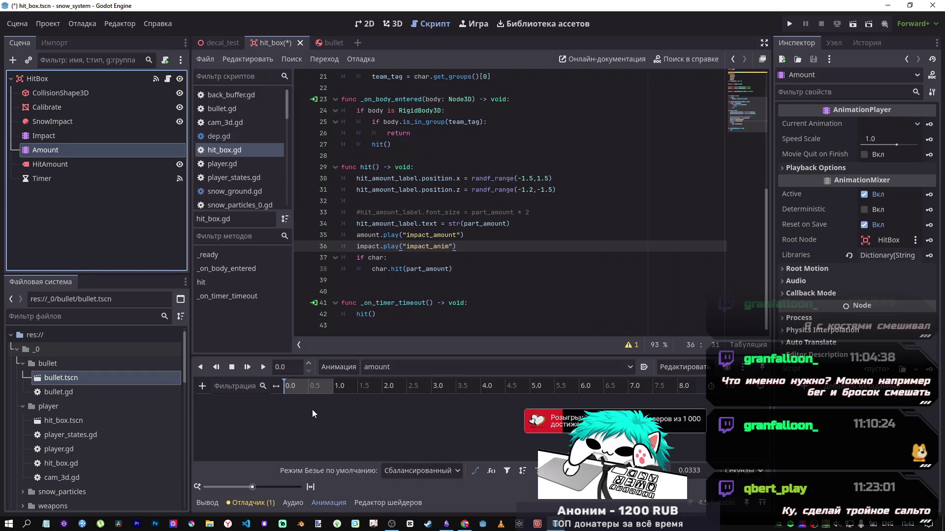
{"action": "right_click", "coordinate": [306, 389]}
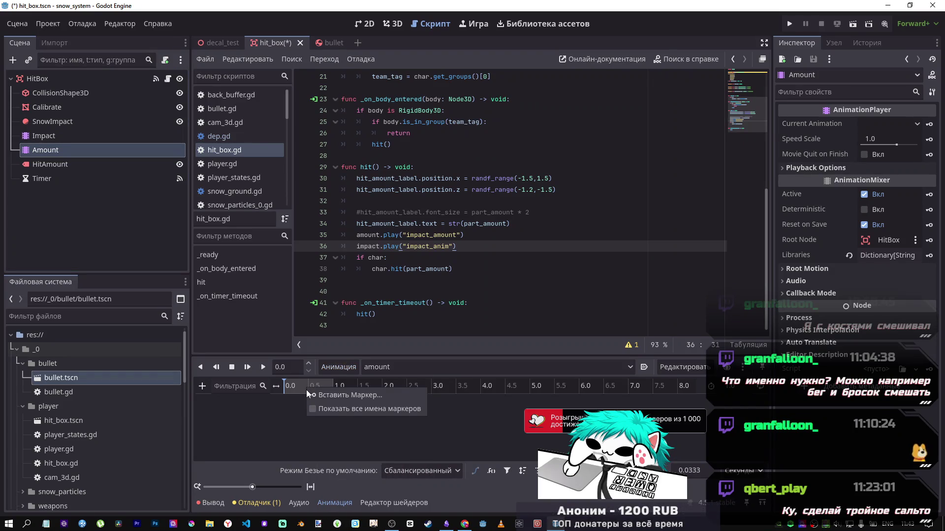
{"action": "left_click", "coordinate": [307, 399]}
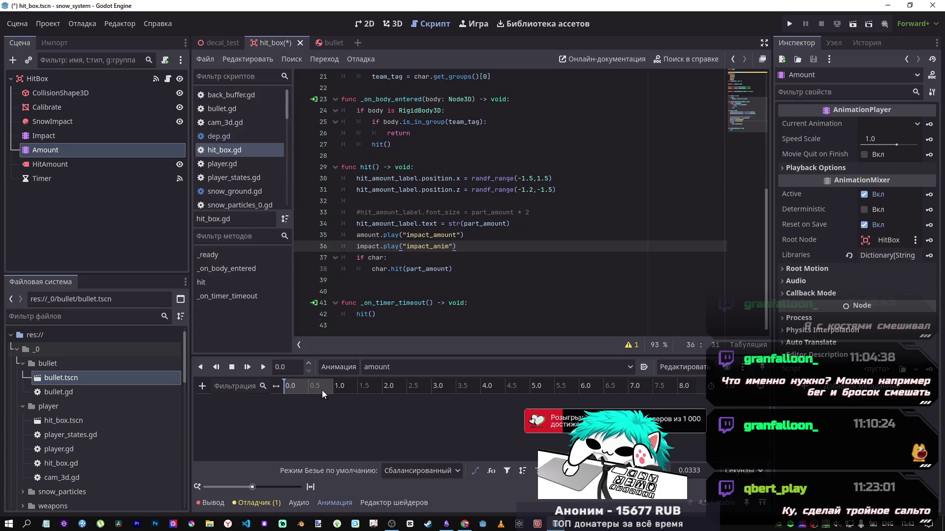
{"action": "left_click", "coordinate": [354, 365]}
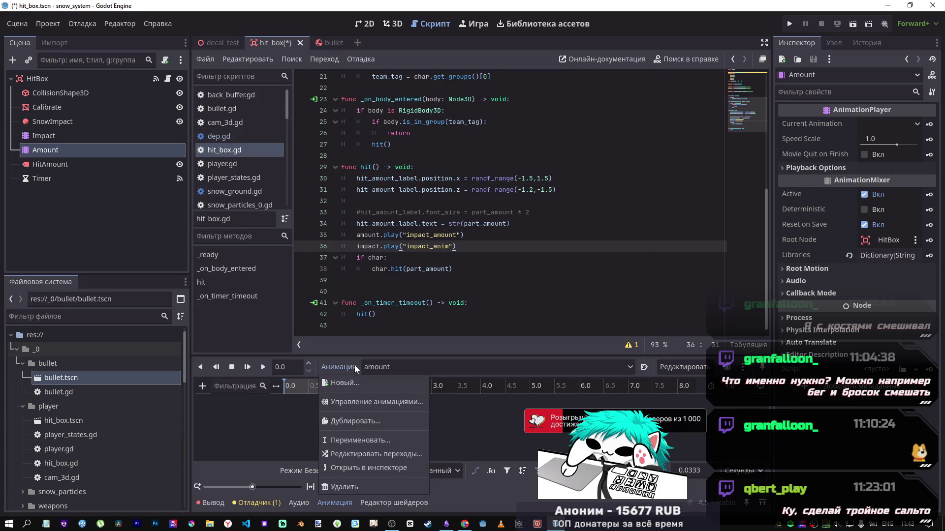
{"action": "left_click", "coordinate": [365, 403]}
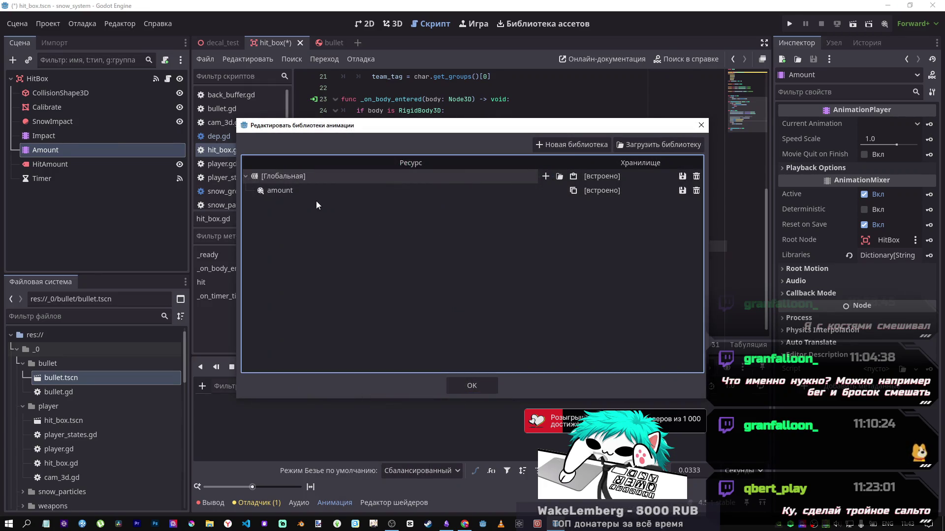
{"action": "left_click", "coordinate": [574, 176]}
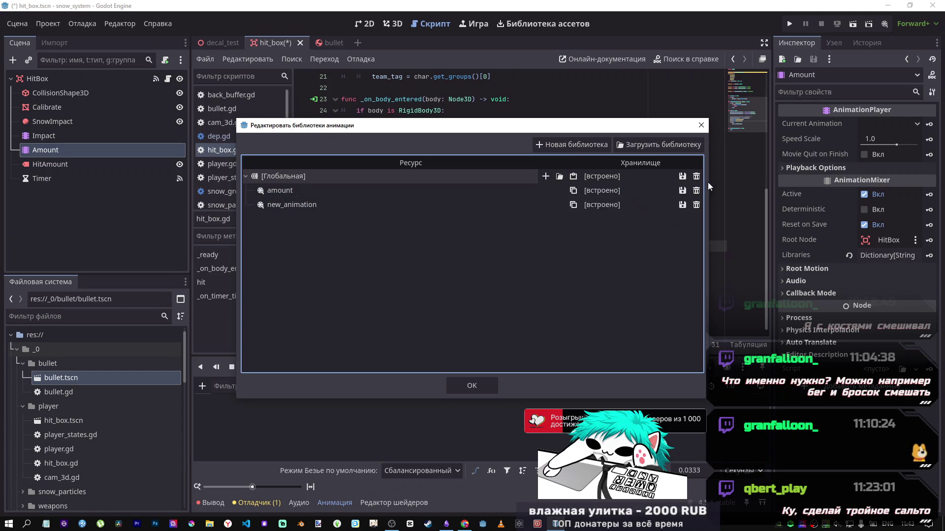
{"action": "left_click", "coordinate": [695, 190]}
{"action": "left_click", "coordinate": [472, 385]}
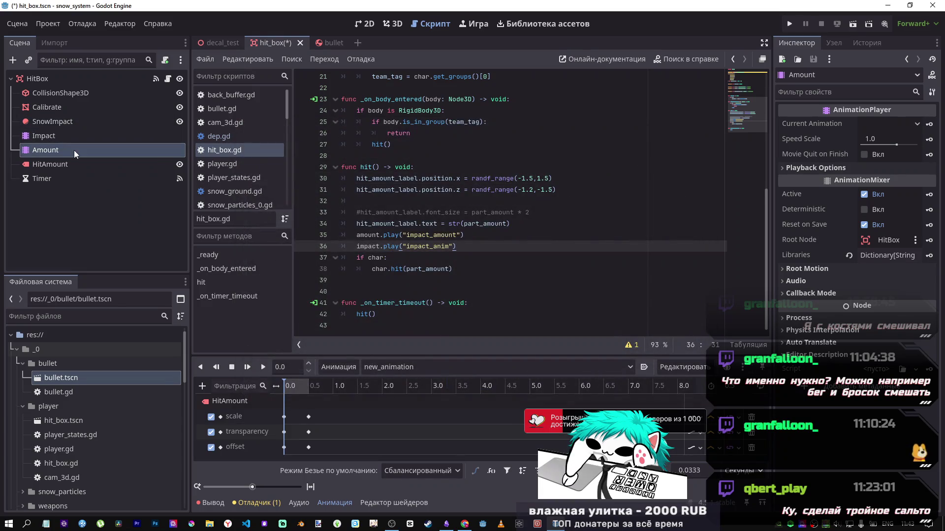
Delete impact_amount from Impact's library, show Impact's RESET animation, and save the scene.
{"action": "left_click", "coordinate": [66, 136]}
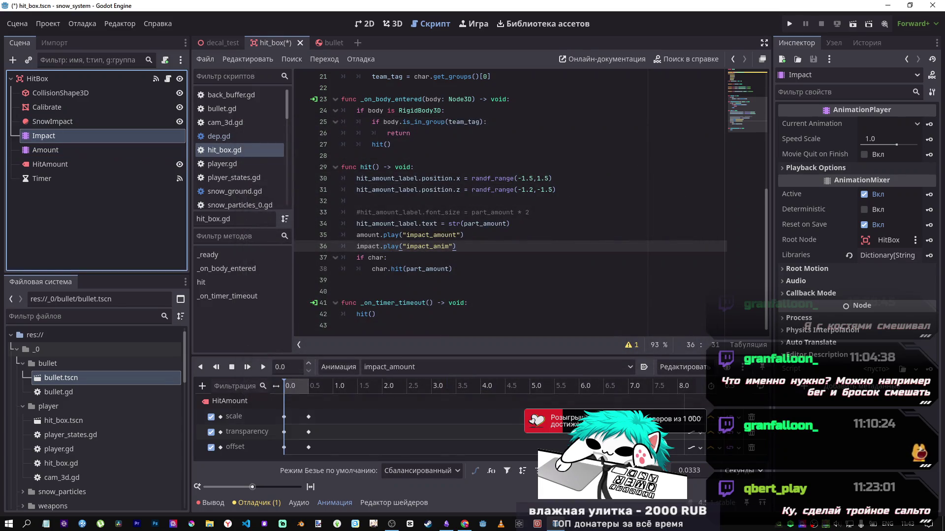
{"action": "left_click", "coordinate": [347, 368]}
{"action": "left_click", "coordinate": [359, 404]}
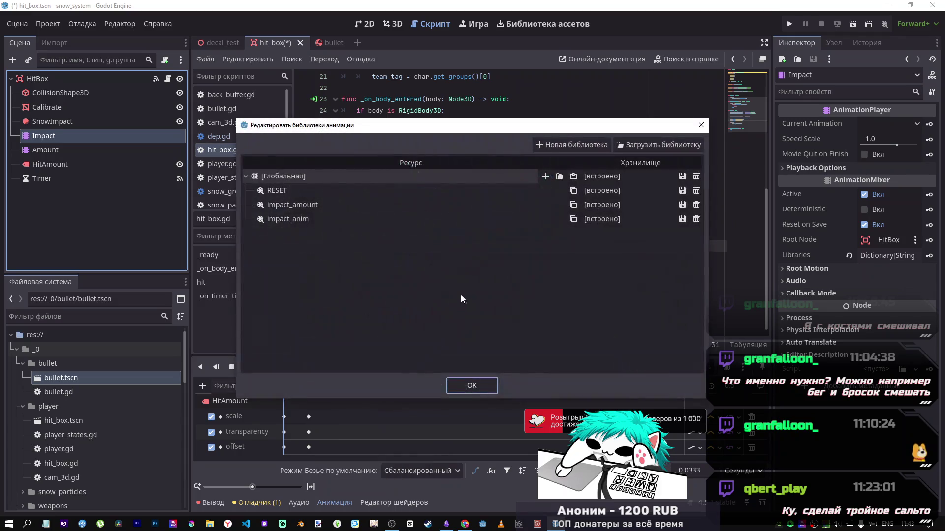
{"action": "left_click", "coordinate": [695, 205]}
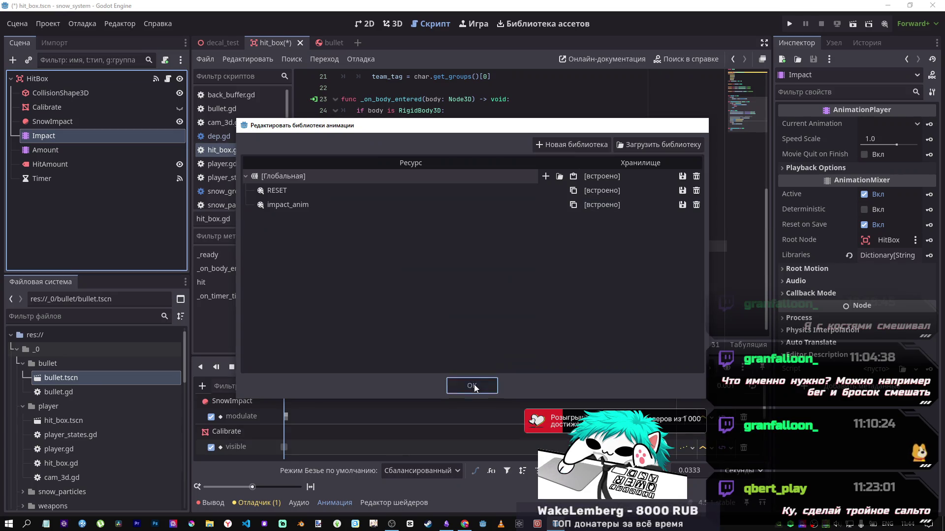
{"action": "left_click", "coordinate": [472, 386]}
{"action": "left_click", "coordinate": [406, 366]}
{"action": "left_click", "coordinate": [402, 393]}
{"action": "left_click", "coordinate": [403, 367]}
{"action": "left_click", "coordinate": [401, 383]}
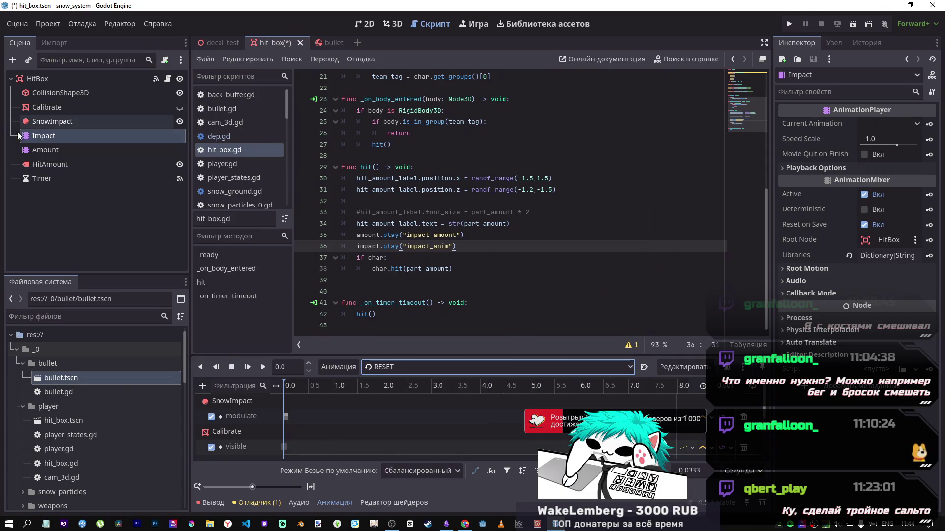
{"action": "left_click", "coordinate": [44, 150]}
{"action": "left_click", "coordinate": [388, 368]}
{"action": "left_click", "coordinate": [385, 392]}
{"action": "key", "text": "ctrl+s"}
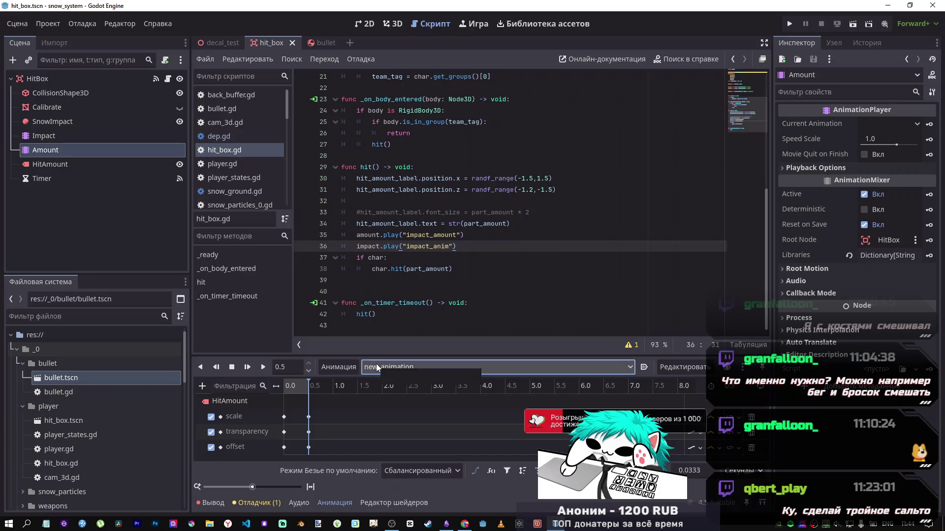
Select the 'impact_amount' name in the amount.play call of hit_box.gd.
{"action": "left_click", "coordinate": [407, 256]}
{"action": "scroll", "coordinate": [404, 271], "scroll_direction": "up", "scroll_amount": 2}
{"action": "scroll", "coordinate": [402, 289], "scroll_direction": "down", "scroll_amount": 2}
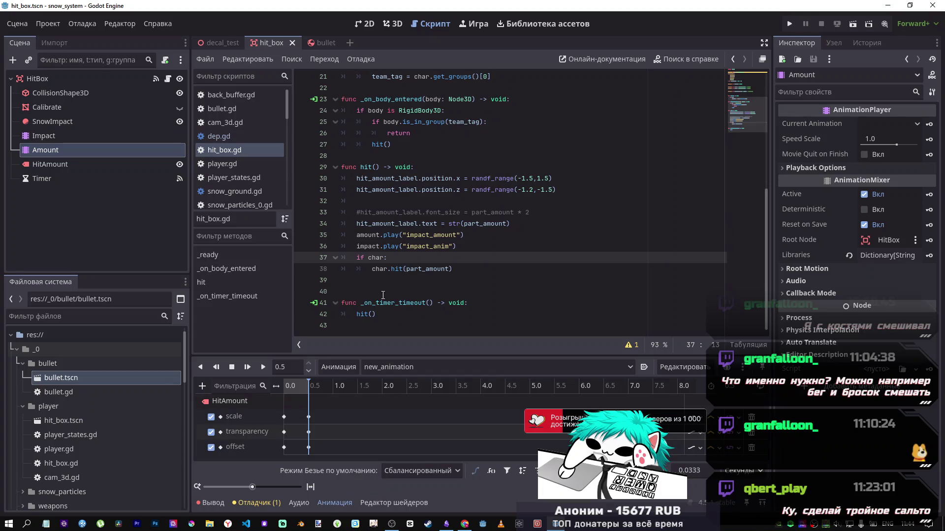
{"action": "scroll", "coordinate": [383, 295], "scroll_direction": "up", "scroll_amount": 5}
{"action": "left_click", "coordinate": [394, 24]}
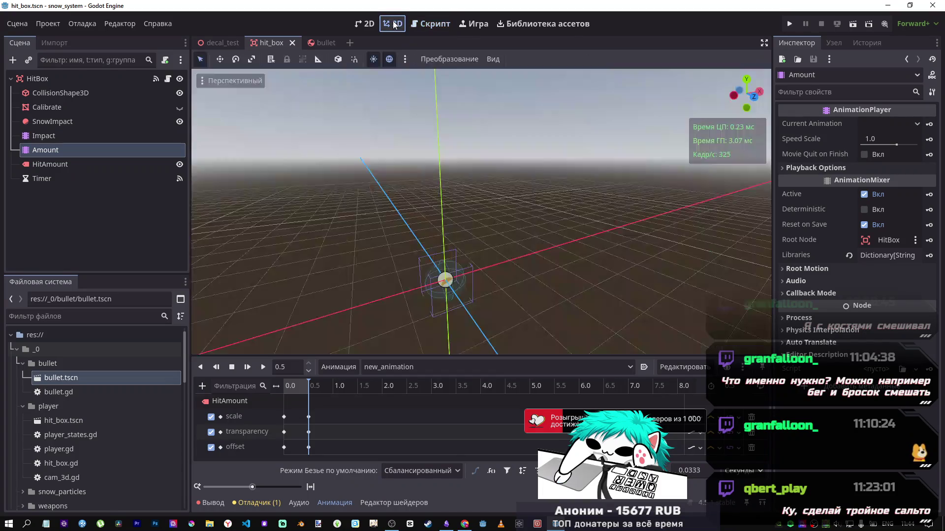
{"action": "left_click", "coordinate": [430, 24]}
{"action": "left_click", "coordinate": [392, 24]}
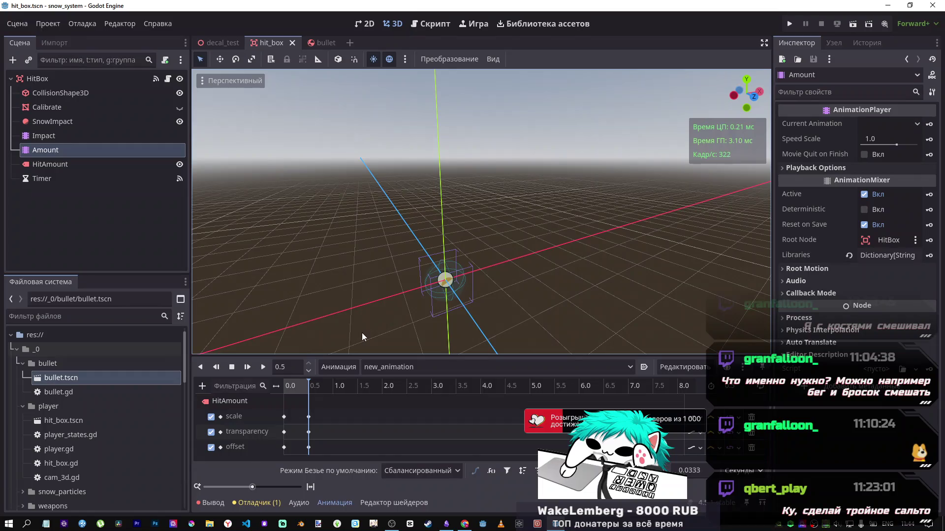
{"action": "left_click", "coordinate": [430, 24]}
{"action": "scroll", "coordinate": [407, 251], "scroll_direction": "down", "scroll_amount": 5}
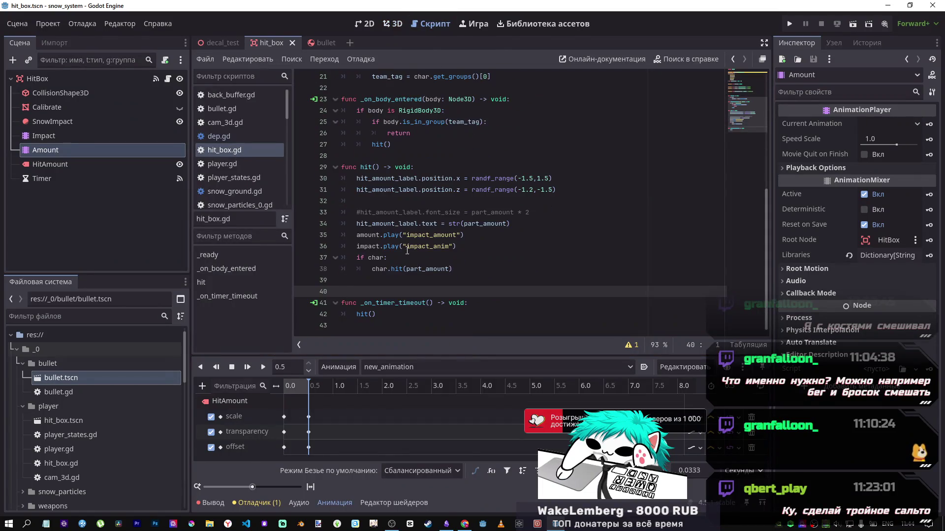
{"action": "left_click", "coordinate": [372, 235]}
{"action": "scroll", "coordinate": [414, 256], "scroll_direction": "up", "scroll_amount": 5}
{"action": "scroll", "coordinate": [426, 271], "scroll_direction": "down", "scroll_amount": 5}
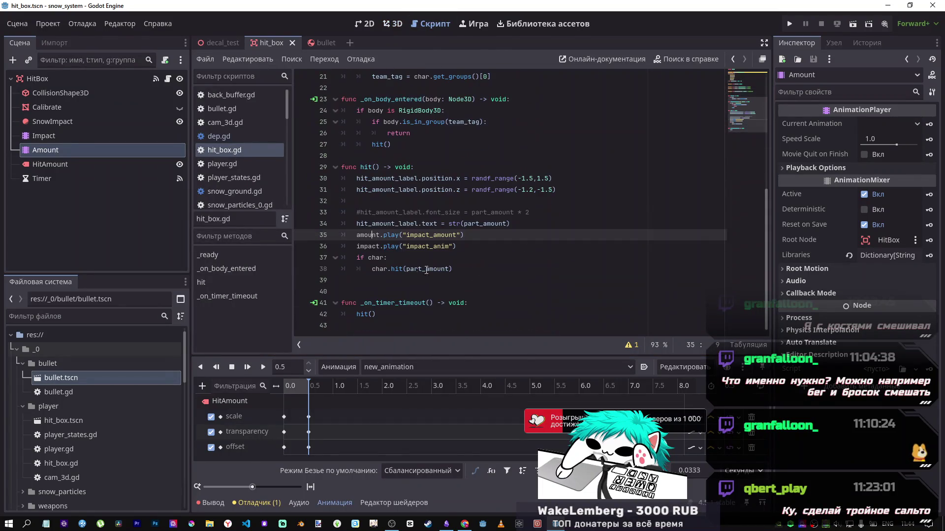
{"action": "left_click", "coordinate": [463, 364]}
{"action": "double_click", "coordinate": [431, 235]}
{"action": "key", "text": "ctrl+c"}
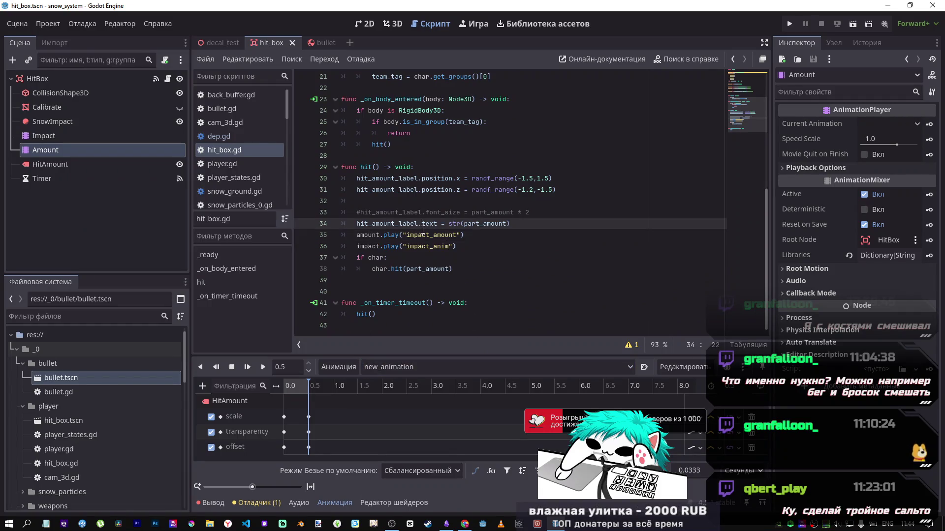
Rename Amount's new_animation to impact_amount, save the scene, and start a test run.
{"action": "left_click", "coordinate": [337, 367]}
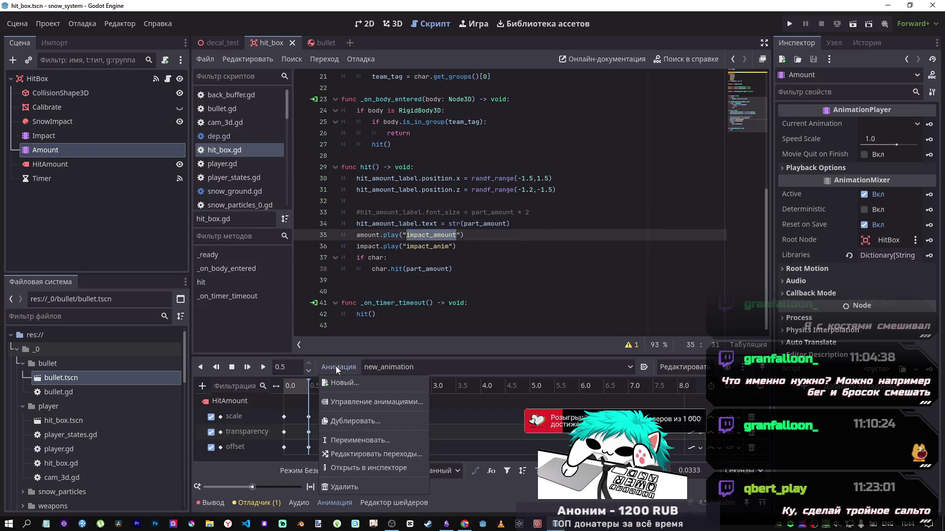
{"action": "left_click", "coordinate": [381, 440]}
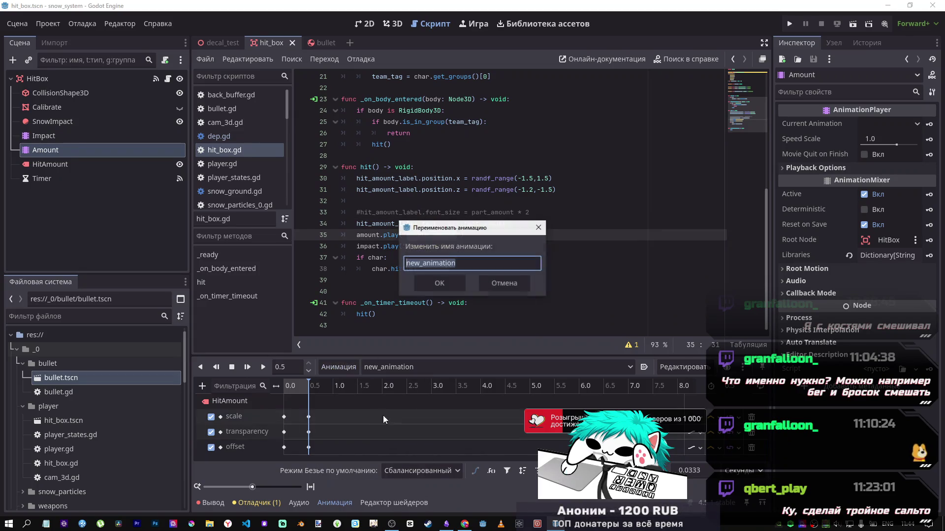
{"action": "key", "text": "ctrl+v"}
{"action": "left_click", "coordinate": [451, 283]}
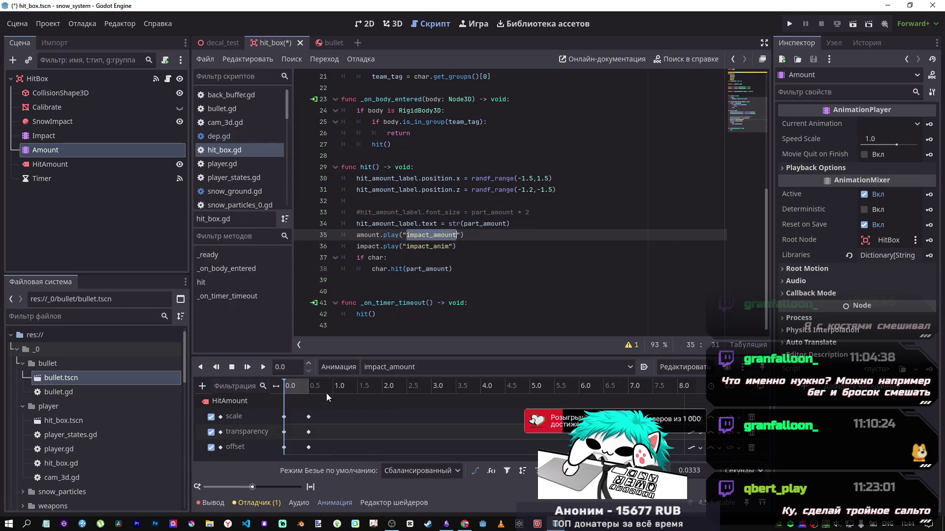
{"action": "key", "text": "ctrl+s"}
{"action": "left_click", "coordinate": [853, 24]}
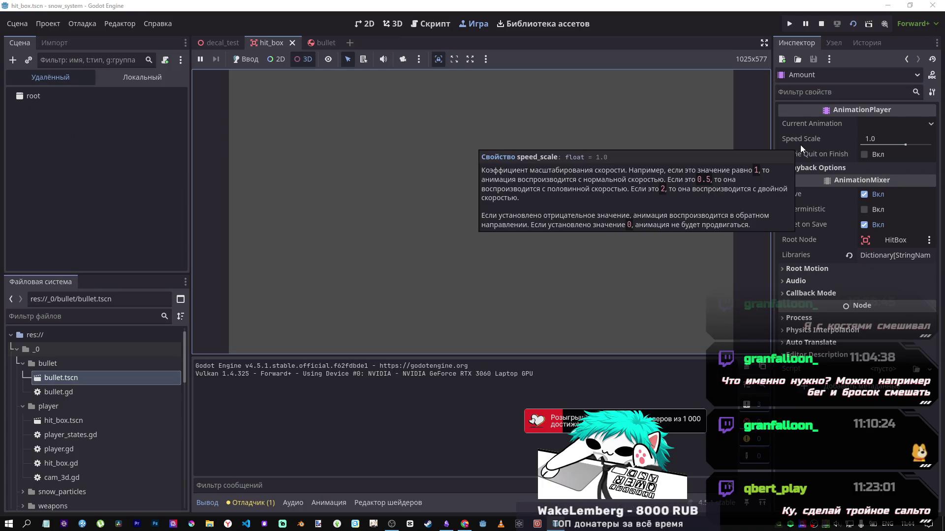
Click into the running game, stop it with F8, and save hit_box.gd.
{"action": "left_click", "coordinate": [400, 64]}
{"action": "left_click", "coordinate": [421, 180]}
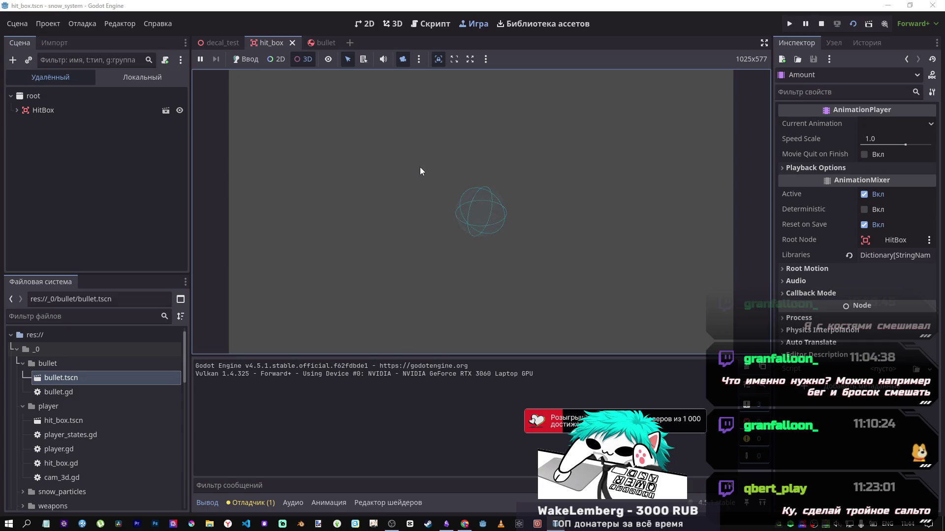
{"action": "key", "text": "F8"}
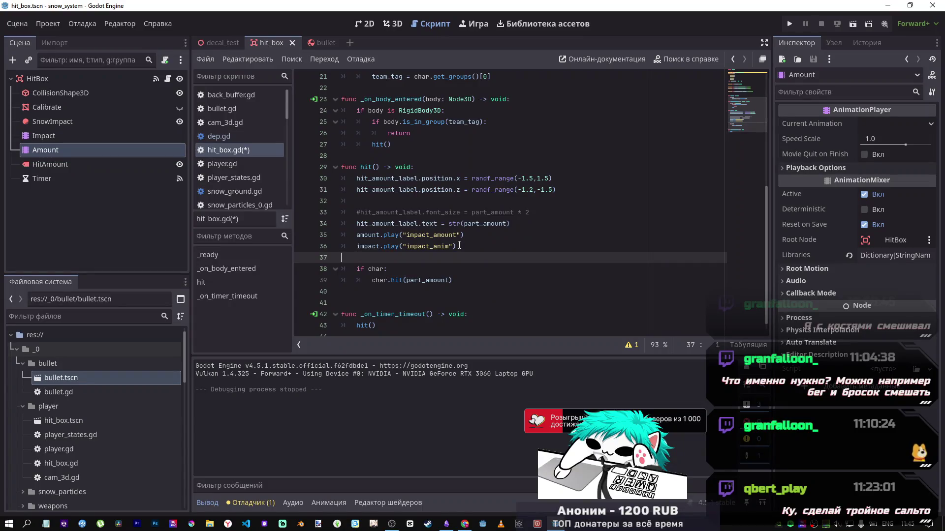
{"action": "key", "text": "ctrl+s"}
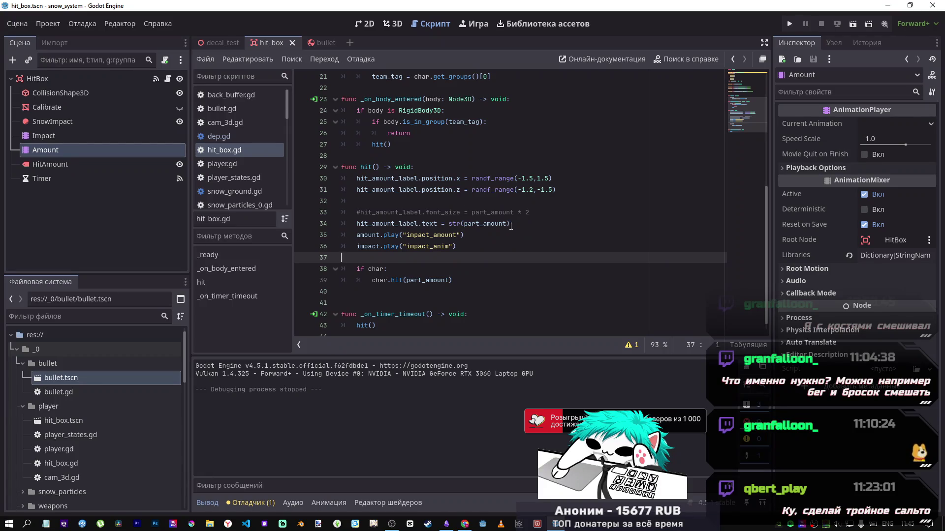
{"action": "left_click_drag", "start_coordinate": [464, 235], "coordinate": [356, 229]}
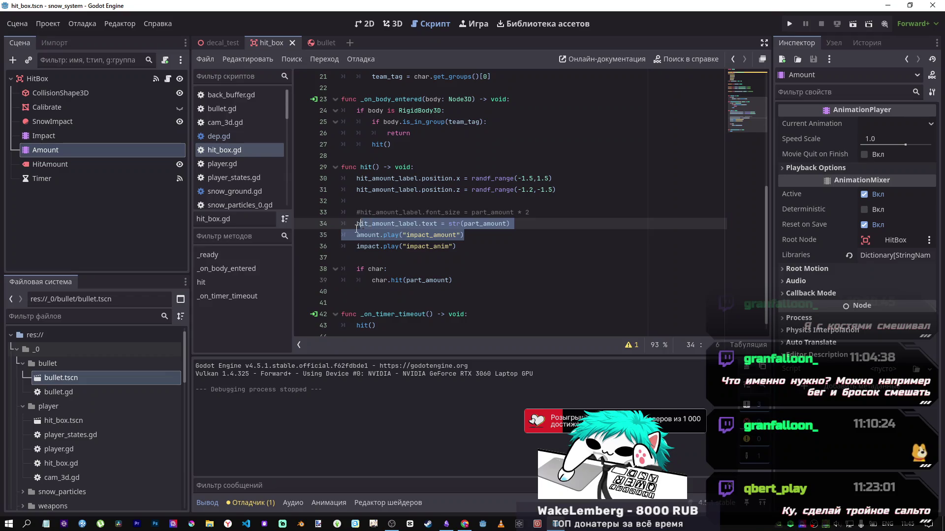
Move the label text and amount.play lines above the font_size comment, remove the extra blank line, and save.
{"action": "key", "text": "alt+Up"}
{"action": "key", "text": "alt+Up"}
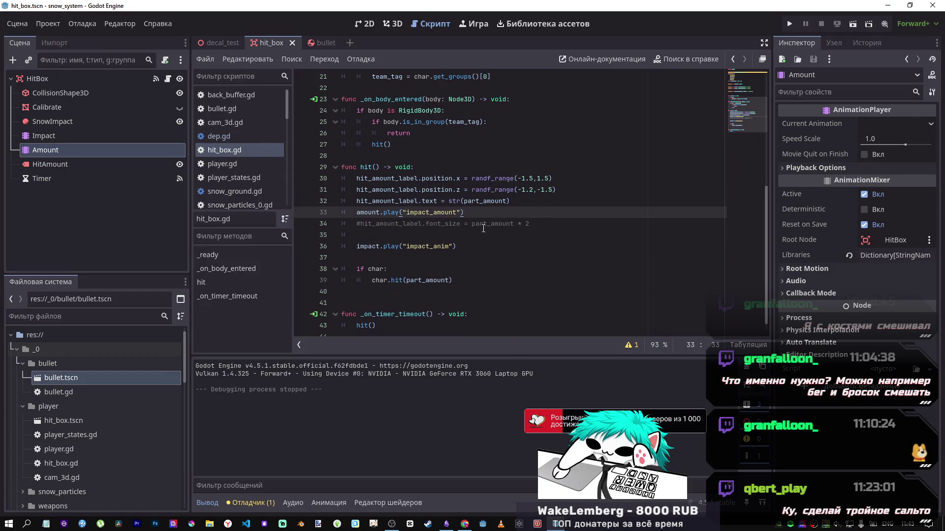
{"action": "left_click", "coordinate": [539, 224]}
{"action": "key", "text": "alt+Up"}
{"action": "key", "text": "alt+Up"}
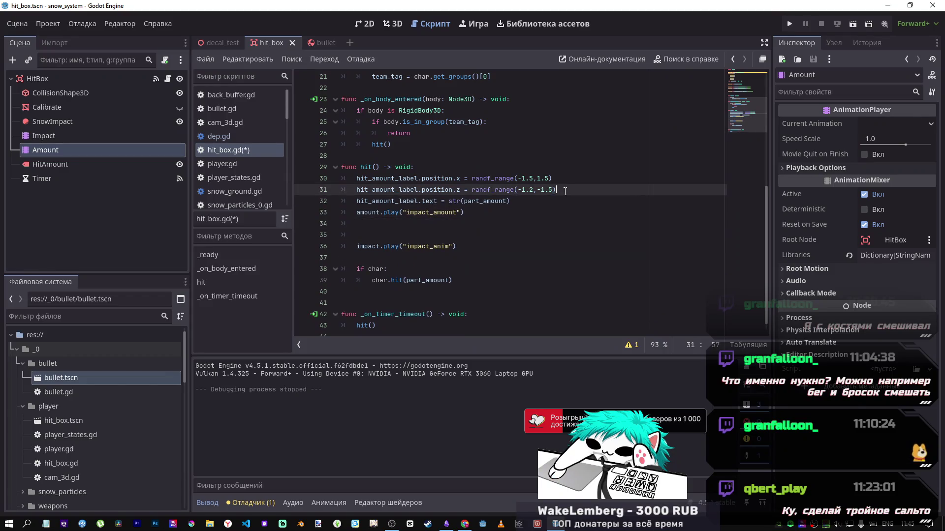
{"action": "left_click", "coordinate": [383, 236]}
{"action": "key", "text": "BackSpace"}
{"action": "key", "text": "Delete"}
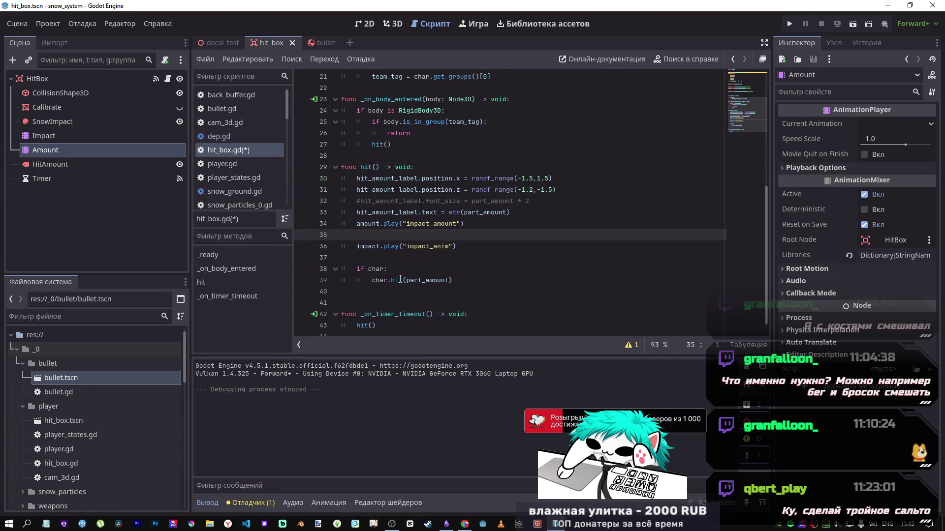
{"action": "key", "text": "ctrl+s"}
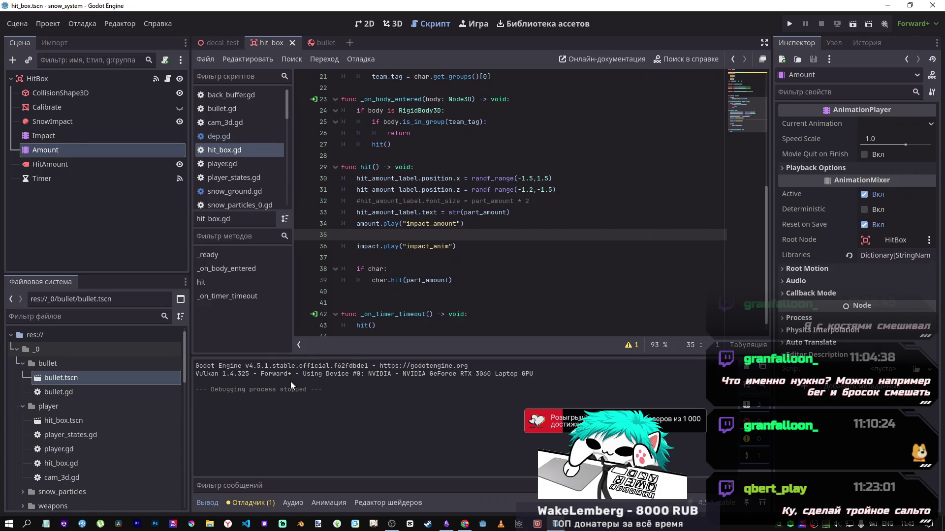
Show code completion options inside impact.play's parentheses, then dismiss them.
{"action": "left_click", "coordinate": [402, 246]}
{"action": "key", "text": "ctrl+space"}
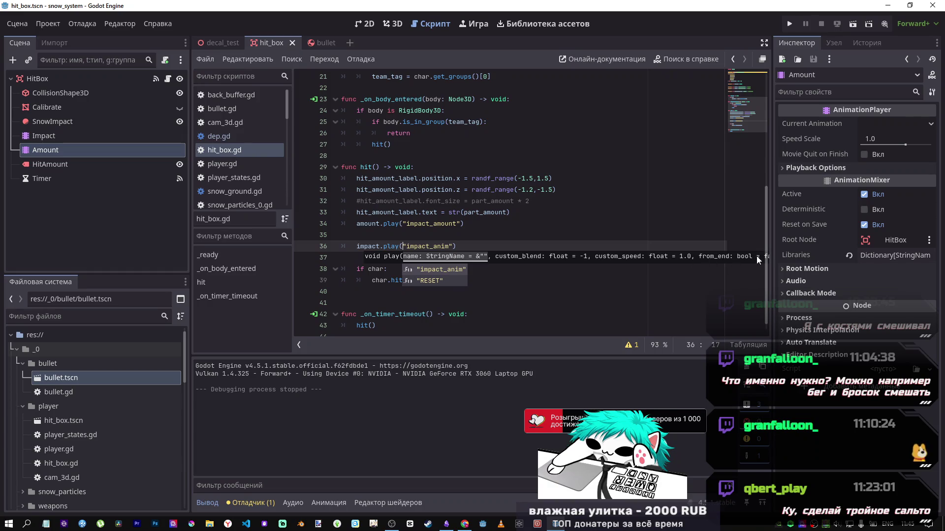
{"action": "left_click", "coordinate": [459, 246]}
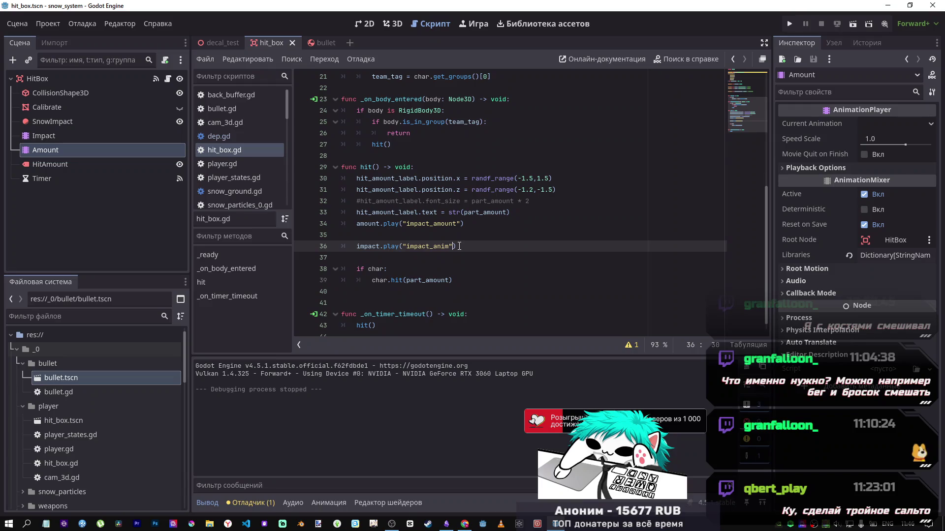
Open the play() documentation, scroll through the AnimationPlayer reference, then select the Impact player.
{"action": "left_click", "coordinate": [385, 226], "text": "ctrl"}
{"action": "scroll", "coordinate": [374, 227], "scroll_direction": "down", "scroll_amount": 3}
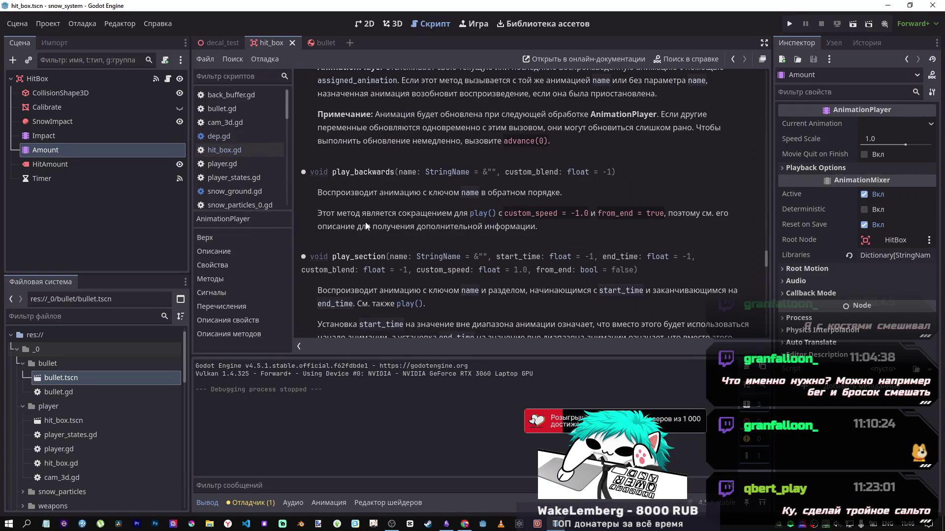
{"action": "scroll", "coordinate": [365, 226], "scroll_direction": "down", "scroll_amount": 2}
{"action": "scroll", "coordinate": [366, 225], "scroll_direction": "down", "scroll_amount": 2}
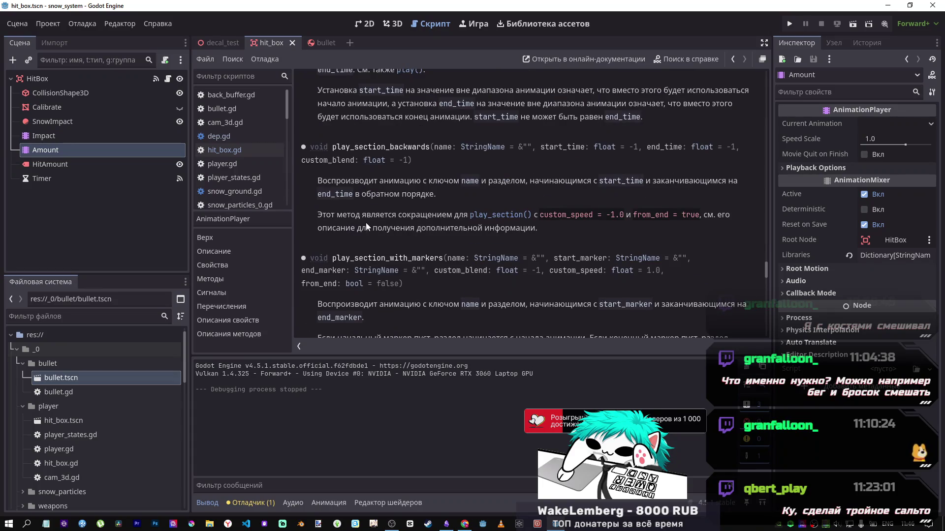
{"action": "scroll", "coordinate": [365, 222], "scroll_direction": "down", "scroll_amount": 8}
{"action": "scroll", "coordinate": [366, 228], "scroll_direction": "down", "scroll_amount": 5}
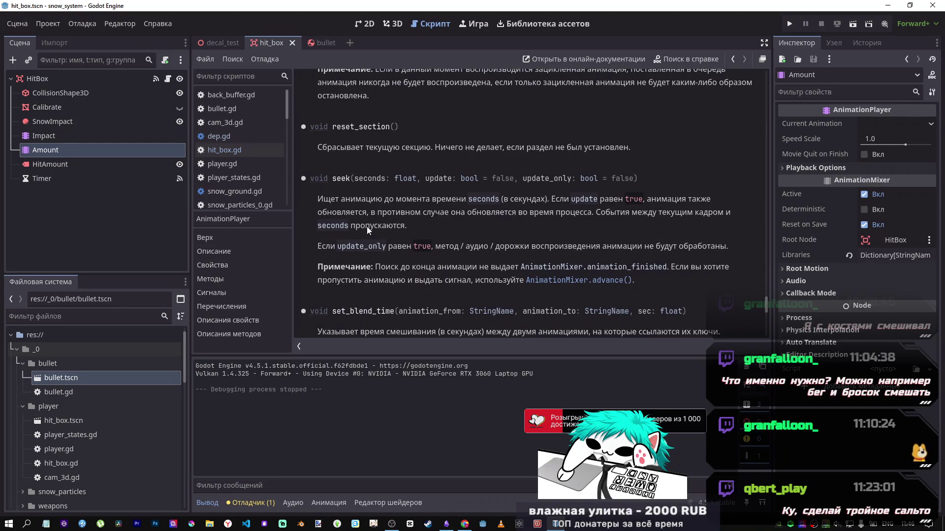
{"action": "double_click", "coordinate": [108, 135]}
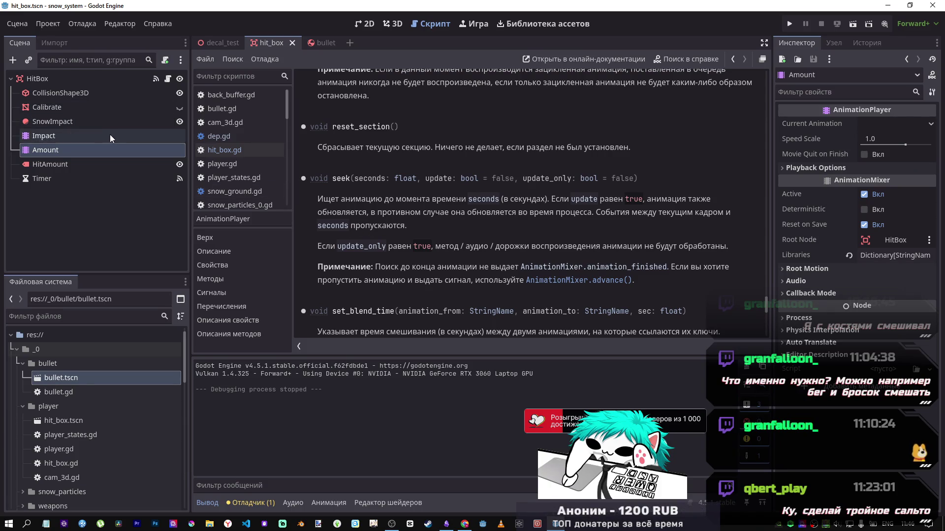
Reopen hit_box.gd in the Script workspace, glance at the CHARACTER notes, and return to Godot.
{"action": "left_click", "coordinate": [391, 24]}
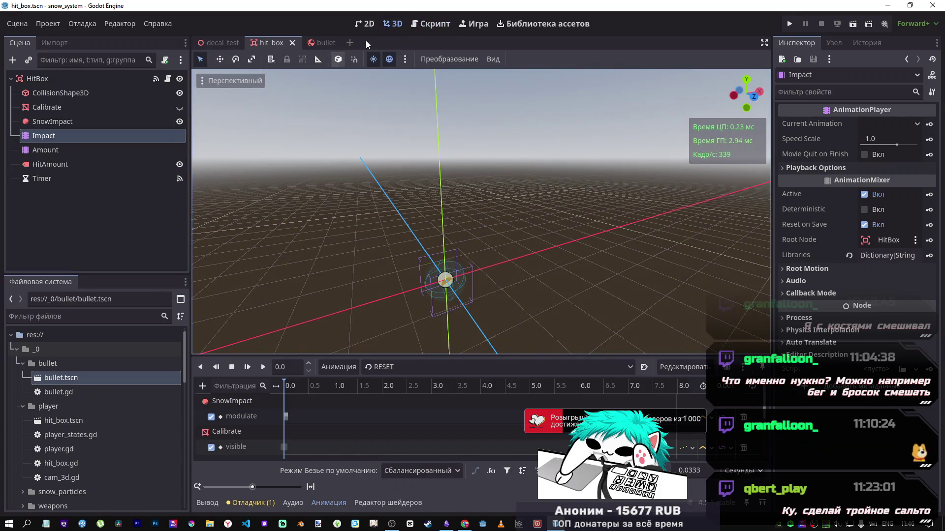
{"action": "left_click", "coordinate": [424, 25]}
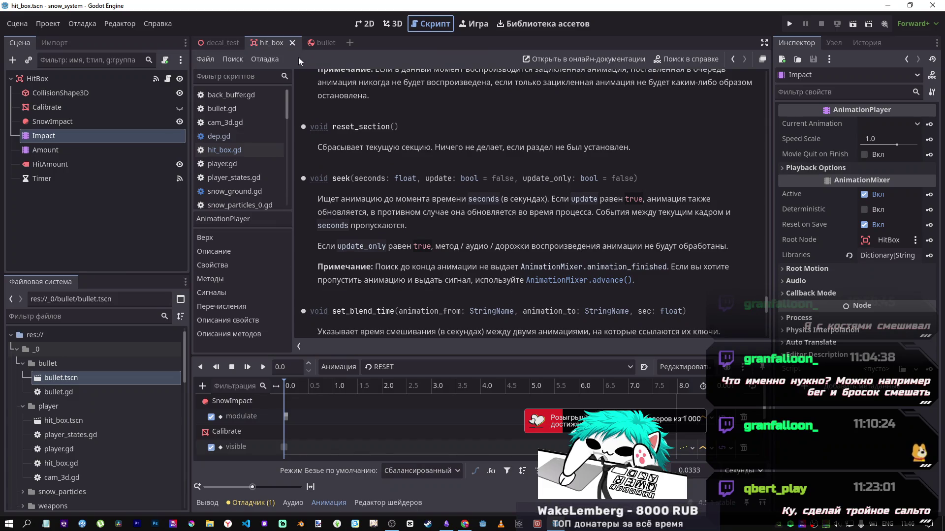
{"action": "left_click", "coordinate": [233, 150]}
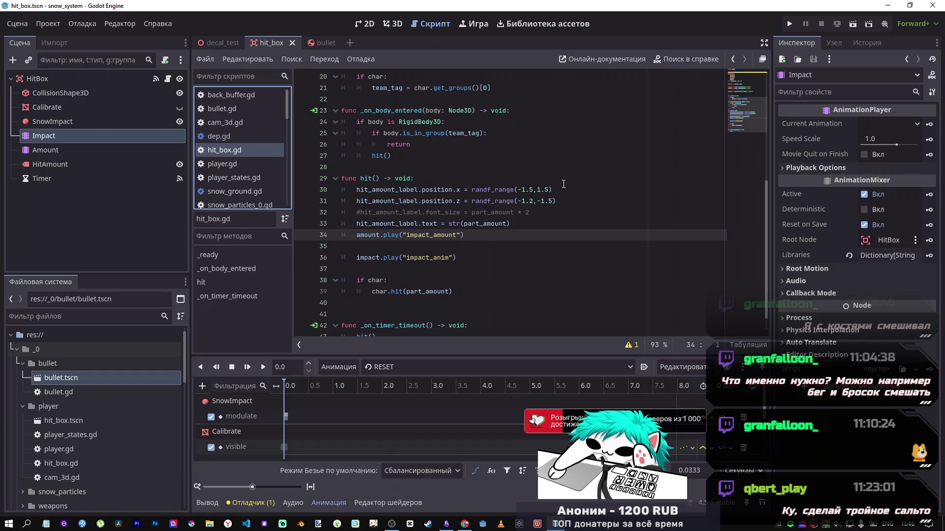
{"action": "left_click", "coordinate": [451, 522]}
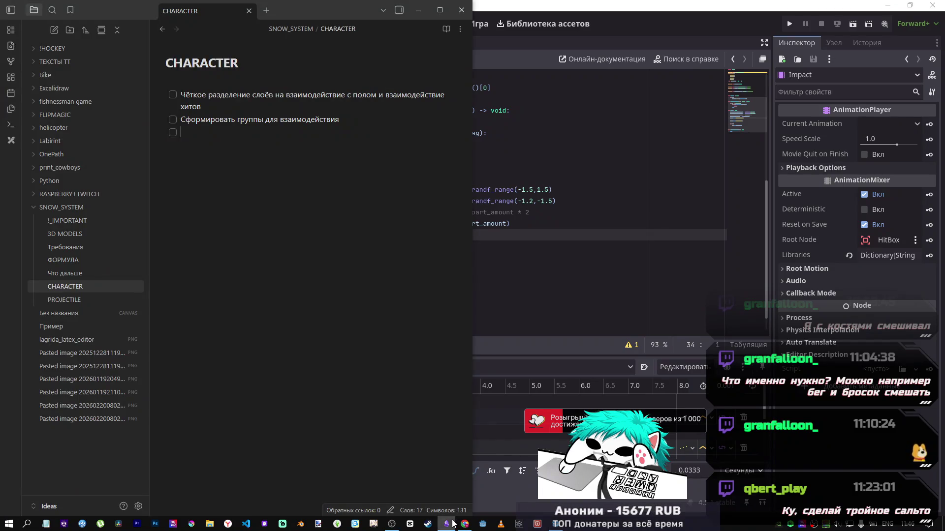
{"action": "left_click", "coordinate": [488, 167]}
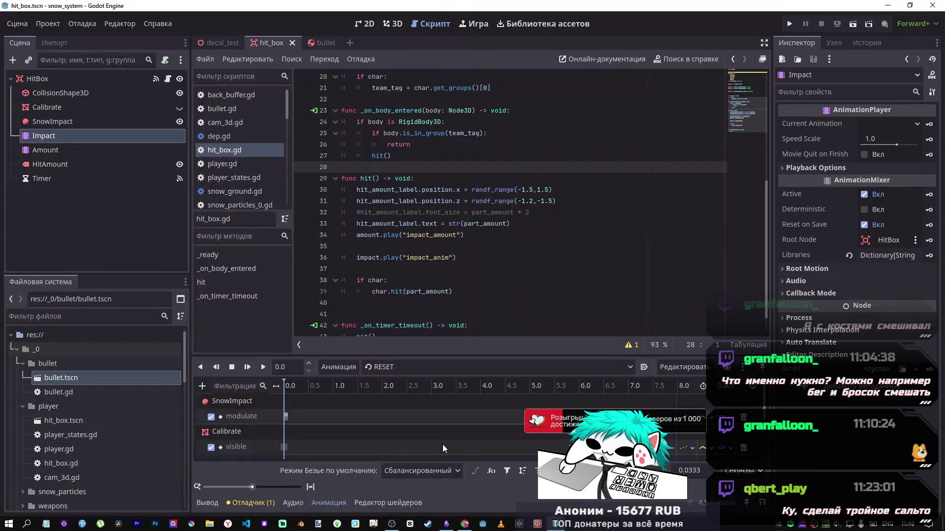
{"action": "left_click", "coordinate": [464, 524]}
{"action": "left_click", "coordinate": [558, 526]}
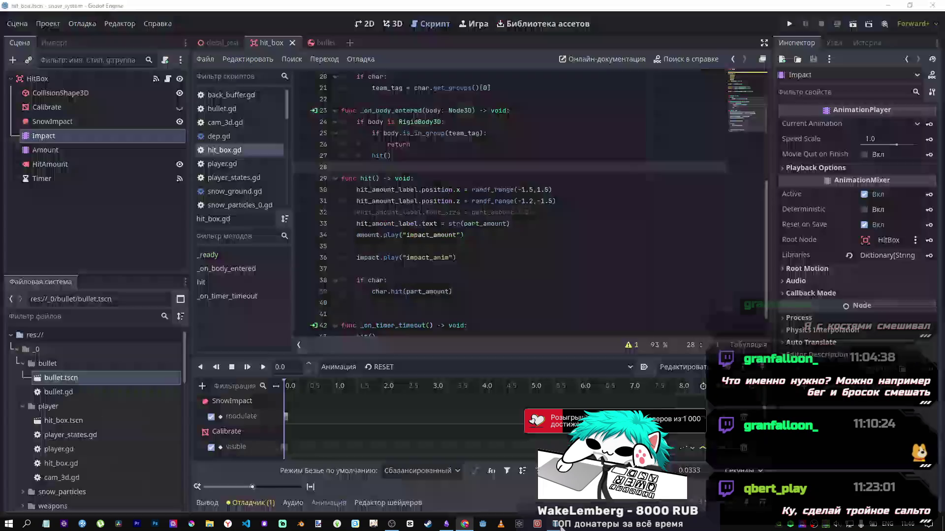
{"action": "left_click", "coordinate": [389, 291]}
{"action": "scroll", "coordinate": [389, 276], "scroll_direction": "down", "scroll_amount": 1}
{"action": "left_click", "coordinate": [387, 223]}
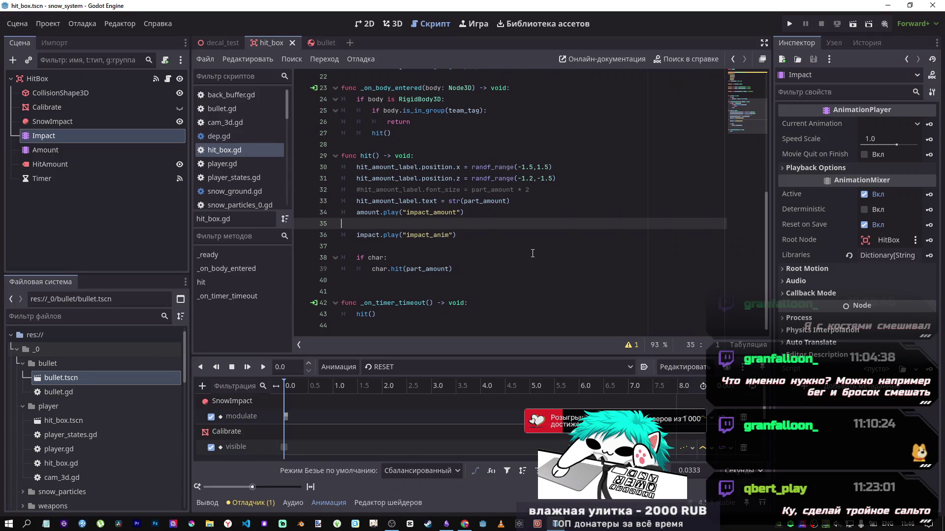
{"action": "left_click", "coordinate": [362, 235]}
{"action": "left_click_drag", "start_coordinate": [356, 234], "coordinate": [387, 235]}
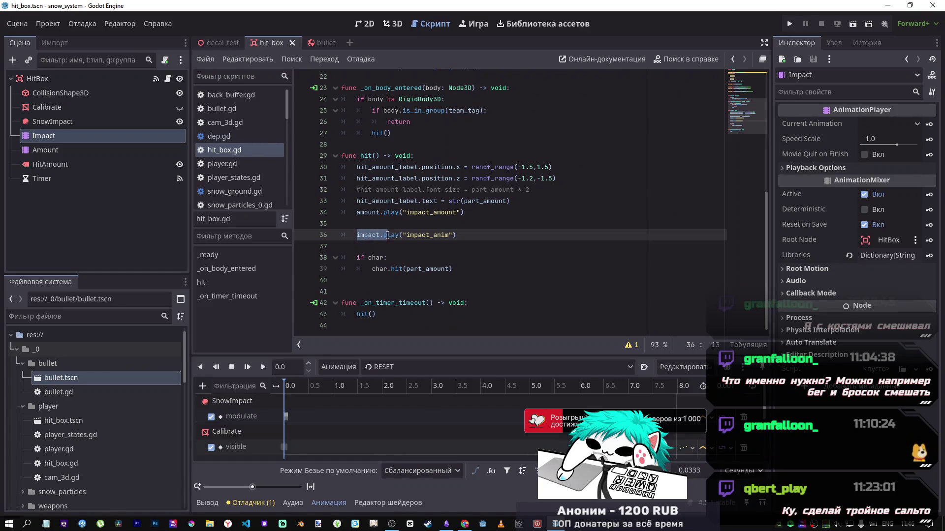
{"action": "mouse_move", "coordinate": [388, 235]}
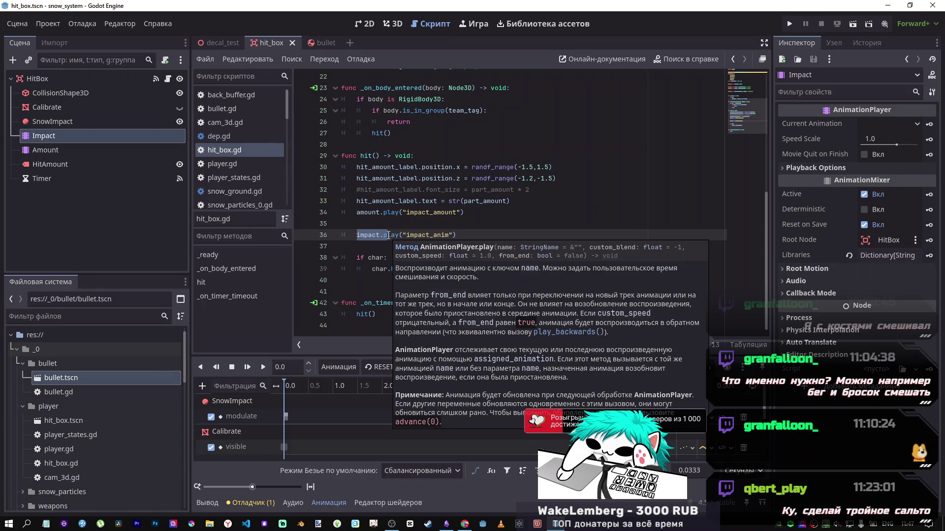
{"action": "scroll", "coordinate": [552, 220], "scroll_direction": "up", "scroll_amount": 7}
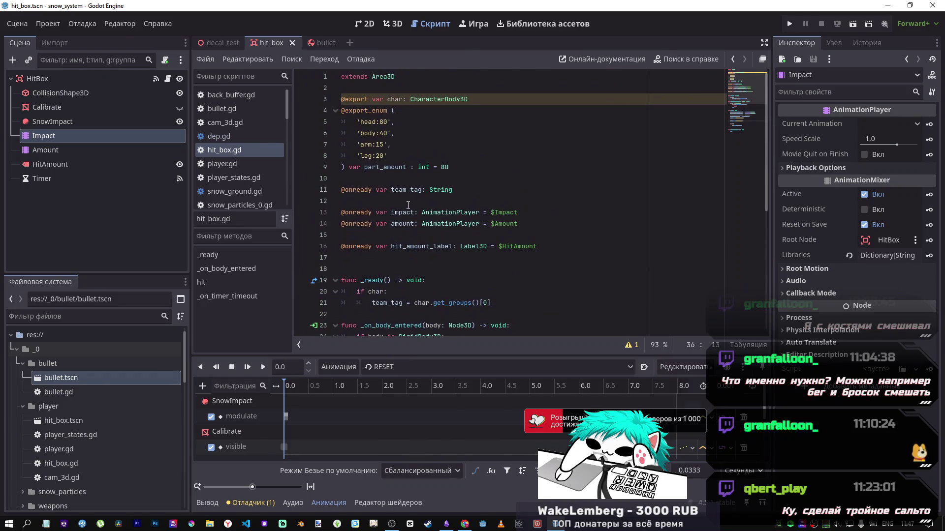
{"action": "left_click", "coordinate": [487, 202]}
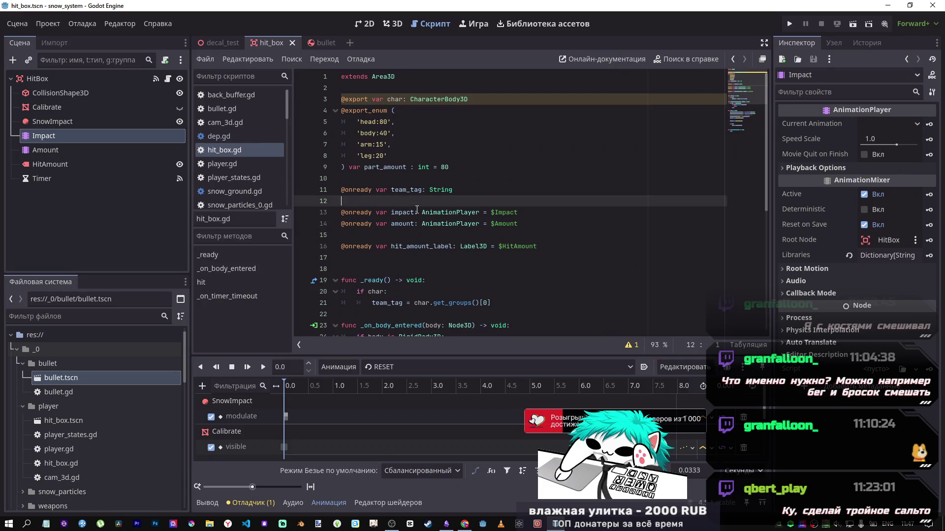
{"action": "left_click_drag", "start_coordinate": [376, 213], "coordinate": [345, 213]}
{"action": "type", "text": "e"}
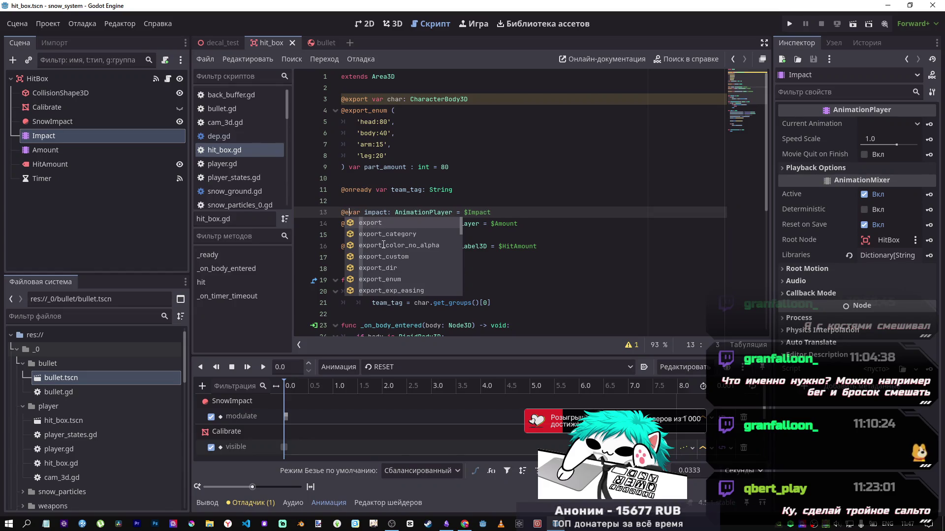
{"action": "type", "text": "xport"}
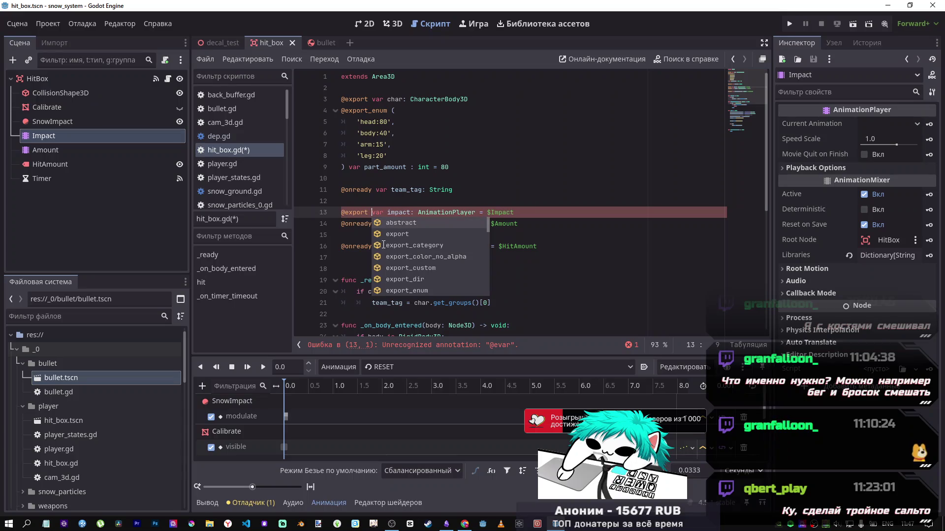
{"action": "key", "text": "Escape"}
{"action": "left_click_drag", "start_coordinate": [372, 224], "coordinate": [346, 223]}
{"action": "type", "text": "export"}
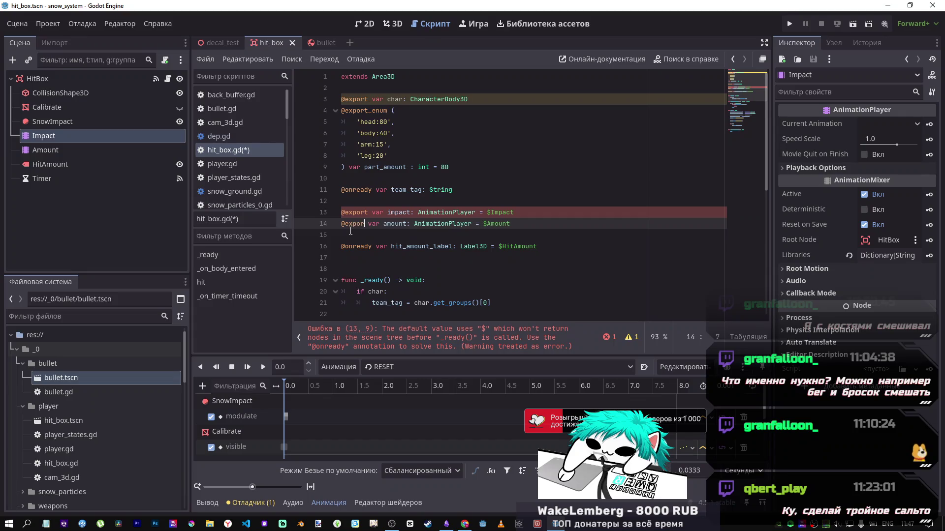
Delete the ' = $Impact' and ' = $Amount' defaults, save hit_box.gd, and select HitBox.
{"action": "left_click", "coordinate": [510, 212]}
{"action": "left_click", "coordinate": [516, 223]}
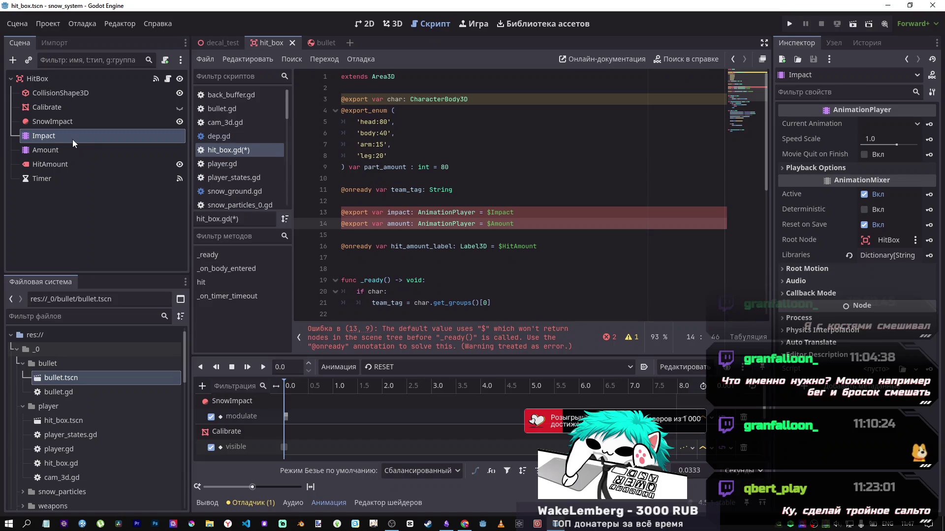
{"action": "left_click", "coordinate": [414, 212]}
{"action": "left_click", "coordinate": [475, 211], "text": "shift"}
{"action": "key", "text": "BackSpace"}
{"action": "left_click", "coordinate": [514, 223]}
{"action": "left_click", "coordinate": [475, 223], "text": "shift"}
{"action": "key", "text": "BackSpace"}
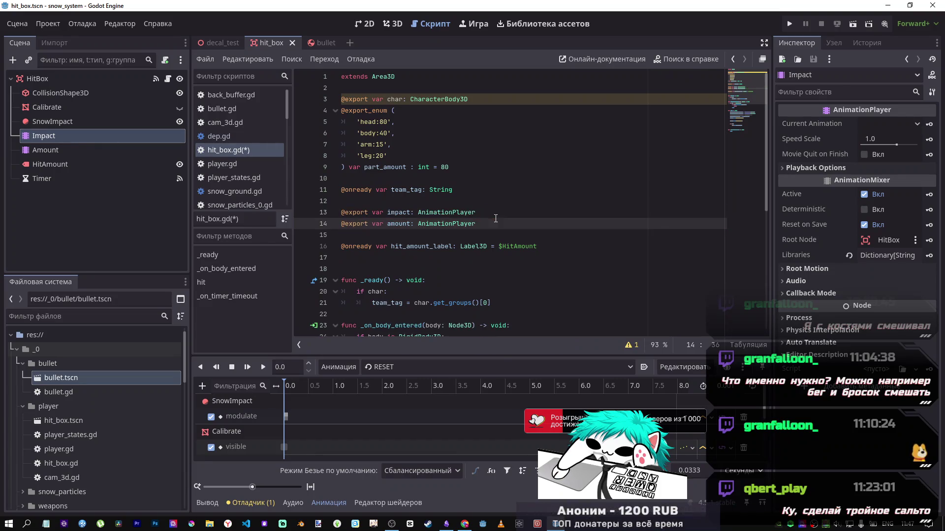
{"action": "key", "text": "ctrl+s"}
{"action": "left_click", "coordinate": [38, 79]}
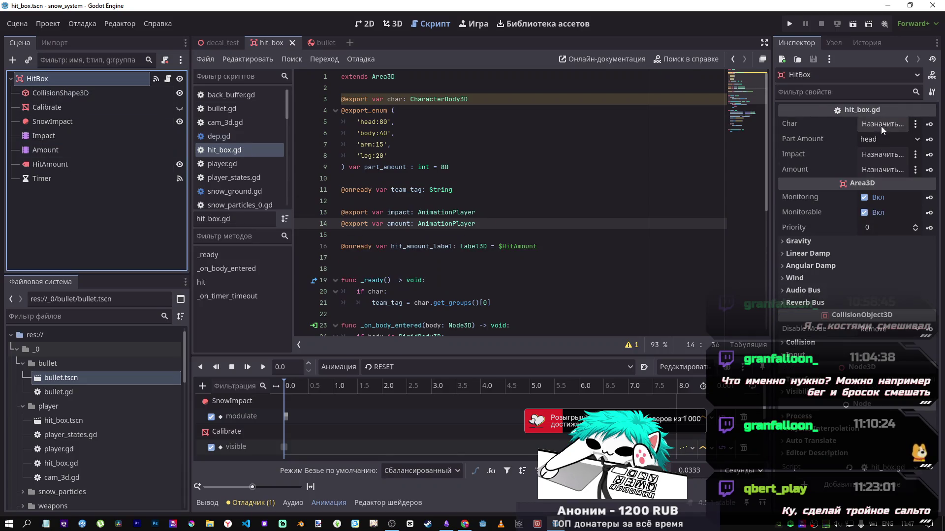
Assign the Impact and Amount nodes to HitBox's exported Impact and Amount properties.
{"action": "left_click", "coordinate": [880, 154]}
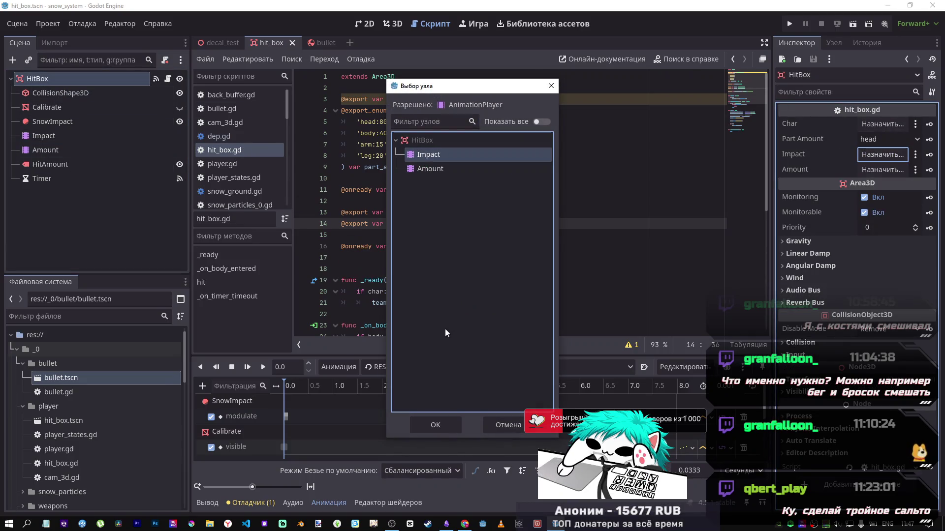
{"action": "left_click", "coordinate": [435, 425]}
{"action": "left_click", "coordinate": [880, 170]}
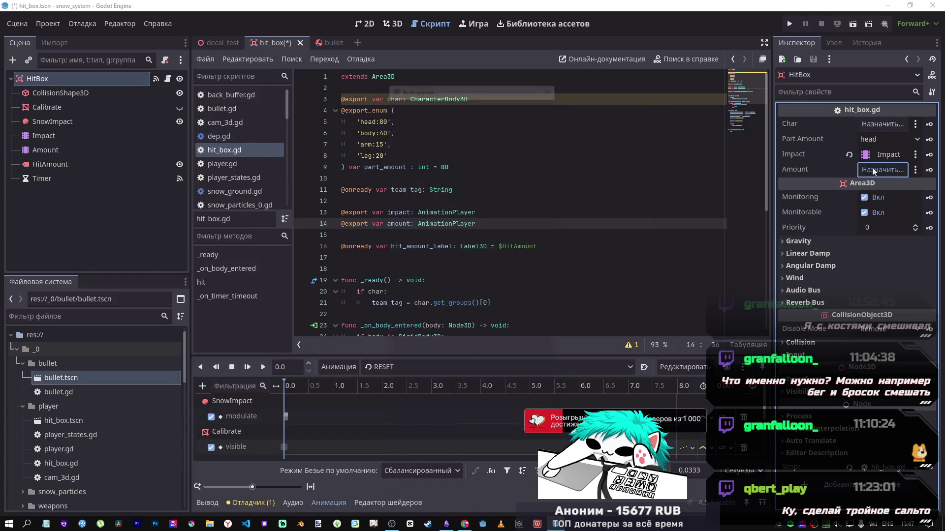
{"action": "left_click", "coordinate": [452, 169]}
{"action": "left_click", "coordinate": [436, 424]}
Save the scene and drag the Impact node under SnowImpact.
{"action": "left_click", "coordinate": [445, 189]}
{"action": "key", "text": "ctrl+s"}
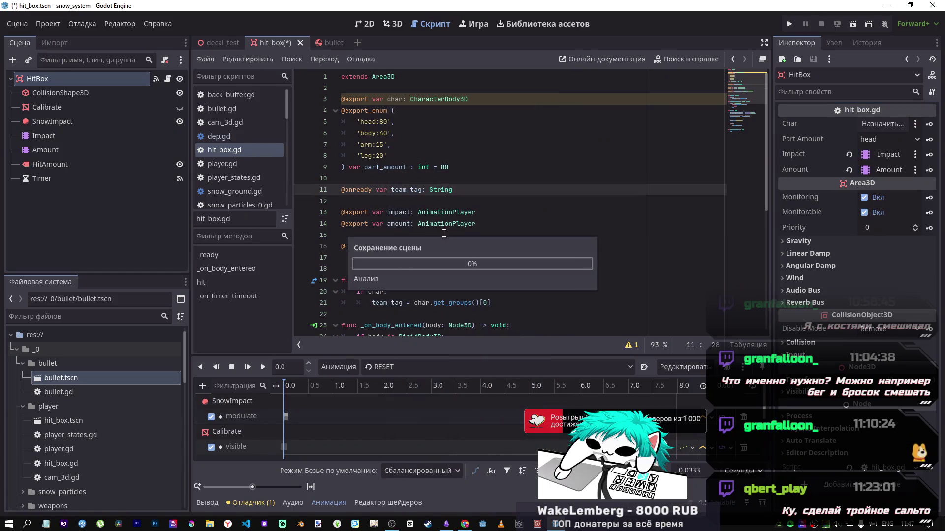
{"action": "mouse_move", "coordinate": [47, 136]}
{"action": "left_mouse_down"}
{"action": "mouse_move", "coordinate": [49, 122]}
{"action": "mouse_move", "coordinate": [43, 165]}
{"action": "left_mouse_up"}
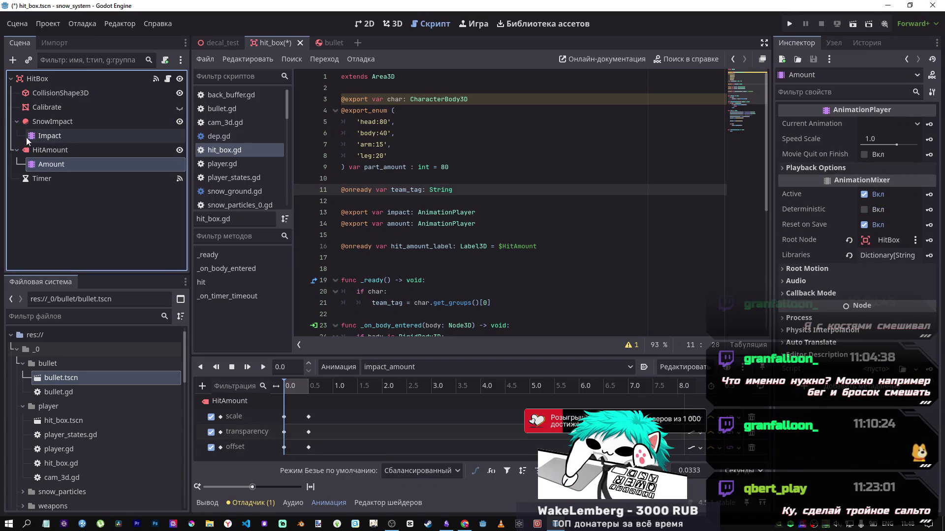
Select SnowImpact, then delete the extra blank line 41 in hit_box.gd and save.
{"action": "left_click", "coordinate": [64, 122]}
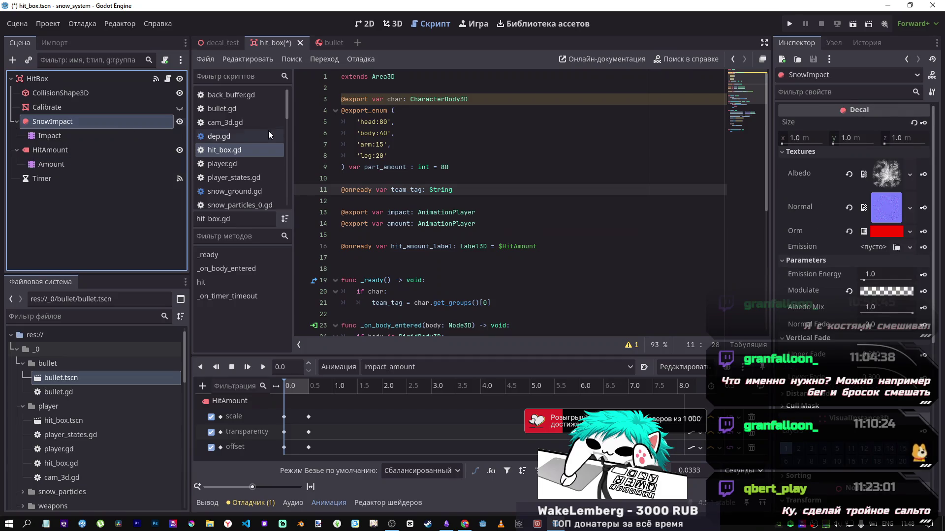
{"action": "left_click", "coordinate": [433, 223]}
{"action": "scroll", "coordinate": [439, 221], "scroll_direction": "down", "scroll_amount": 3}
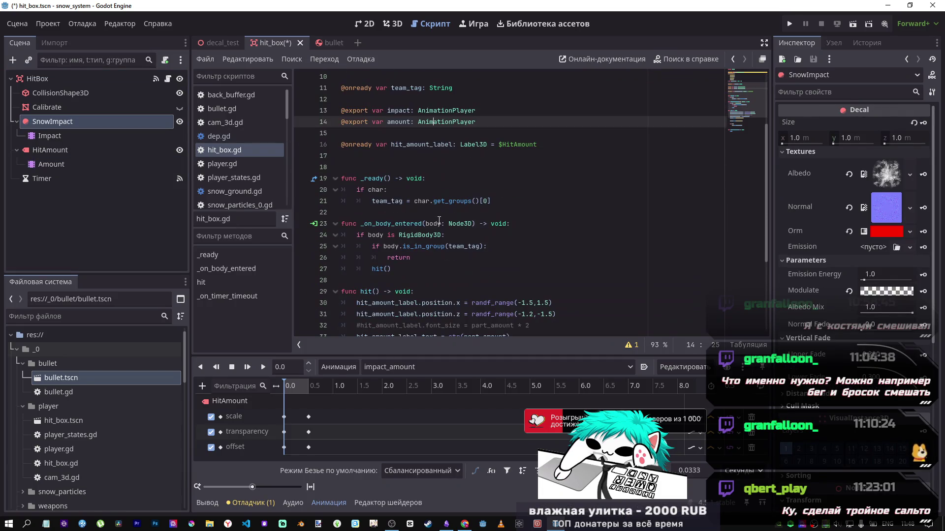
{"action": "scroll", "coordinate": [440, 220], "scroll_direction": "down", "scroll_amount": 4}
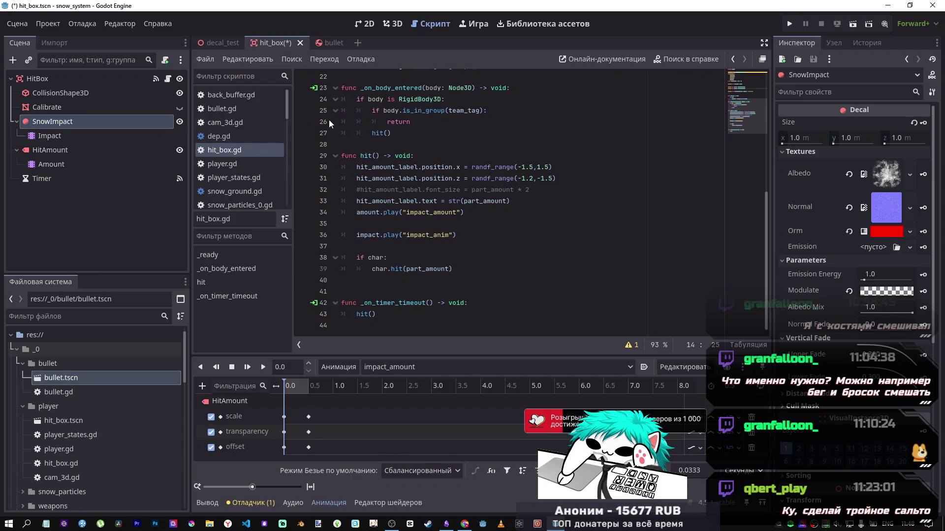
{"action": "left_click", "coordinate": [414, 293]}
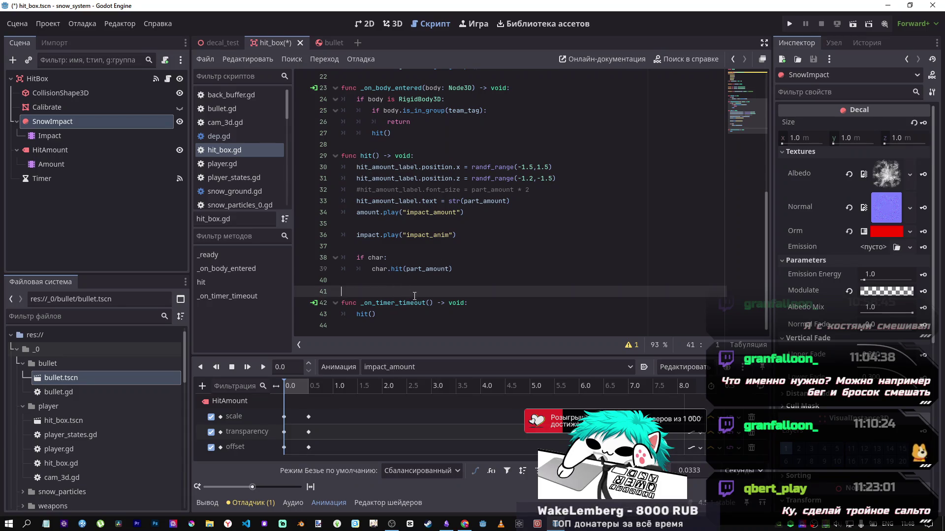
{"action": "key", "text": "BackSpace"}
{"action": "key", "text": "ctrl+s"}
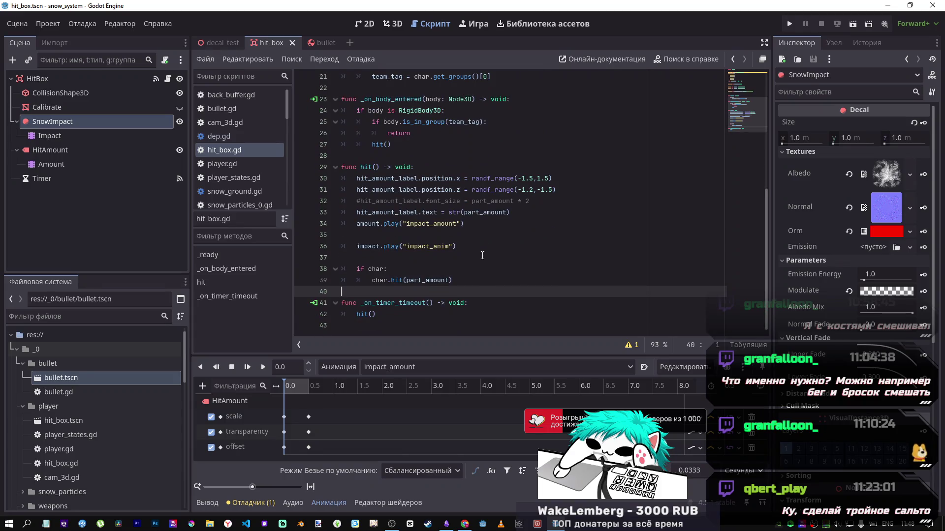
{"action": "left_click", "coordinate": [477, 256]}
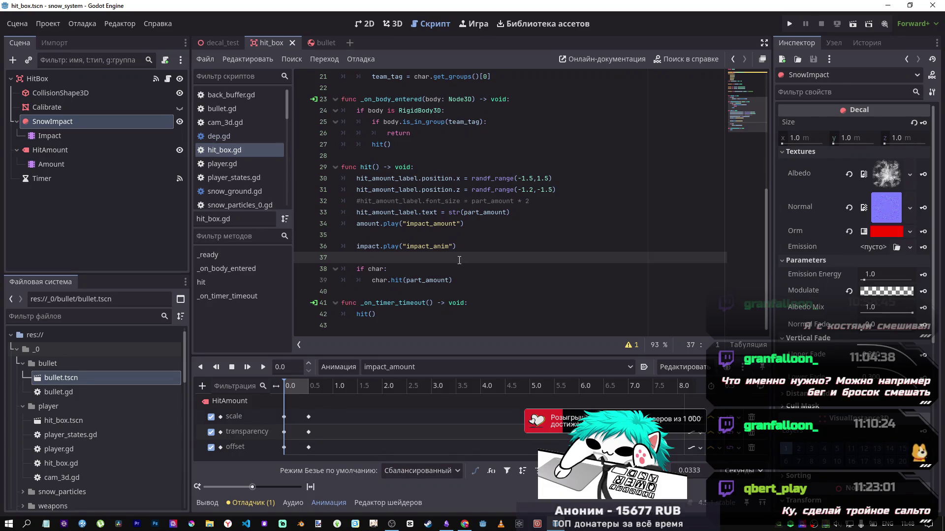
{"action": "left_click", "coordinate": [463, 235]}
{"action": "left_click", "coordinate": [467, 224]}
{"action": "scroll", "coordinate": [467, 229], "scroll_direction": "up", "scroll_amount": 3}
{"action": "scroll", "coordinate": [468, 229], "scroll_direction": "down", "scroll_amount": 3}
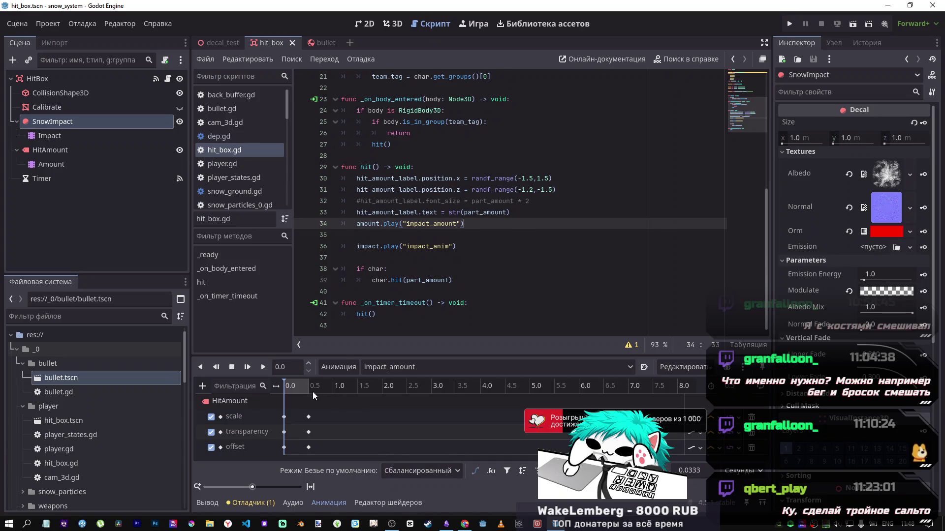
{"action": "mouse_move", "coordinate": [288, 385]}
{"action": "left_mouse_down"}
{"action": "mouse_move", "coordinate": [299, 386]}
{"action": "mouse_move", "coordinate": [283, 386]}
{"action": "left_mouse_up"}
{"action": "left_click", "coordinate": [205, 385]}
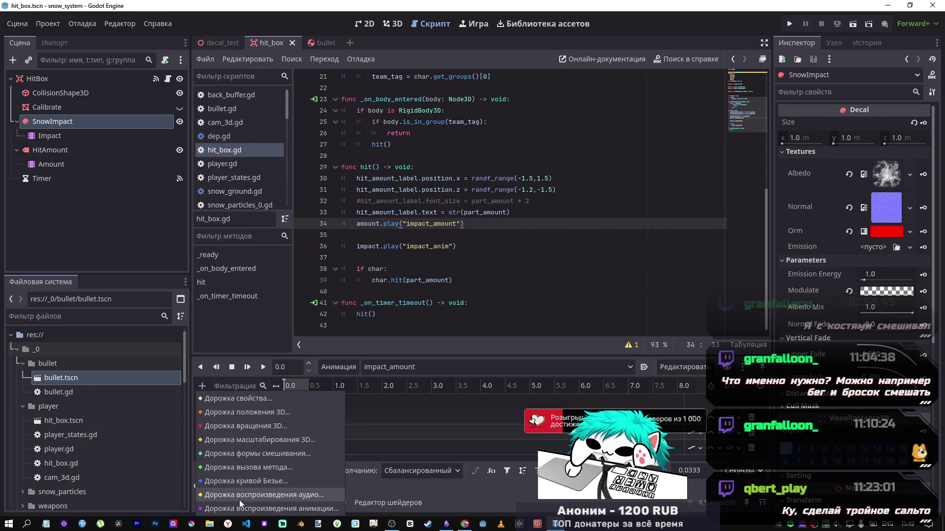
{"action": "left_click", "coordinate": [238, 469]}
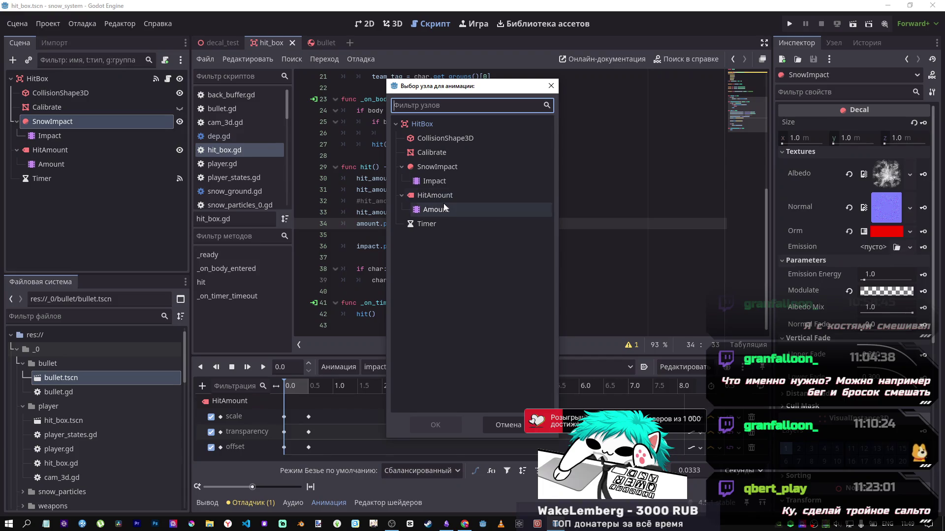
{"action": "left_click", "coordinate": [502, 424]}
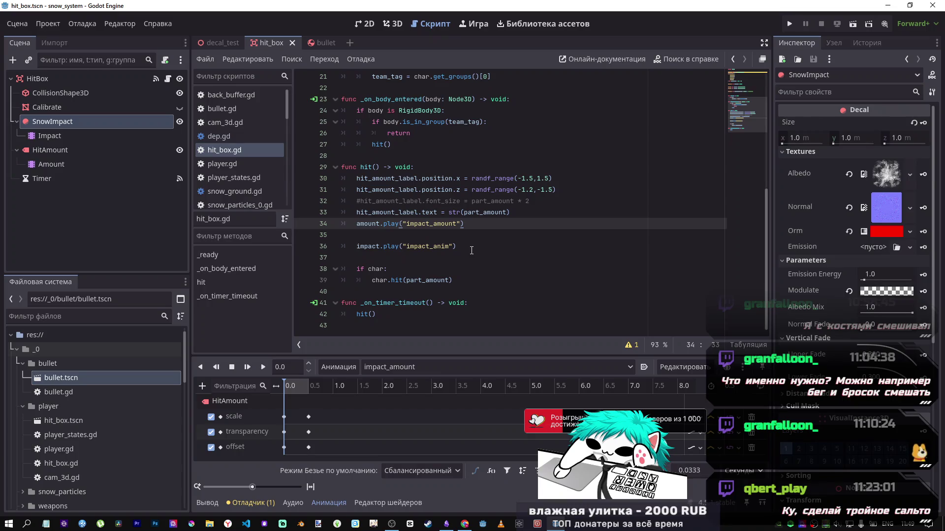
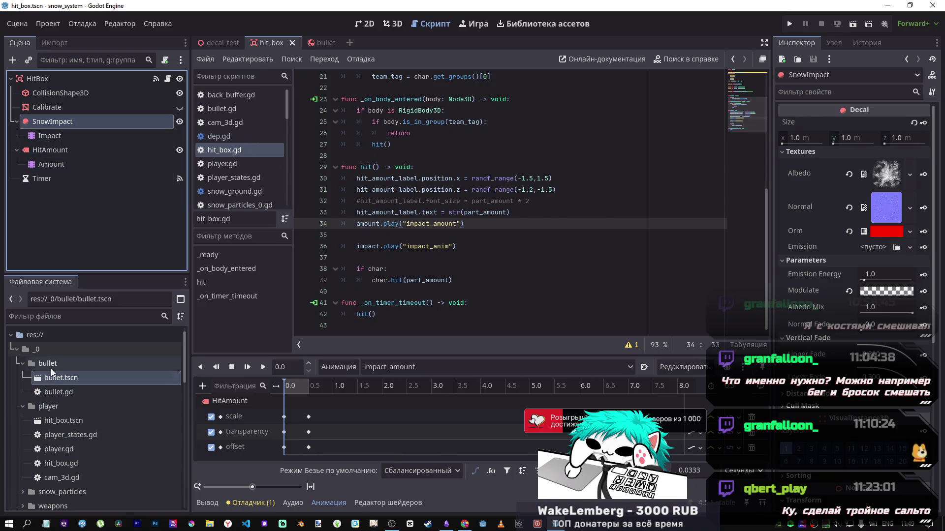
Save the SnowImpact node as its own scene, snow_impact.tscn, in res://_0/player/.
{"action": "left_click", "coordinate": [66, 464]}
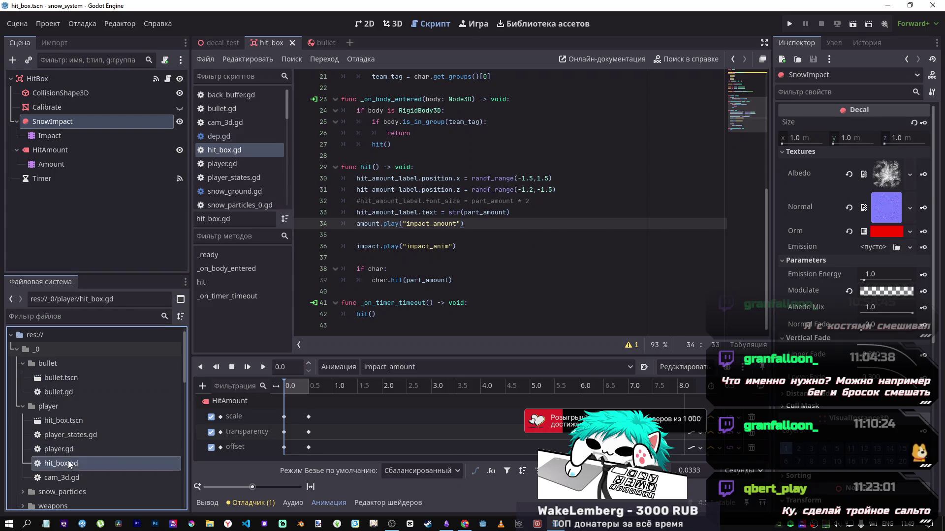
{"action": "left_click", "coordinate": [54, 407]}
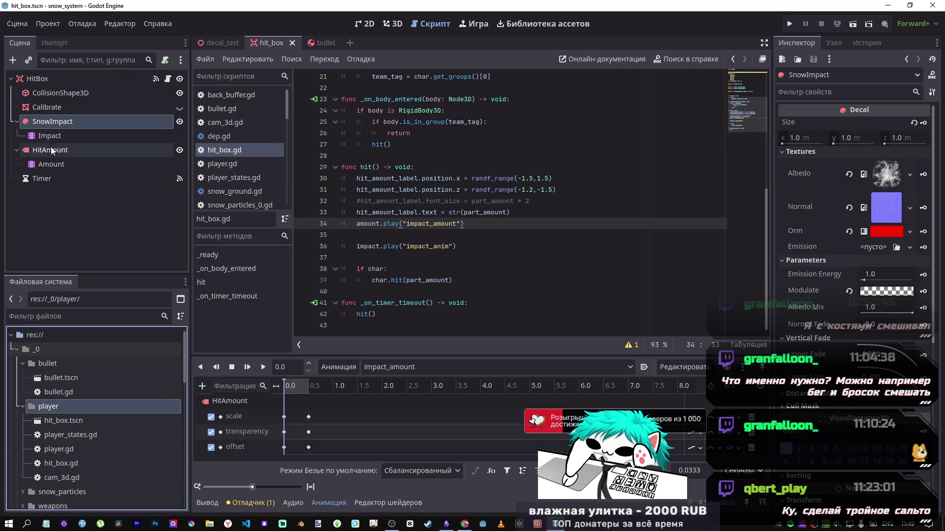
{"action": "right_click", "coordinate": [51, 123]}
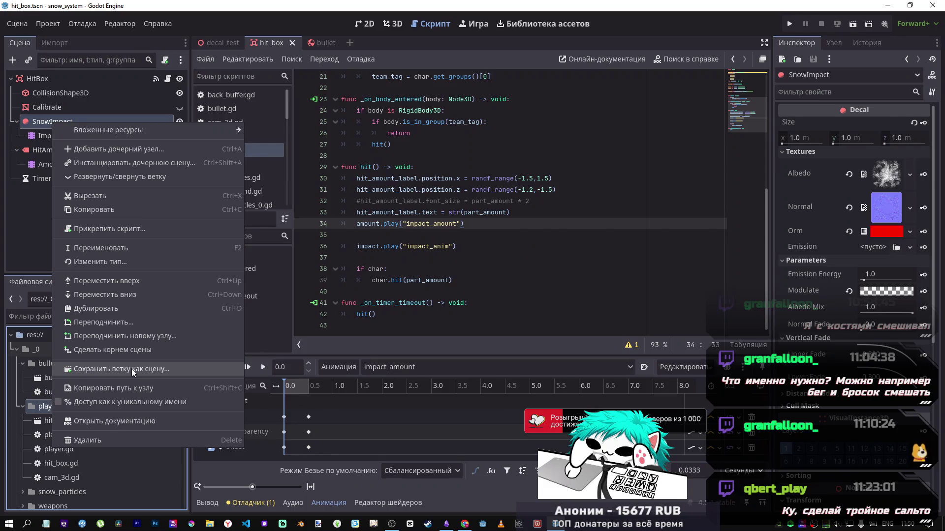
{"action": "left_click", "coordinate": [132, 368]}
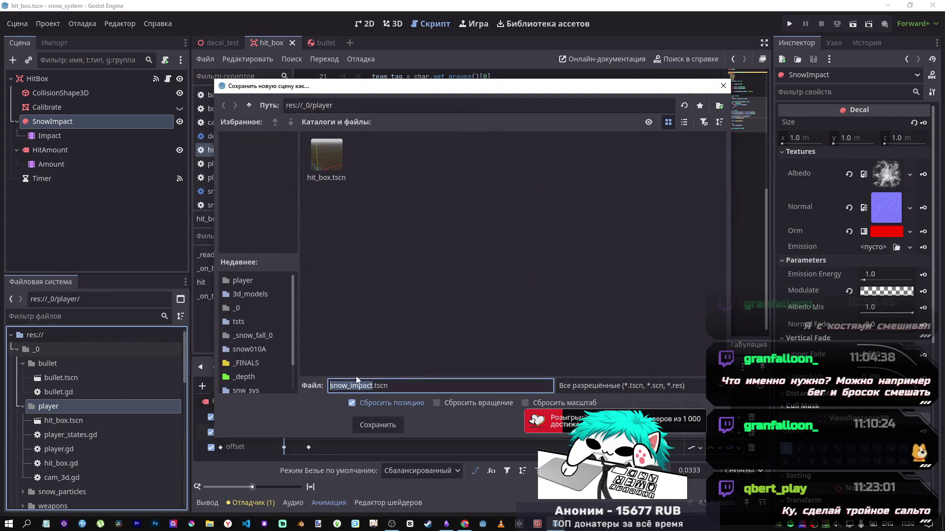
{"action": "left_click", "coordinate": [378, 426]}
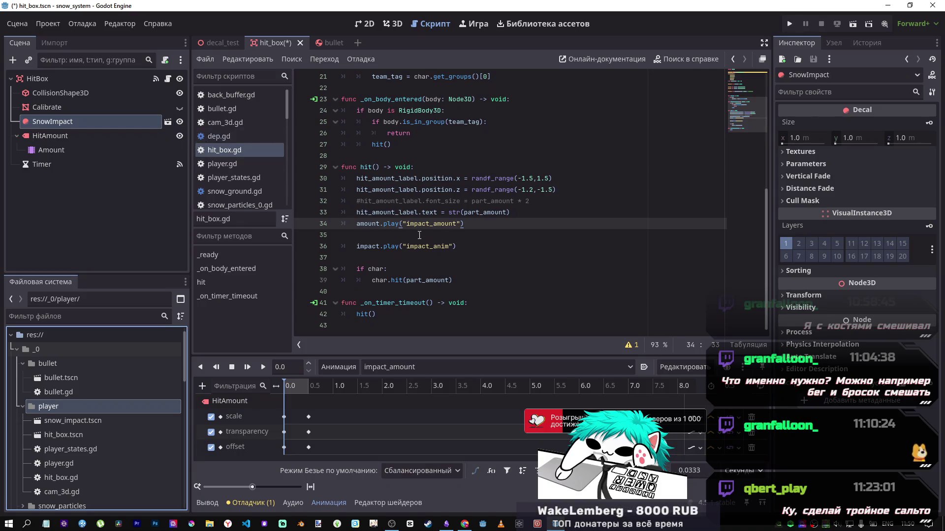
Delete the impact.play("impact_anim") call from line 36 of hit_box.gd.
{"action": "left_click_drag", "start_coordinate": [464, 223], "coordinate": [350, 222]}
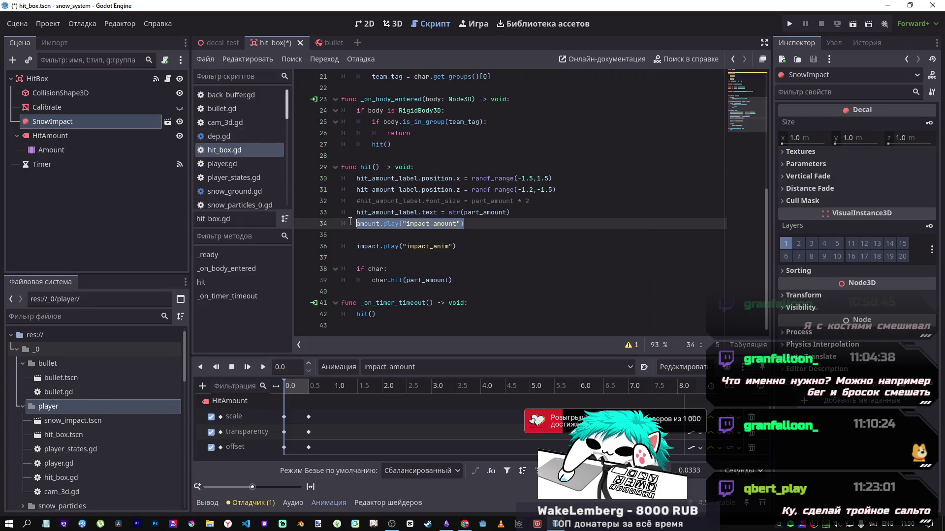
{"action": "left_click_drag", "start_coordinate": [456, 246], "coordinate": [356, 248]}
{"action": "key", "text": "BackSpace"}
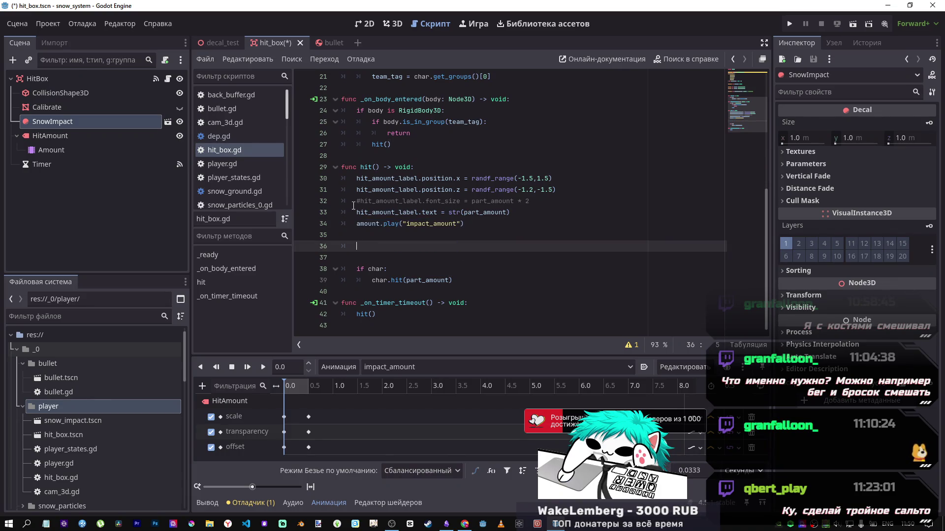
{"action": "scroll", "coordinate": [507, 220], "scroll_direction": "up", "scroll_amount": 7}
{"action": "left_click", "coordinate": [507, 219]}
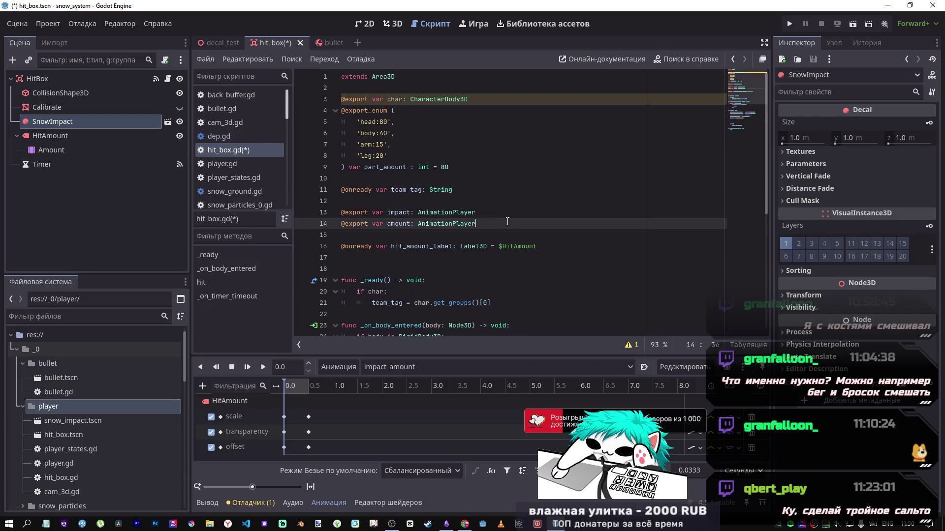
{"action": "key", "text": "Return"}
{"action": "key", "text": "BackSpace"}
Change the impact variable's type from AnimationPlayer to PackedScene and save the script.
{"action": "left_click_drag", "start_coordinate": [492, 212], "coordinate": [418, 212]}
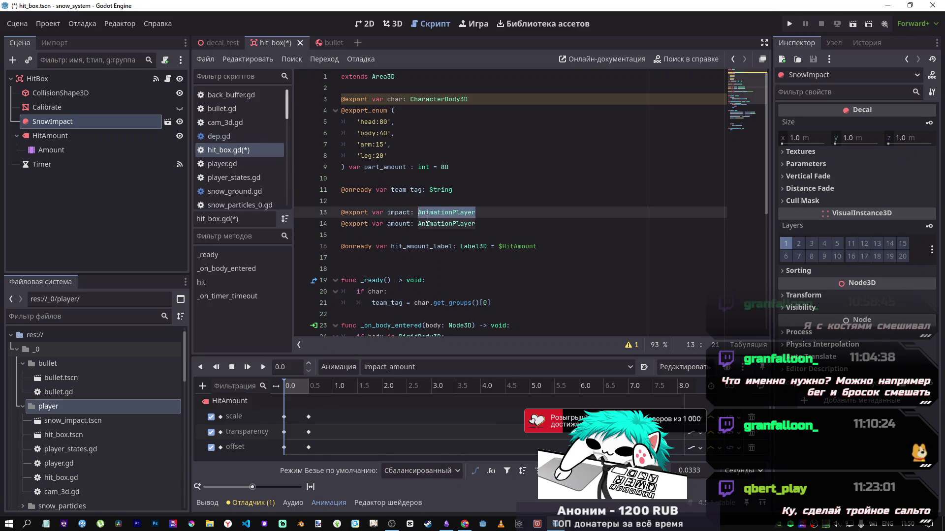
{"action": "type", "text": "Packed"}
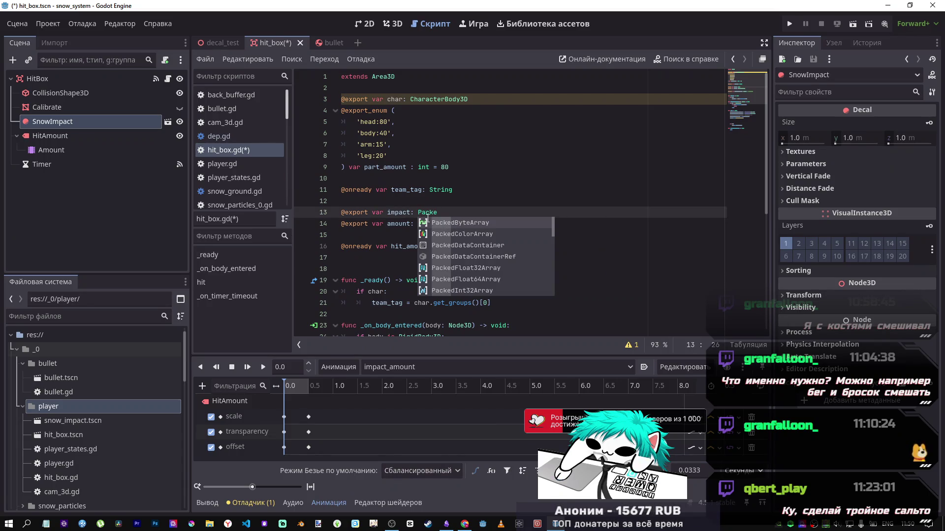
{"action": "type", "text": "Sc"}
{"action": "key", "text": "Return"}
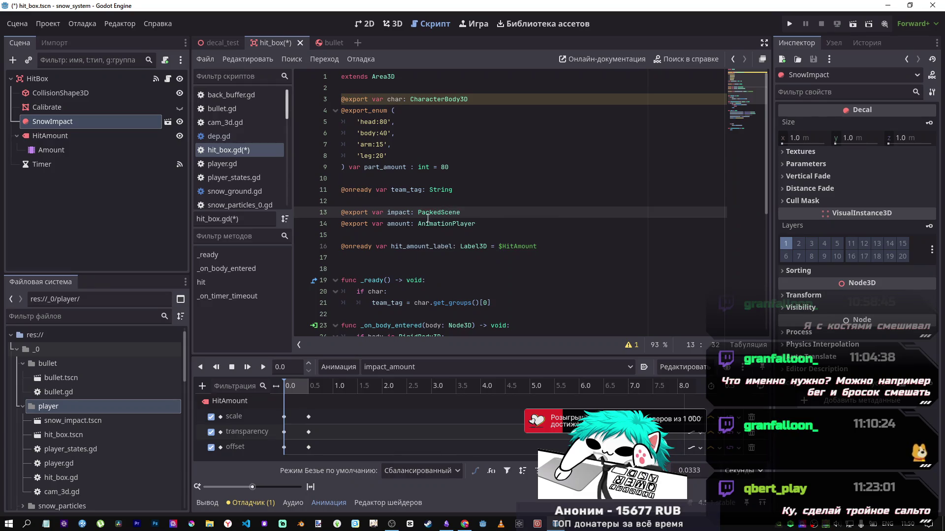
{"action": "key", "text": "ctrl+s"}
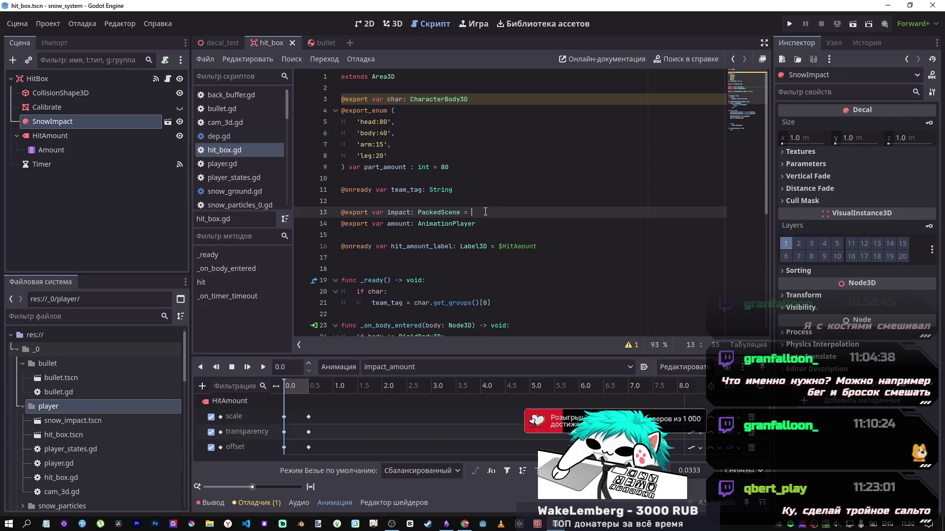
Give the impact export a preload() initializer and open the snow_impact scene.
{"action": "type", "text": "prel"}
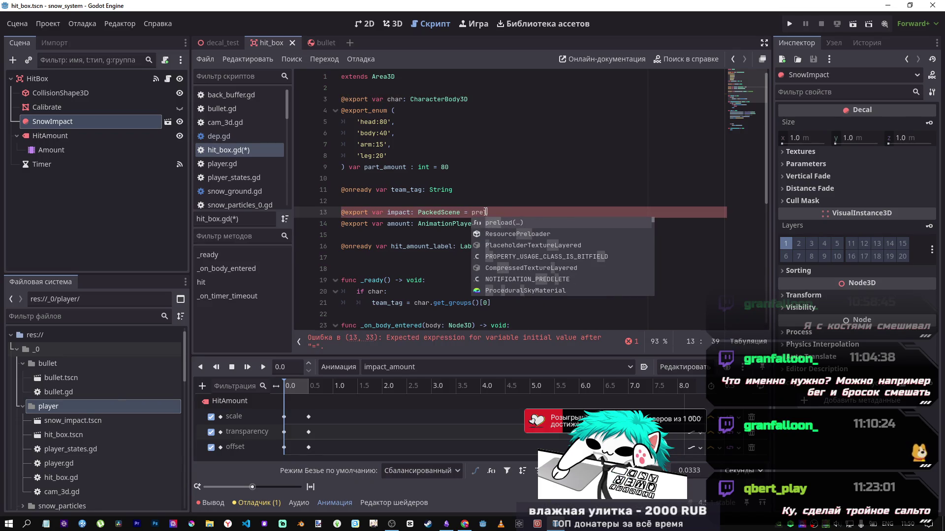
{"action": "key", "text": "Return"}
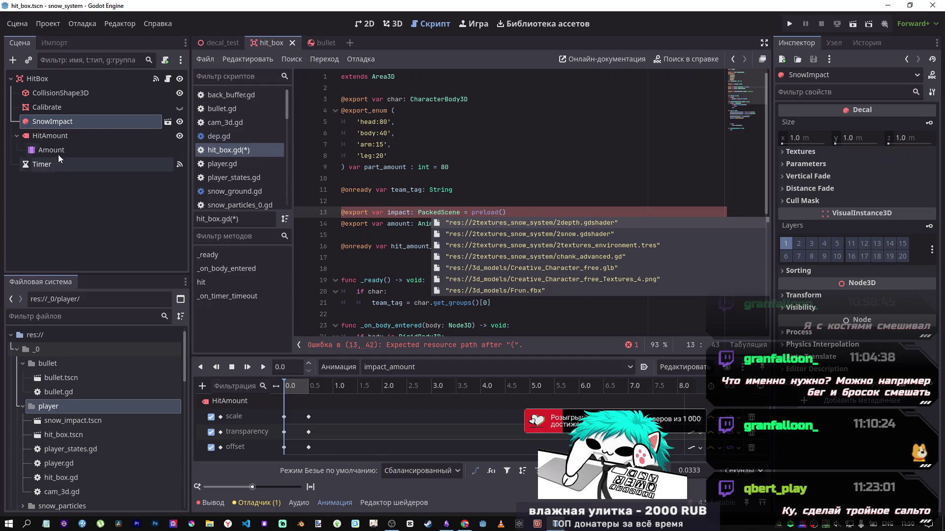
{"action": "left_click", "coordinate": [168, 122]}
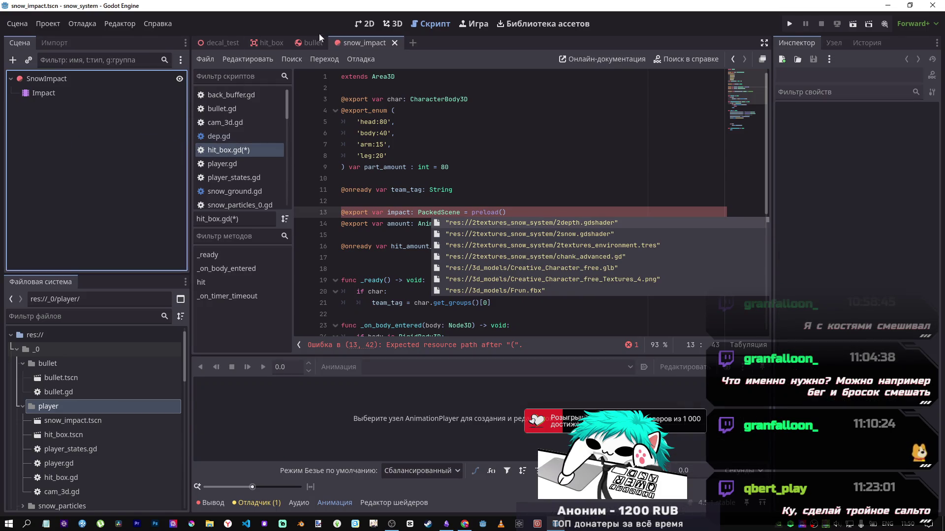
Reveal snow_impact.tscn in FileSystem and select HitBox to show its empty Impact property.
{"action": "right_click", "coordinate": [344, 44]}
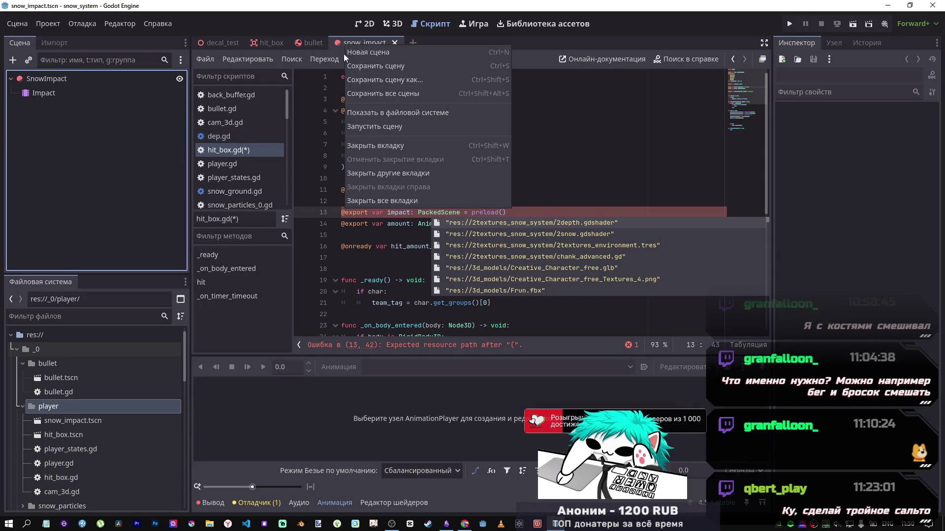
{"action": "left_click", "coordinate": [393, 113]}
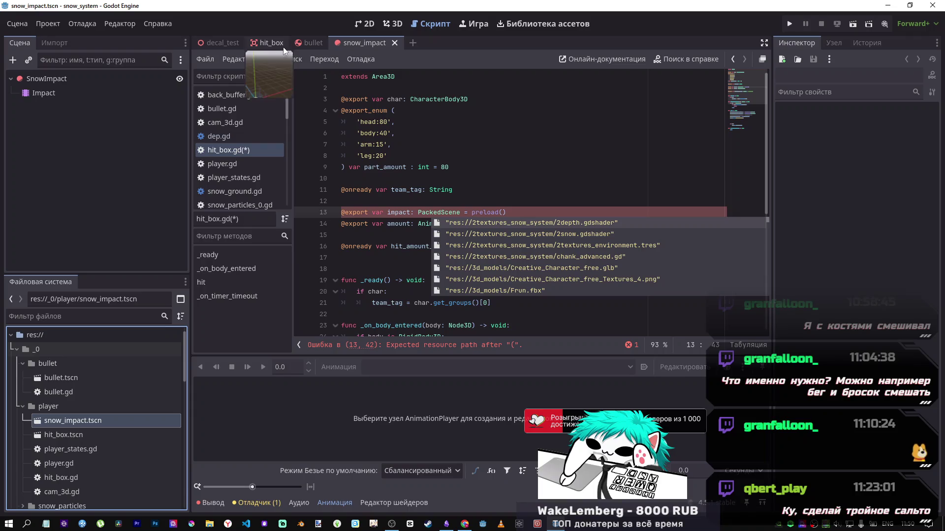
{"action": "left_click", "coordinate": [268, 42]}
{"action": "left_click", "coordinate": [96, 121]}
{"action": "left_click", "coordinate": [119, 79]}
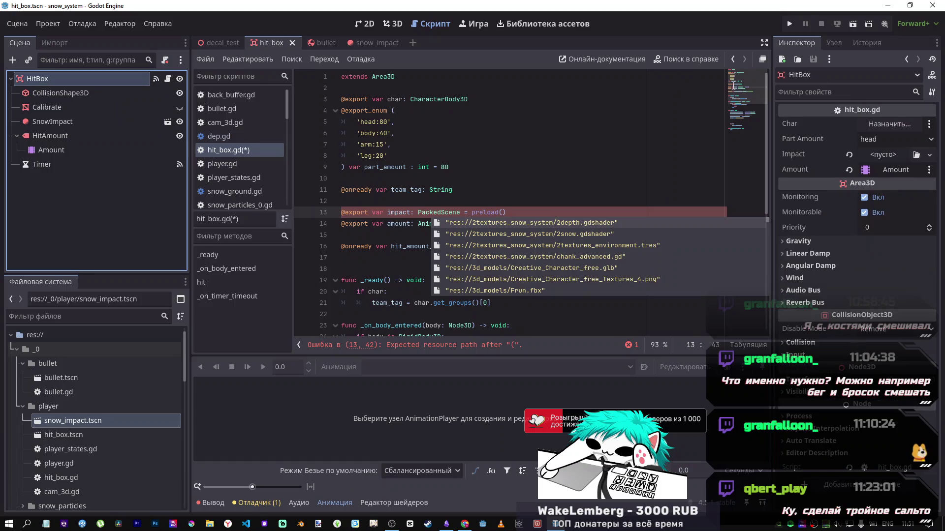
{"action": "left_click", "coordinate": [882, 155]}
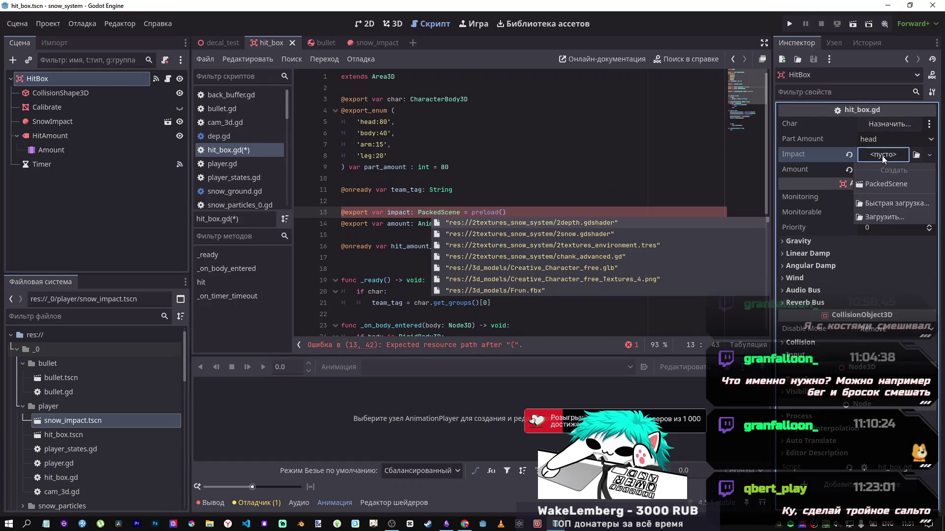
{"action": "left_click", "coordinate": [873, 183]}
{"action": "left_click", "coordinate": [875, 158]}
{"action": "left_click", "coordinate": [846, 155]}
{"action": "left_click", "coordinate": [869, 154]}
Drag snow_impact.tscn onto the HitBox's Impact field in the Inspector.
{"action": "left_click", "coordinate": [418, 111]}
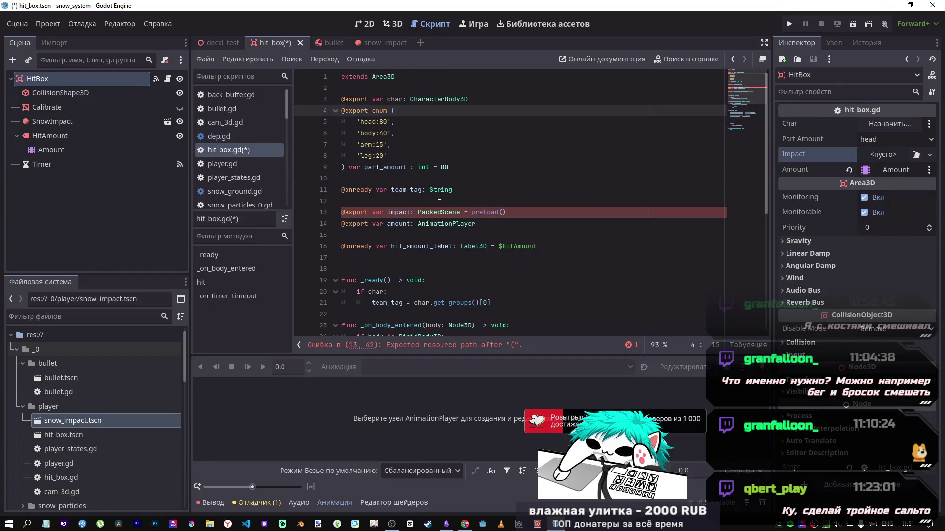
{"action": "left_click", "coordinate": [439, 197]}
{"action": "left_click_drag", "start_coordinate": [442, 215], "coordinate": [418, 215]}
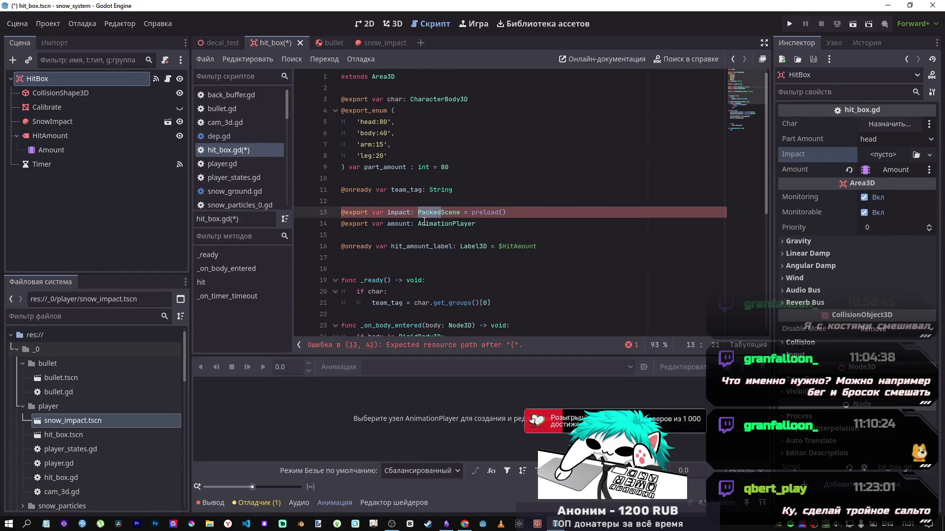
{"action": "key", "text": "ctrl+Right"}
{"action": "left_click", "coordinate": [419, 212], "text": "shift"}
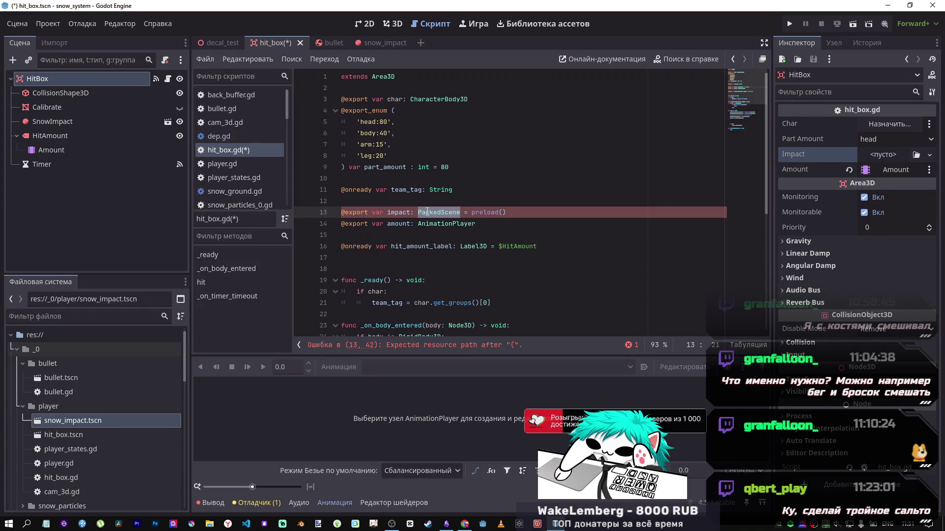
{"action": "mouse_move", "coordinate": [73, 420]}
{"action": "left_mouse_down"}
{"action": "mouse_move", "coordinate": [148, 421]}
{"action": "mouse_move", "coordinate": [869, 162]}
{"action": "left_mouse_up"}
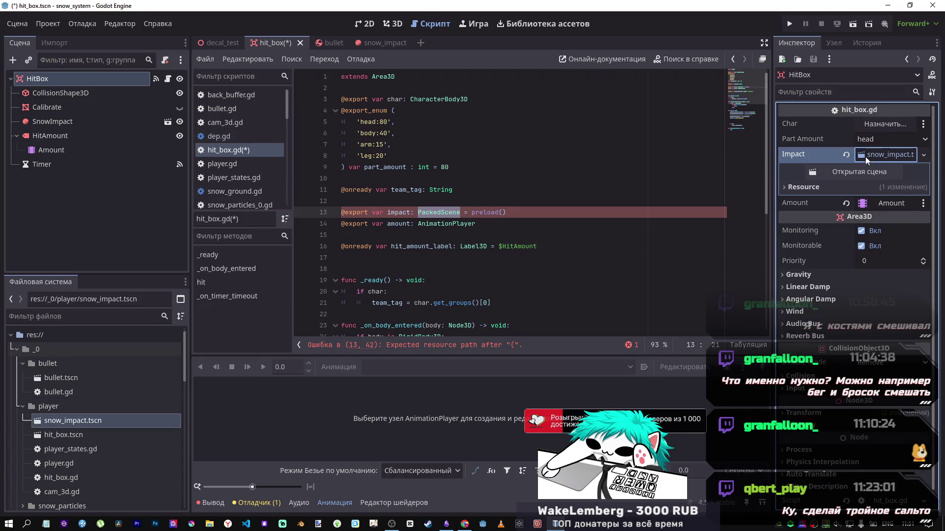
{"action": "left_click", "coordinate": [807, 191]}
{"action": "left_click", "coordinate": [807, 190]}
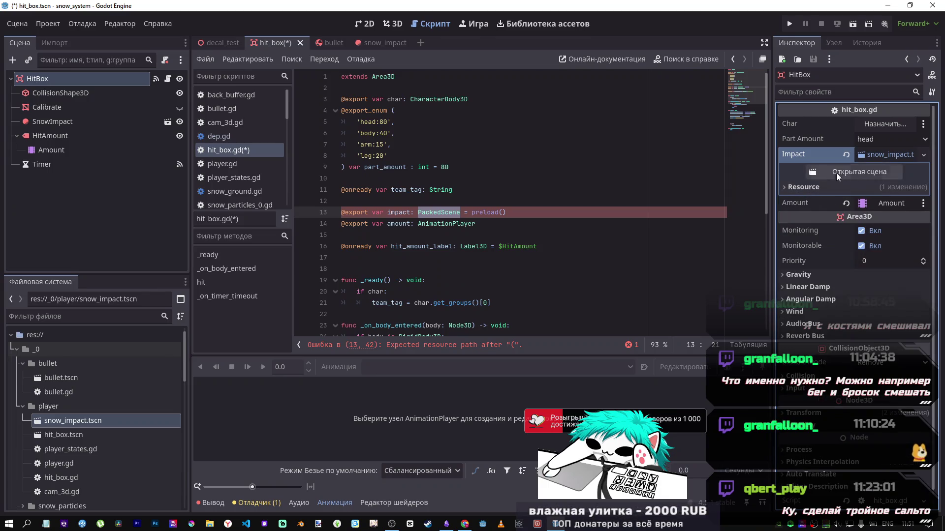
{"action": "left_click", "coordinate": [861, 172]}
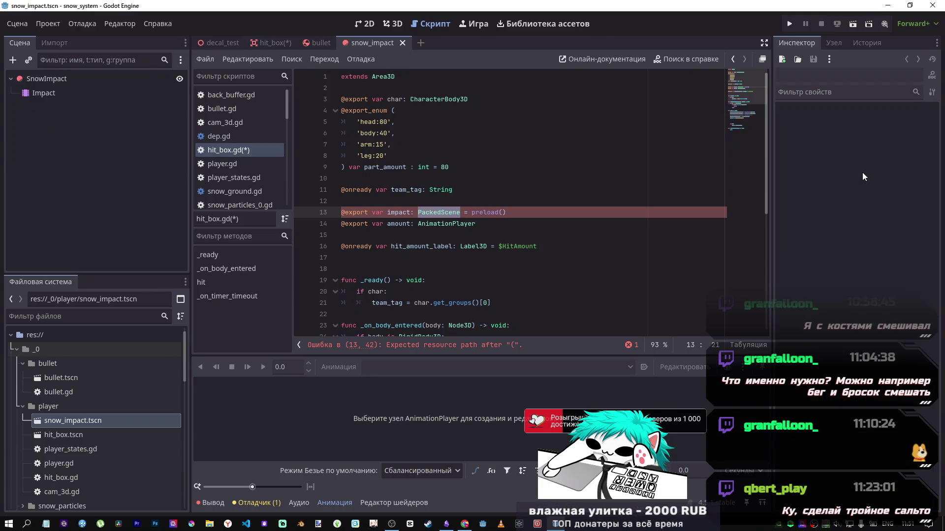
Delete the ' = preload()' initializer from line 13 of hit_box.gd.
{"action": "left_click", "coordinate": [488, 211]}
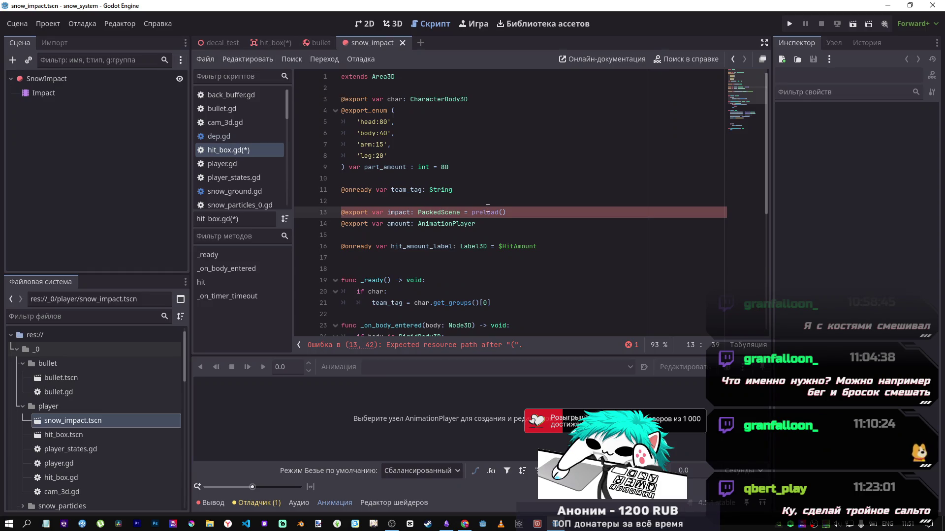
{"action": "left_click_drag", "start_coordinate": [506, 212], "coordinate": [460, 213]}
{"action": "key", "text": "BackSpace"}
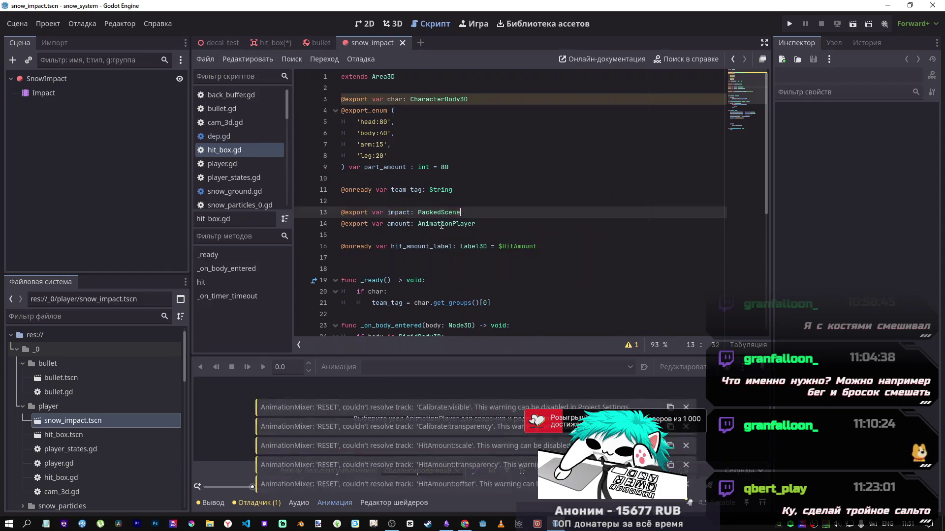
Switch to the snow_impact scene and select its Impact and SnowImpact nodes.
{"action": "left_click", "coordinate": [471, 201]}
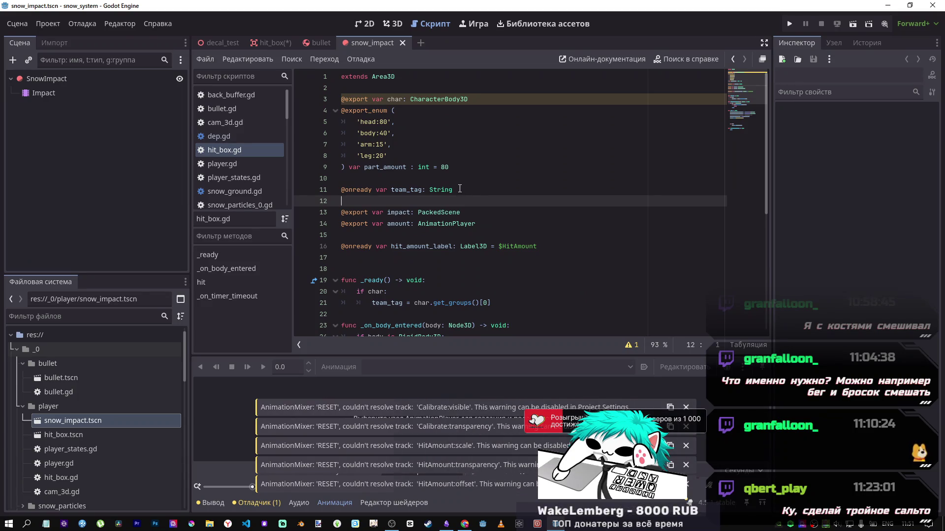
{"action": "left_click", "coordinate": [264, 44]}
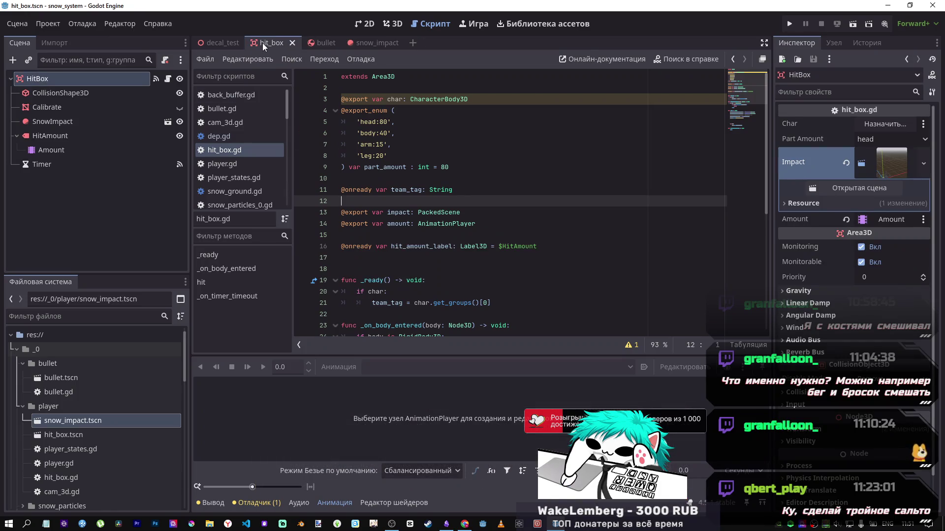
{"action": "left_click", "coordinate": [362, 43]}
{"action": "left_click", "coordinate": [90, 89]}
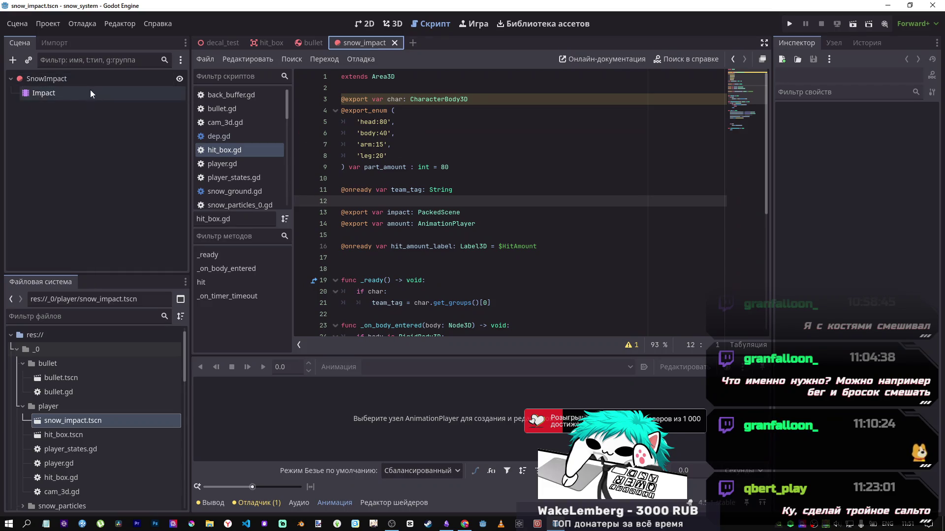
{"action": "left_click", "coordinate": [79, 79]}
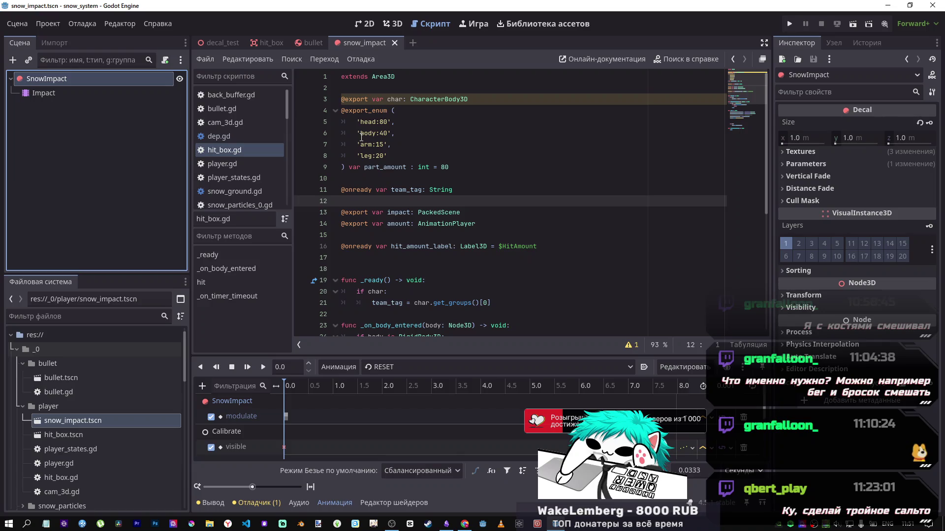
Close the bullet scene tab and return to snow_impact in the 3D viewport.
{"action": "left_click", "coordinate": [309, 44]}
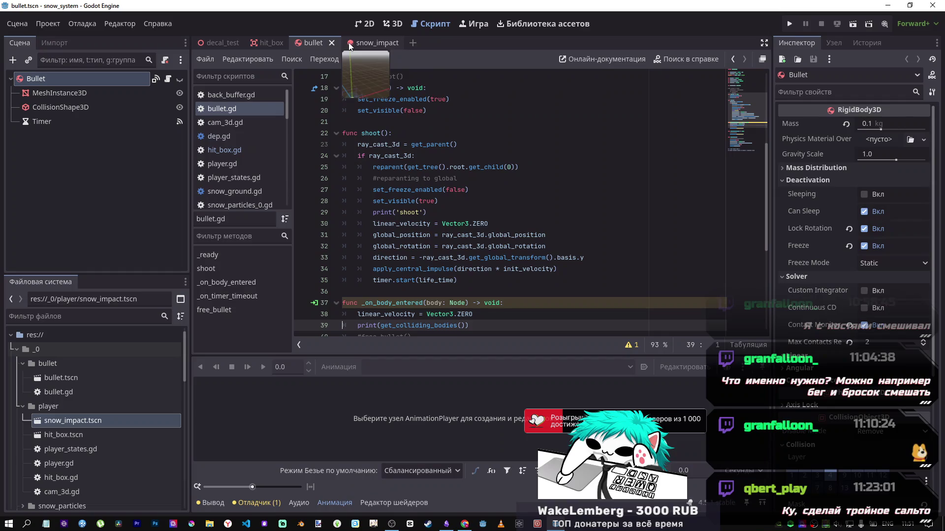
{"action": "left_click", "coordinate": [268, 43]}
{"action": "left_click", "coordinate": [320, 42]}
{"action": "middle_click", "coordinate": [319, 43]}
{"action": "left_click", "coordinate": [319, 43]}
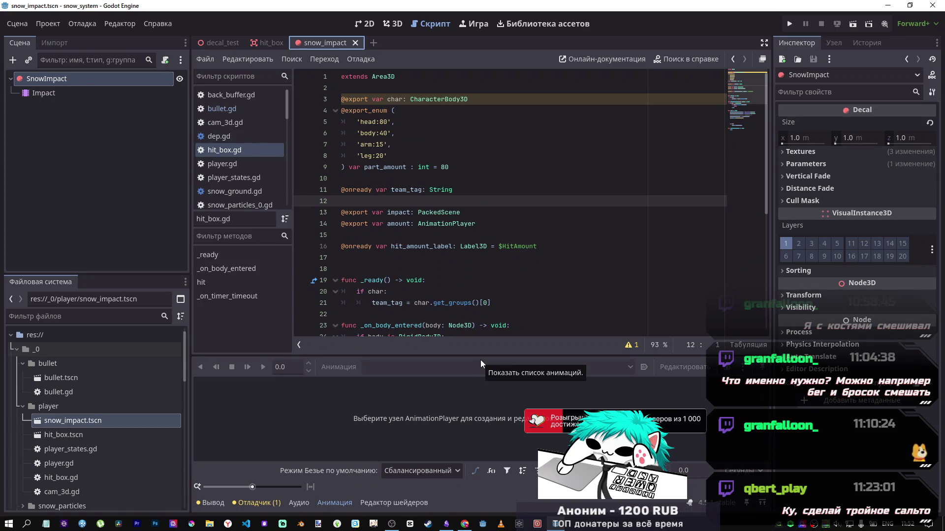
{"action": "left_click", "coordinate": [388, 26]}
Orbit around the decal, then jump to the reported error line in hit_box.gd from the debugger.
{"action": "left_click_drag", "start_coordinate": [377, 65], "coordinate": [337, 68]}
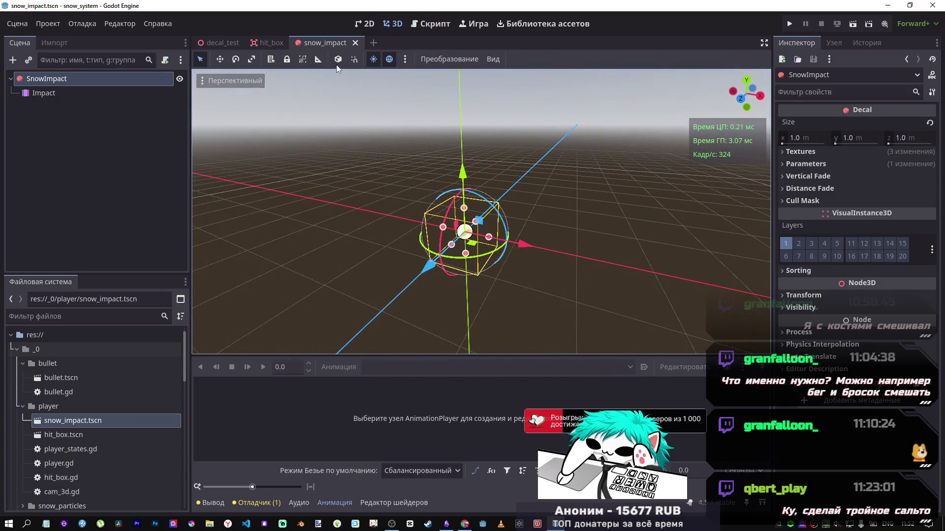
{"action": "left_click", "coordinate": [270, 43]}
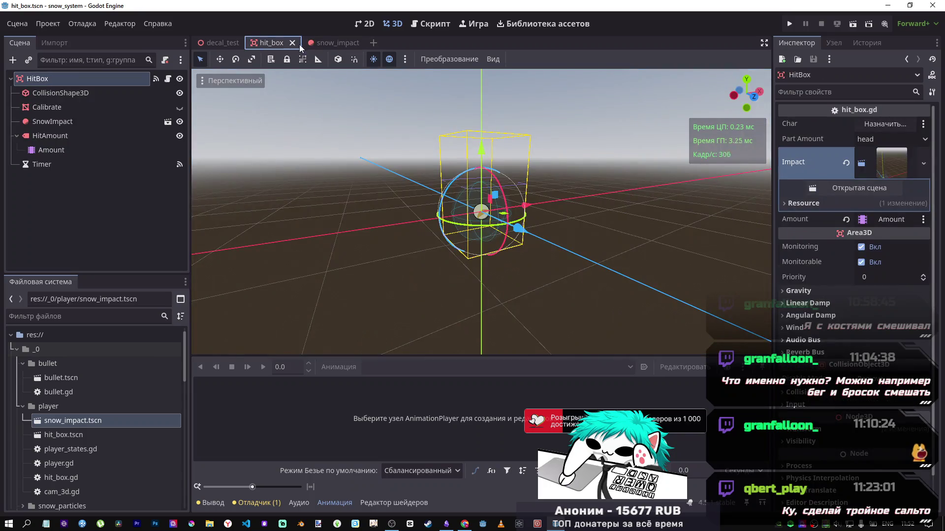
{"action": "left_click", "coordinate": [257, 497]}
{"action": "left_click", "coordinate": [297, 368]}
{"action": "double_click", "coordinate": [288, 400]}
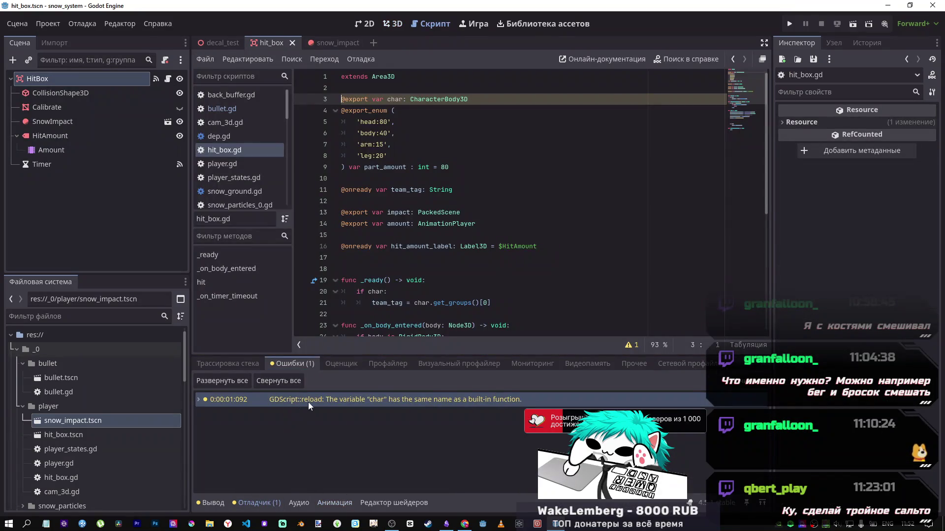
View the Impact player's impact_anim animation, then close the snow_impact scene.
{"action": "left_click", "coordinate": [327, 43]}
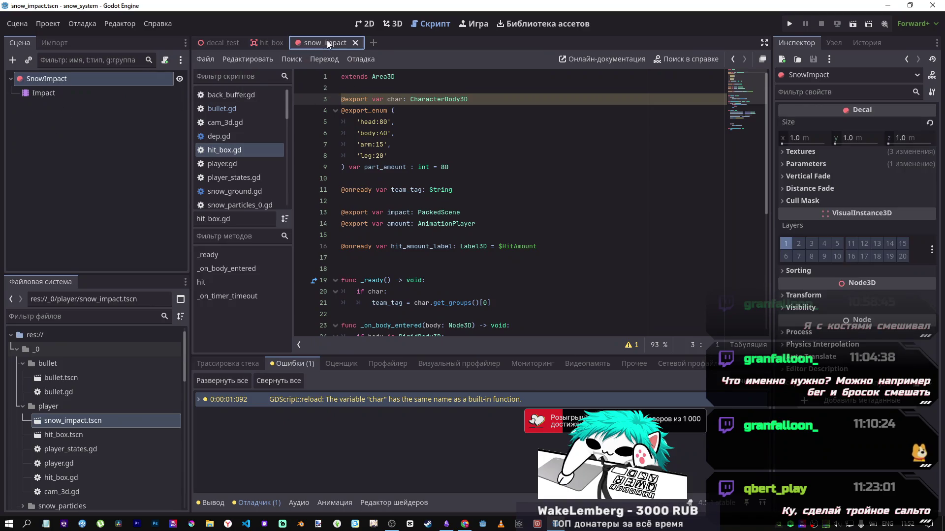
{"action": "left_click", "coordinate": [98, 93]}
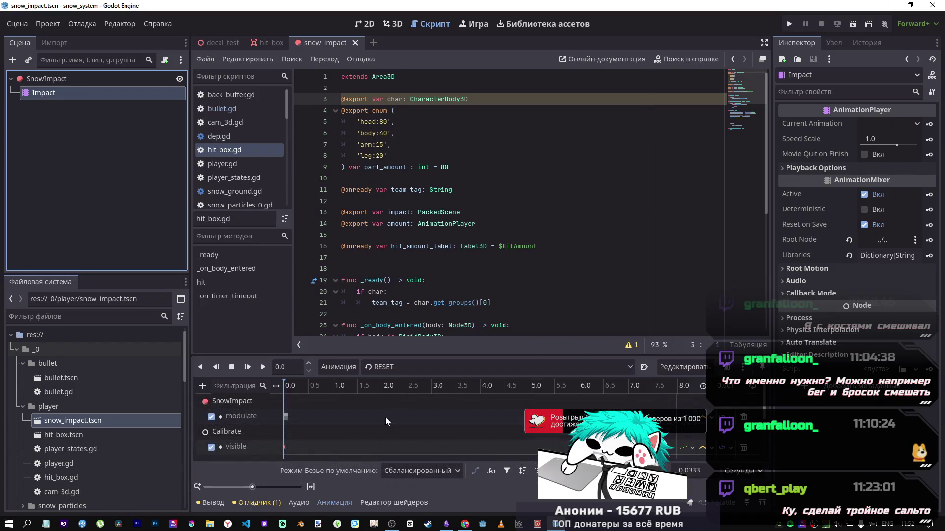
{"action": "left_click", "coordinate": [302, 384]}
{"action": "left_click", "coordinate": [371, 368]}
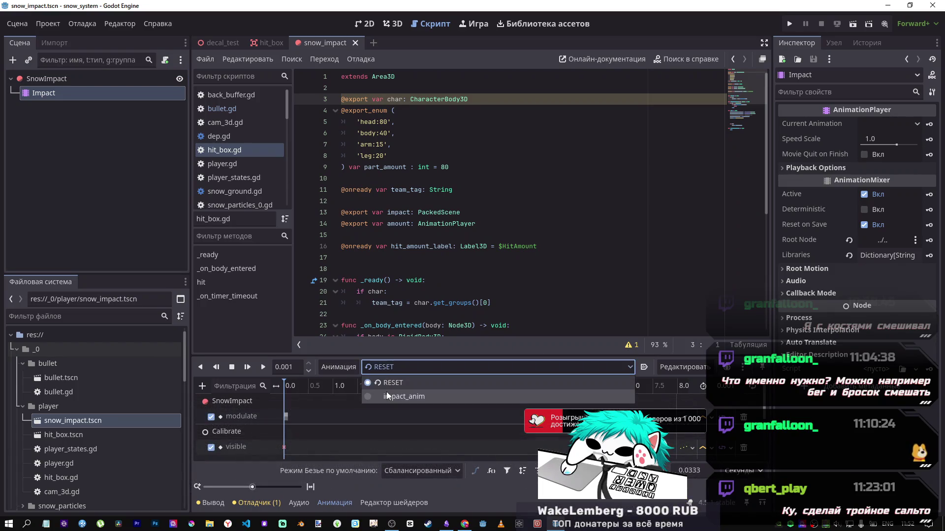
{"action": "left_click", "coordinate": [386, 392]}
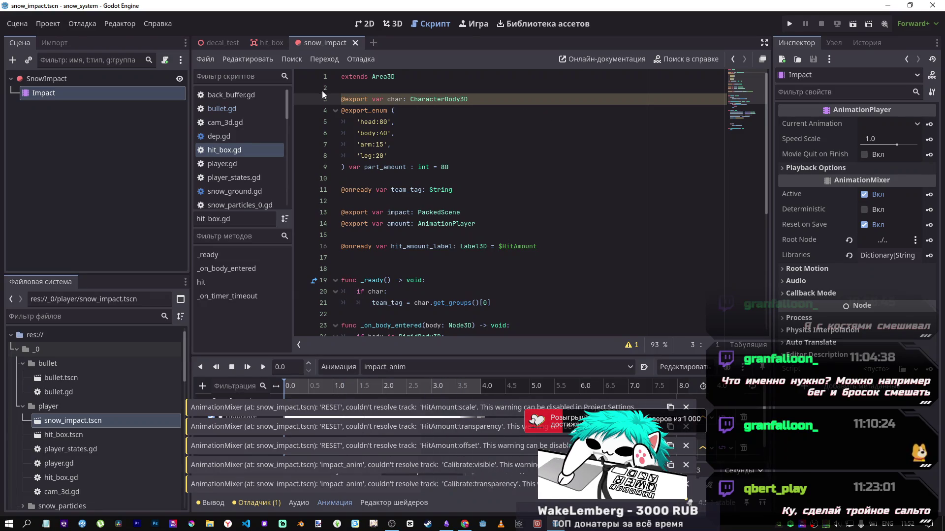
{"action": "middle_click", "coordinate": [333, 43]}
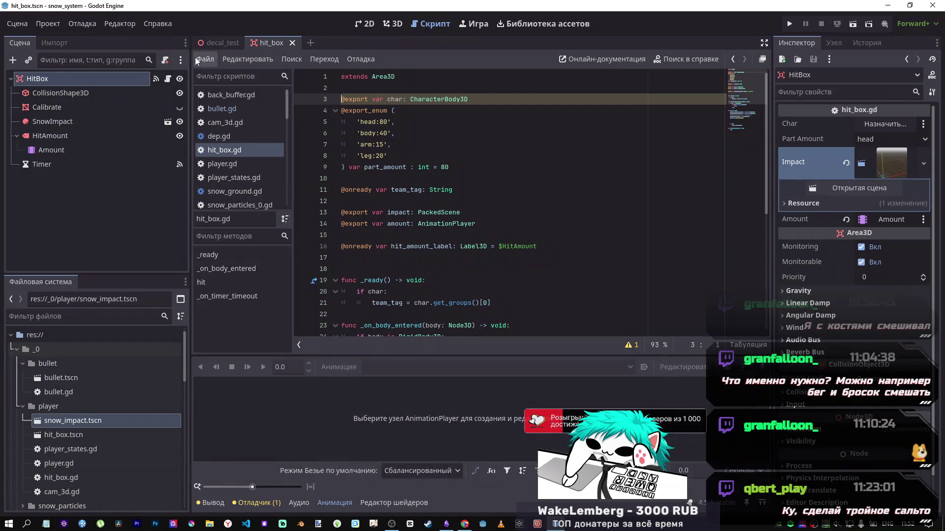
{"action": "left_click", "coordinate": [82, 123]}
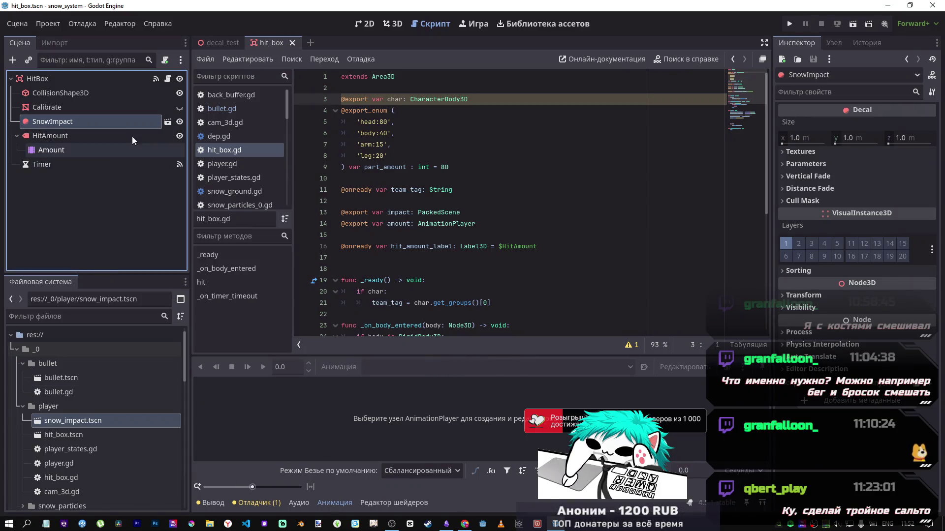
Toggle the bottom animation panel and save the hit_box scene.
{"action": "left_click", "coordinate": [319, 501]}
{"action": "left_click", "coordinate": [298, 501]}
{"action": "left_click", "coordinate": [318, 503]}
{"action": "left_click", "coordinate": [319, 503]}
{"action": "left_click", "coordinate": [325, 503]}
{"action": "left_click", "coordinate": [358, 211]}
{"action": "left_click_drag", "start_coordinate": [395, 133], "coordinate": [397, 121]}
{"action": "key", "text": "ctrl+s"}
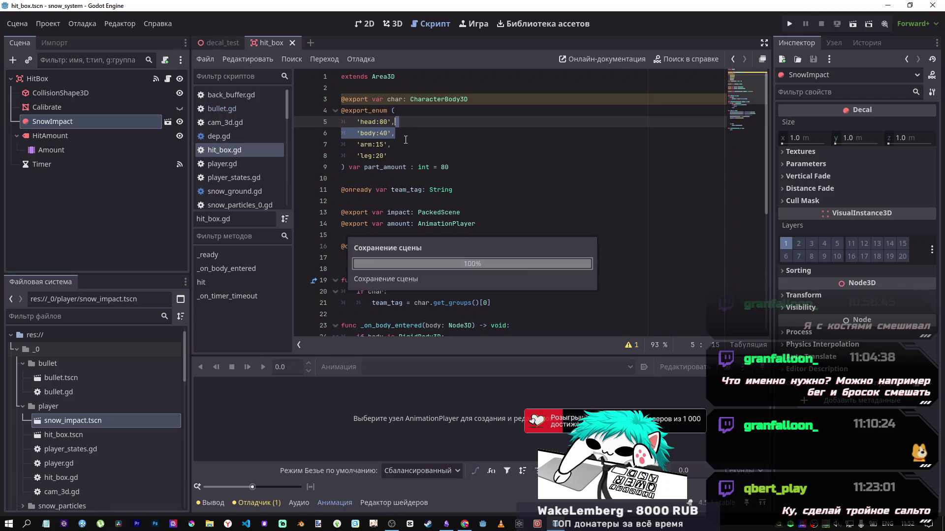
Add impact.instantiate() on line 36 of hit() and run the current scene.
{"action": "scroll", "coordinate": [449, 252], "scroll_direction": "down", "scroll_amount": 7}
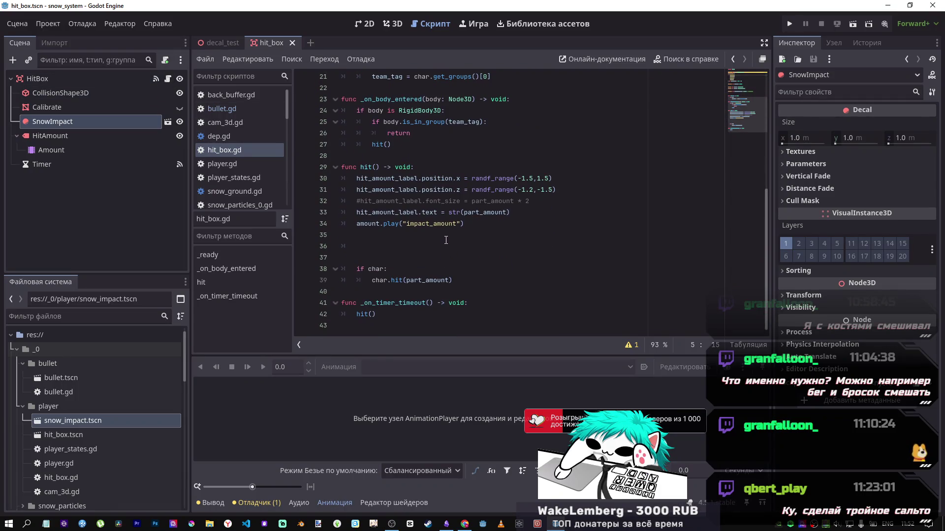
{"action": "left_click", "coordinate": [392, 249]}
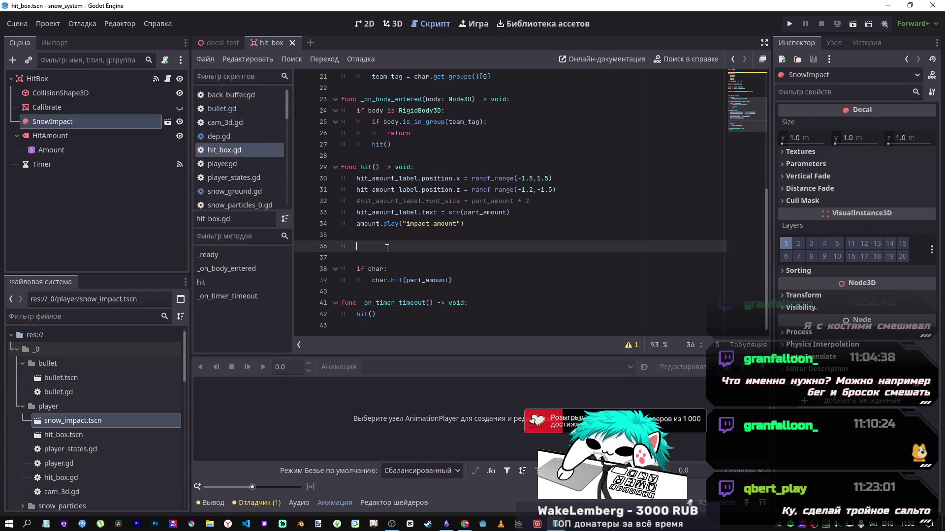
{"action": "scroll", "coordinate": [442, 234], "scroll_direction": "up", "scroll_amount": 7}
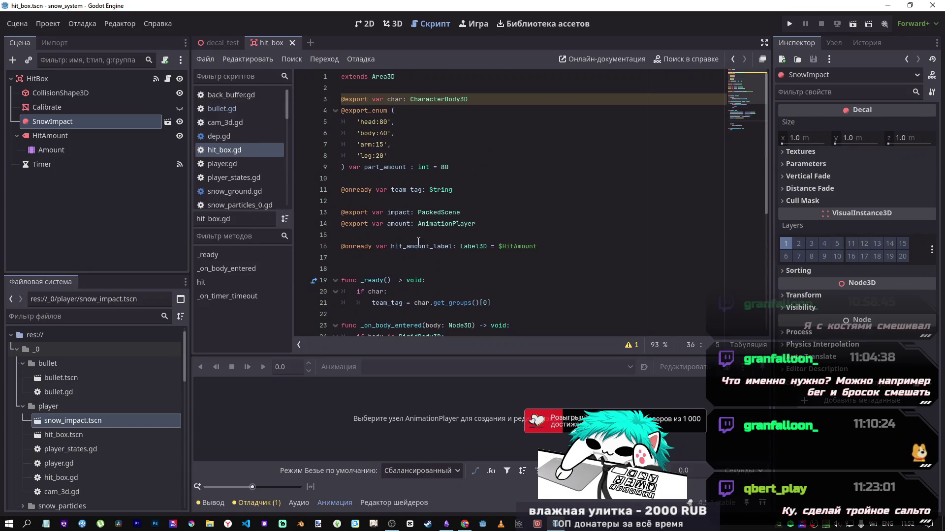
{"action": "scroll", "coordinate": [382, 246], "scroll_direction": "down", "scroll_amount": 7}
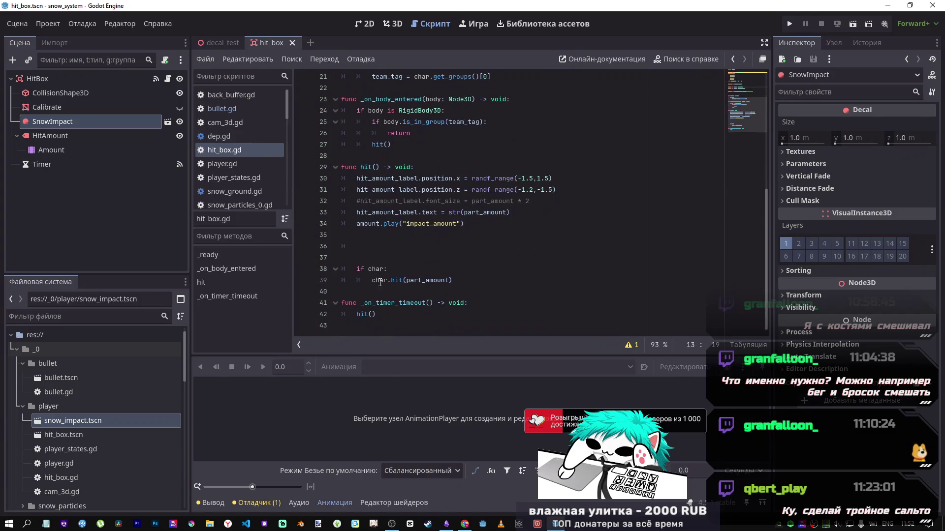
{"action": "type", "text": "impact."}
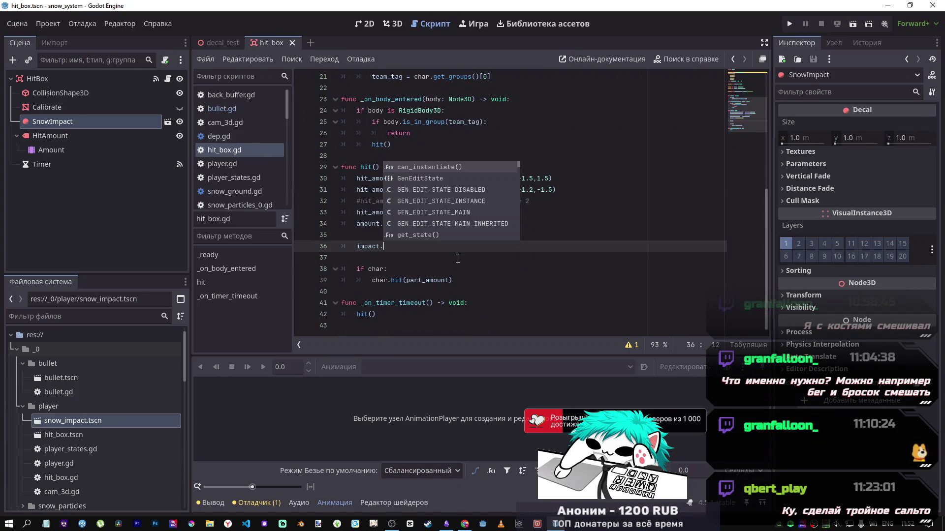
{"action": "type", "text": "inst"}
{"action": "key", "text": "Return"}
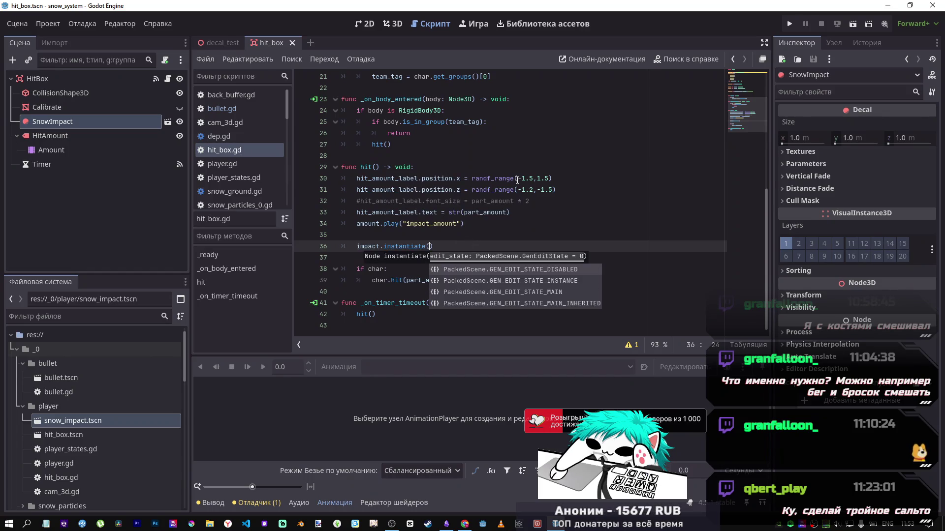
{"action": "left_click", "coordinate": [848, 29]}
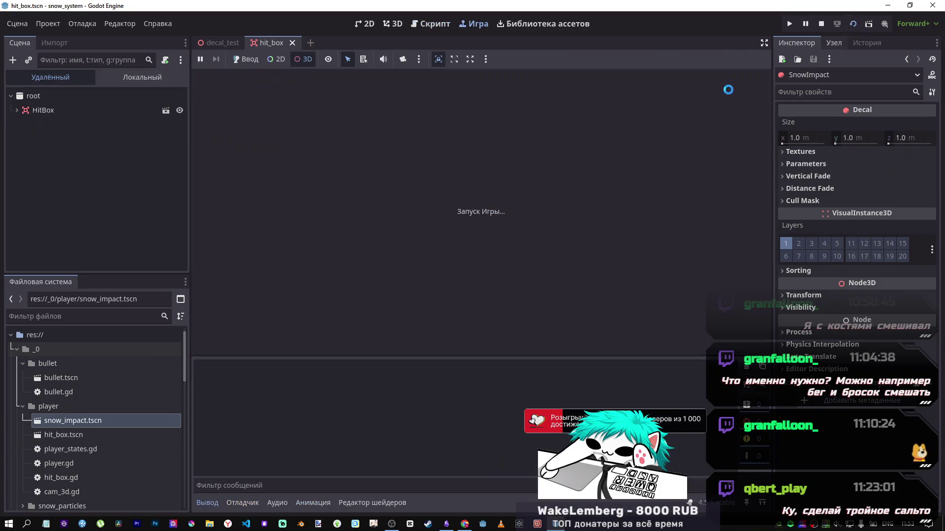
Expand HitBox and SnowImpact in the remote tree to see the Impact child, then stop the game.
{"action": "left_click", "coordinate": [405, 63]}
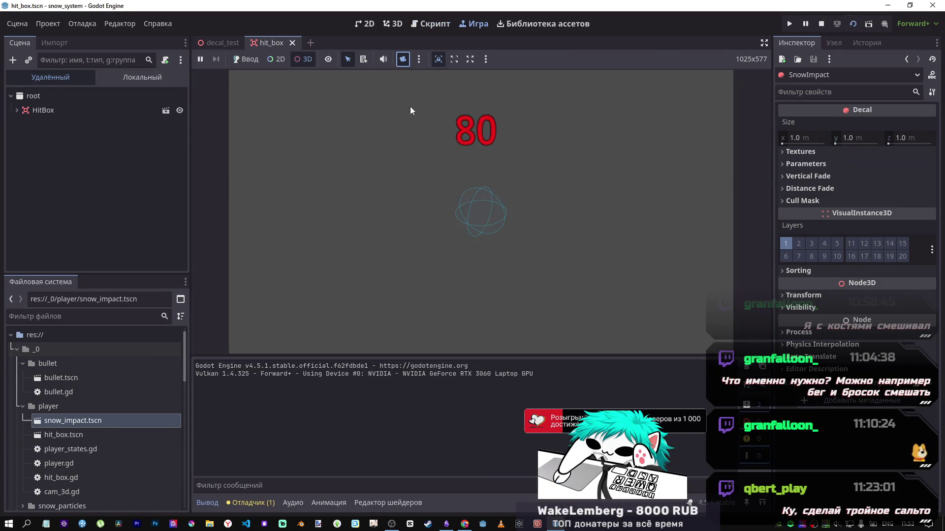
{"action": "left_click", "coordinate": [17, 111]}
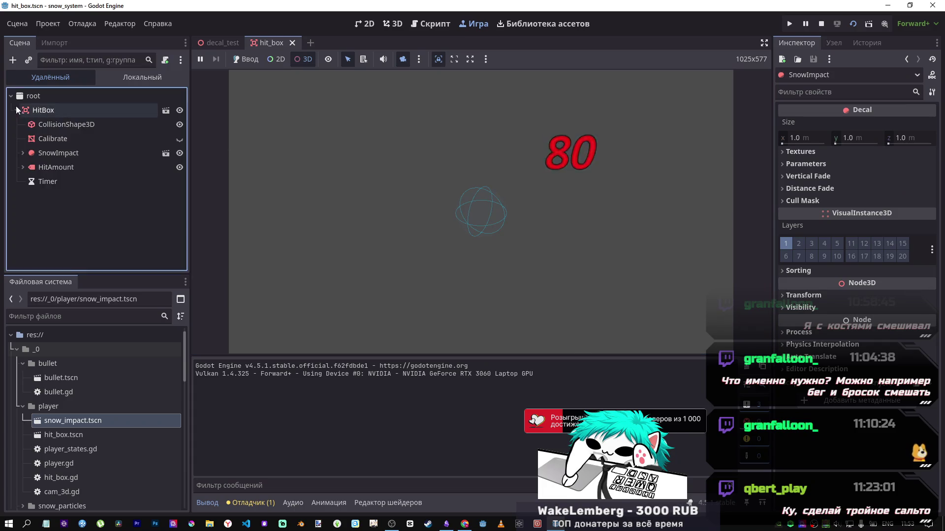
{"action": "left_click", "coordinate": [20, 152]}
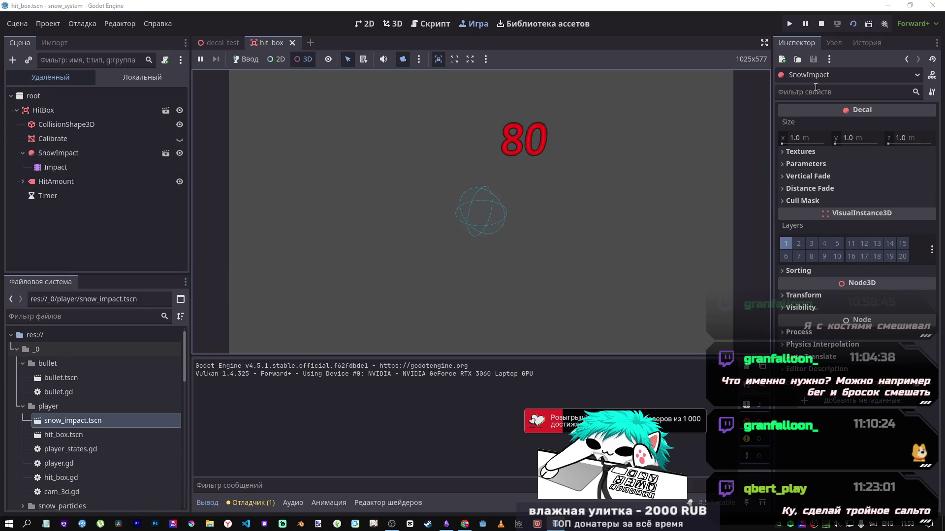
{"action": "left_click", "coordinate": [826, 23]}
{"action": "left_click", "coordinate": [450, 224]}
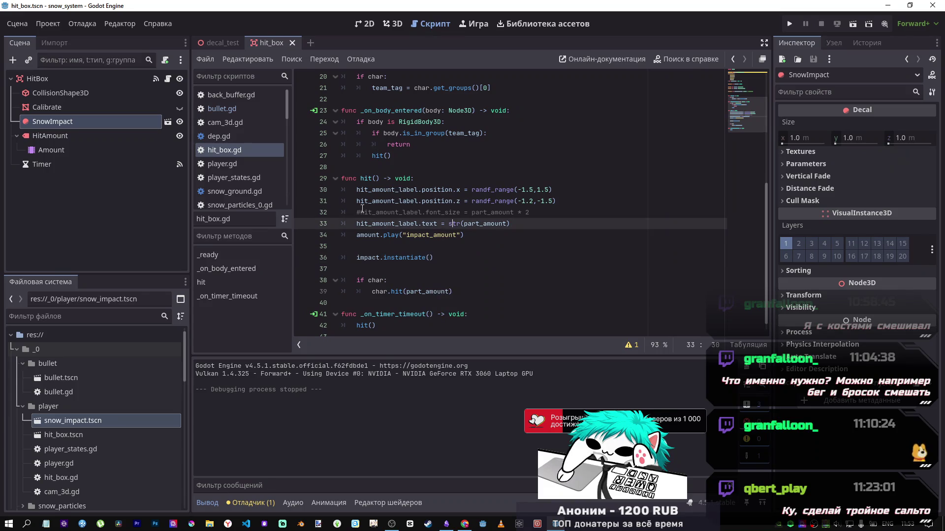
Delete the SnowImpact node from the HitBox scene.
{"action": "left_click", "coordinate": [95, 122]}
{"action": "key", "text": "Delete"}
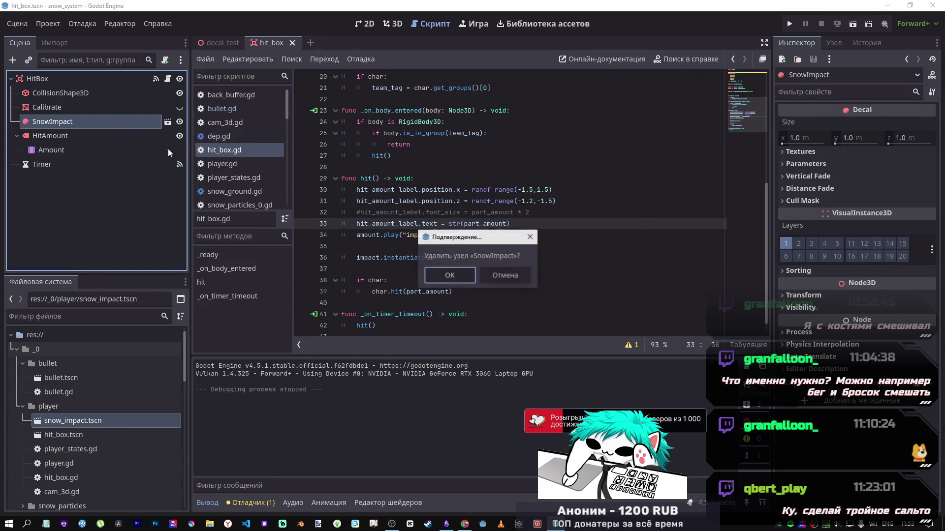
{"action": "left_click", "coordinate": [457, 273]}
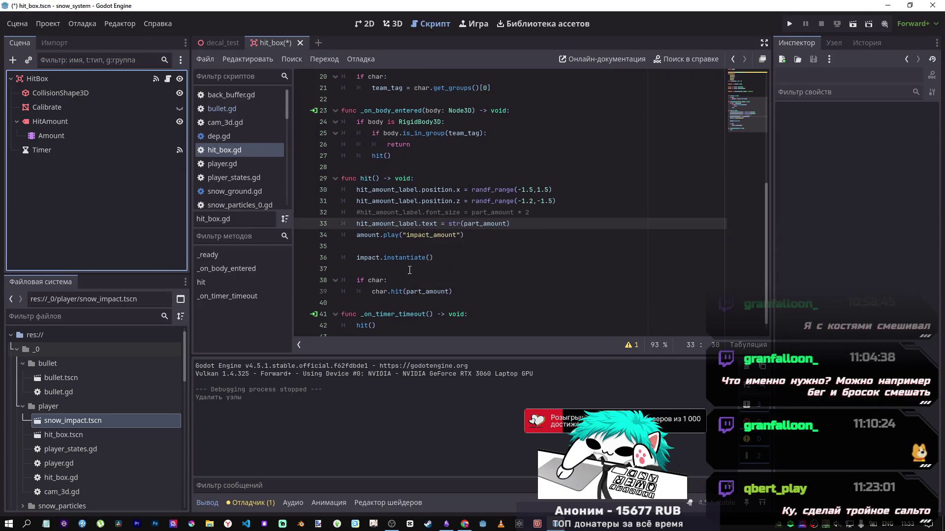
Wrap line 36 in add_child(impact.instantiate()) using autocomplete and save.
{"action": "left_click", "coordinate": [464, 235]}
{"action": "left_click", "coordinate": [446, 260]}
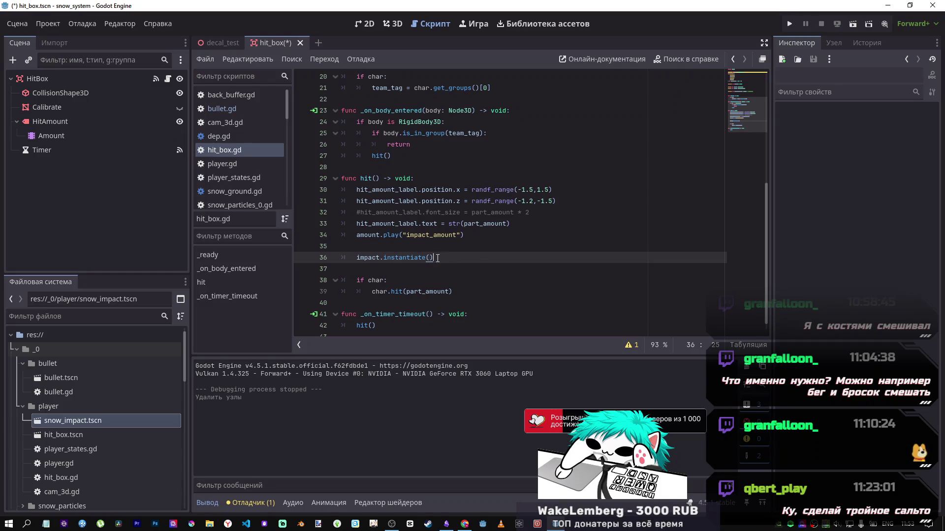
{"action": "scroll", "coordinate": [440, 260], "scroll_direction": "up", "scroll_amount": 5}
{"action": "scroll", "coordinate": [445, 280], "scroll_direction": "down", "scroll_amount": 5}
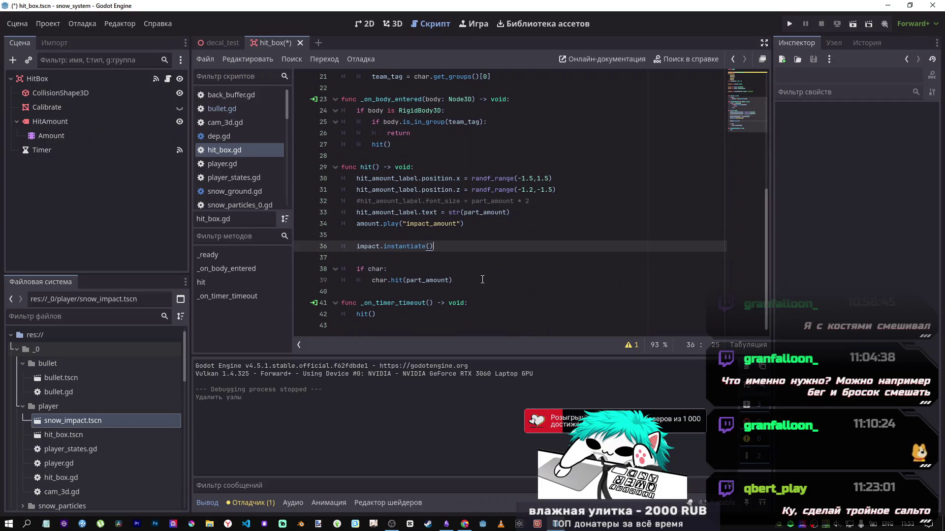
{"action": "type", "text": "."}
{"action": "key", "text": "Return"}
{"action": "key", "text": "ctrl+s"}
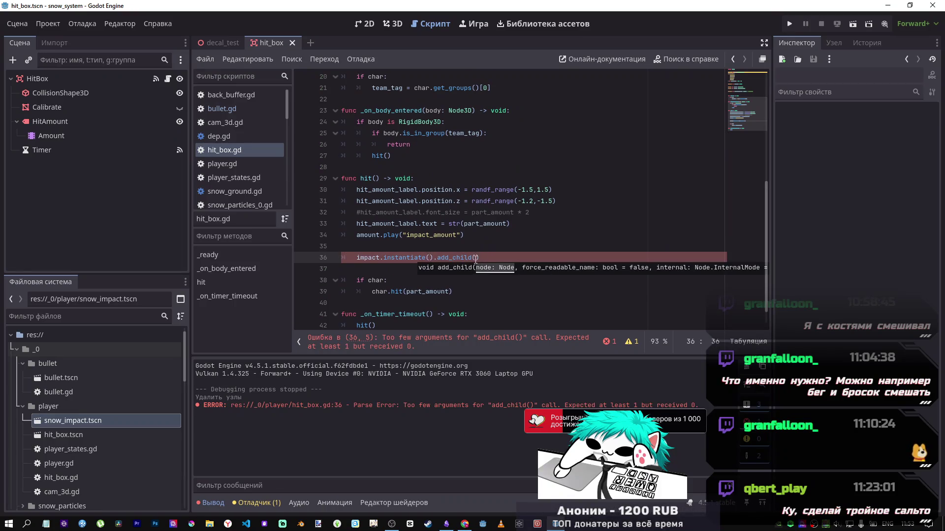
Remove the stray dot on line 36, save the script again and run the scene.
{"action": "key", "text": "BackSpace"}
{"action": "key", "text": "BackSpace"}
{"action": "key", "text": "BackSpace"}
{"action": "left_click", "coordinate": [362, 257]}
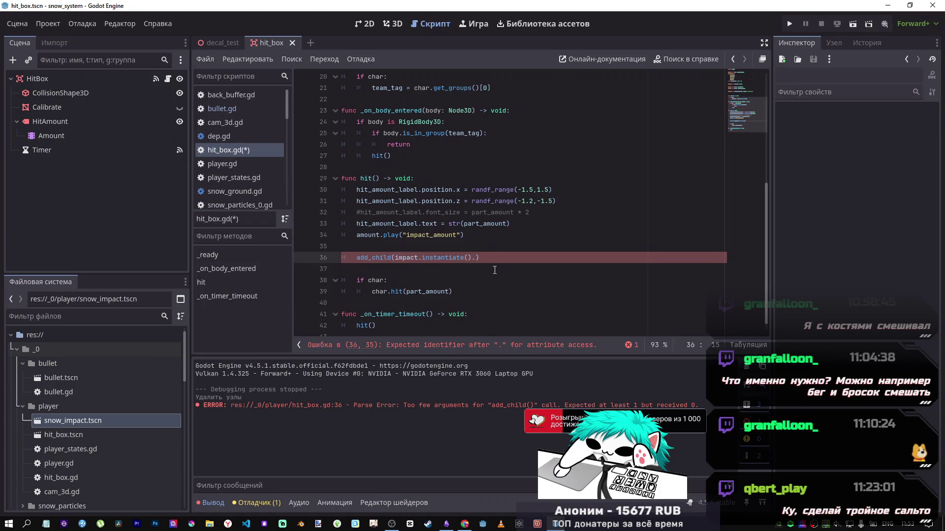
{"action": "key", "text": "ctrl+s"}
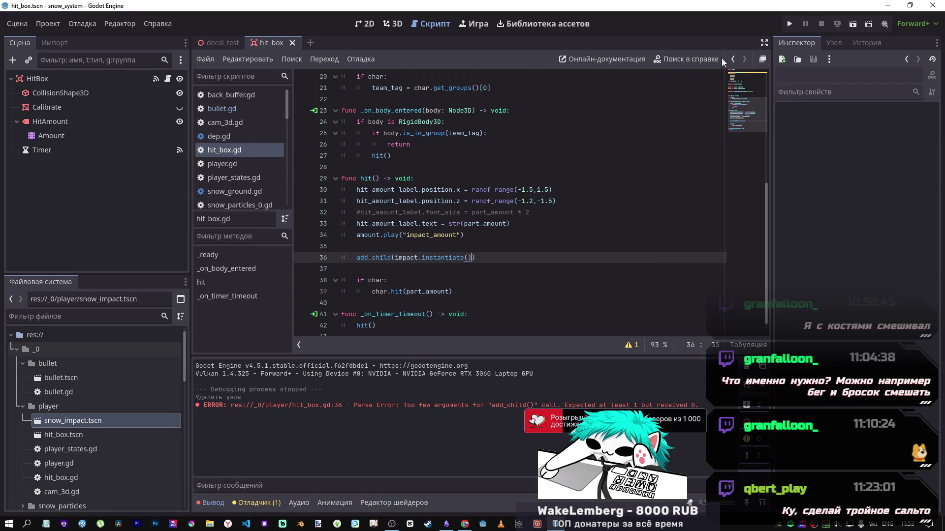
{"action": "left_click", "coordinate": [847, 24]}
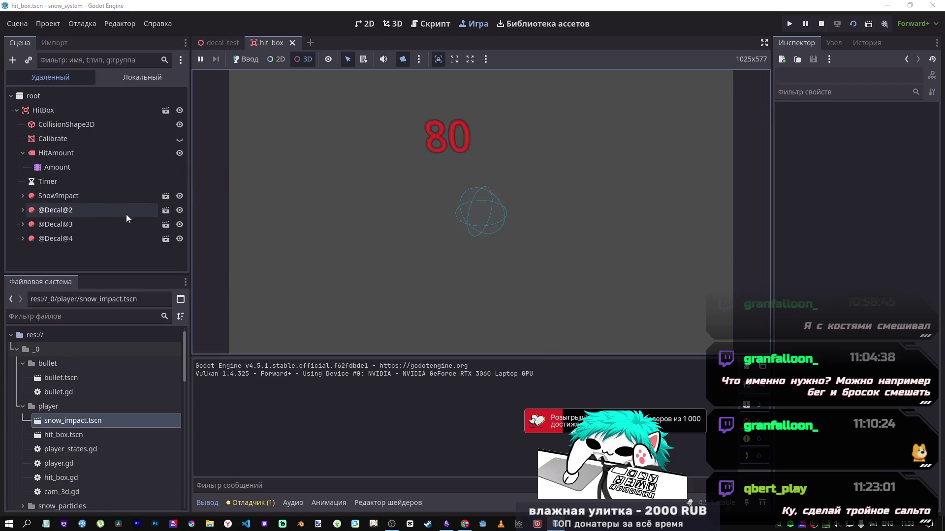
Inspect the Calibrate and SnowImpact nodes in the running remote tree, then stop the game.
{"action": "left_click", "coordinate": [175, 139]}
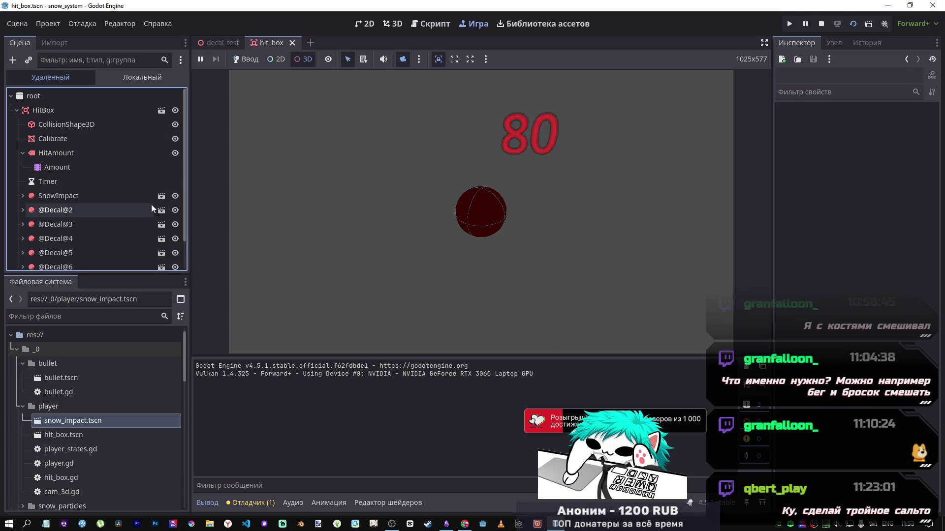
{"action": "left_click", "coordinate": [89, 194]}
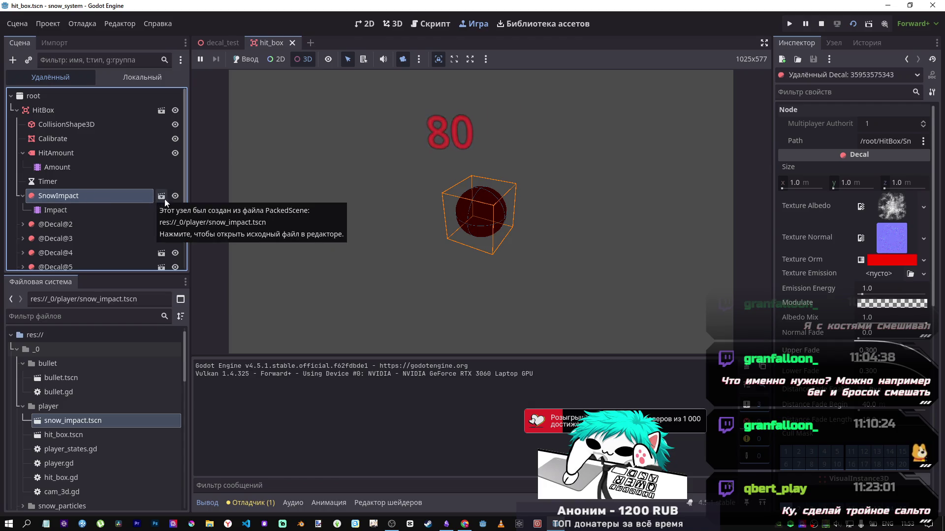
{"action": "left_click", "coordinate": [284, 199]}
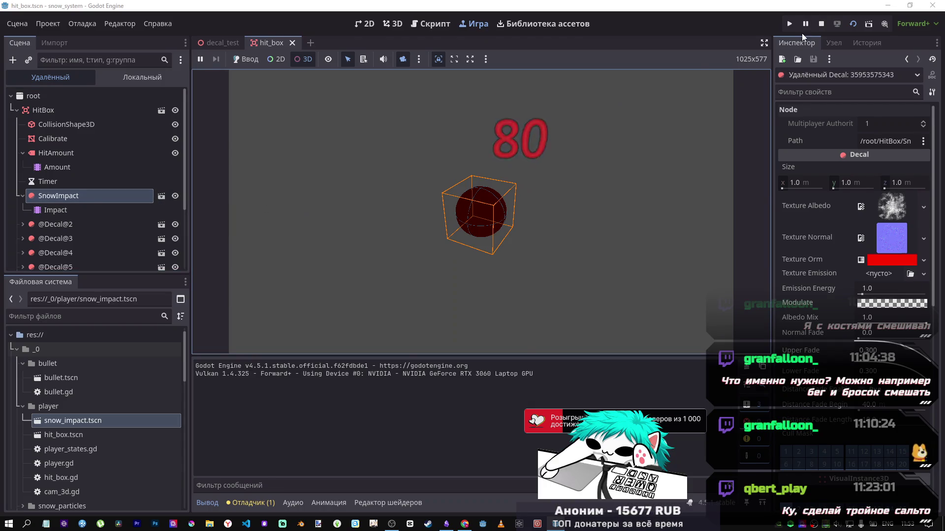
{"action": "left_click", "coordinate": [821, 23]}
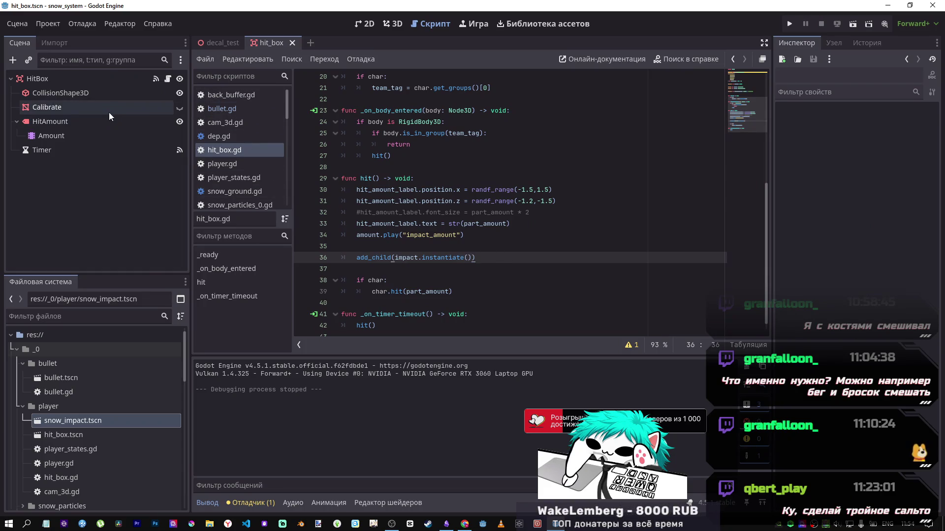
Undo the deletion with Ctrl+Z to restore the SnowImpact node in the hit_box scene.
{"action": "left_click", "coordinate": [60, 435]}
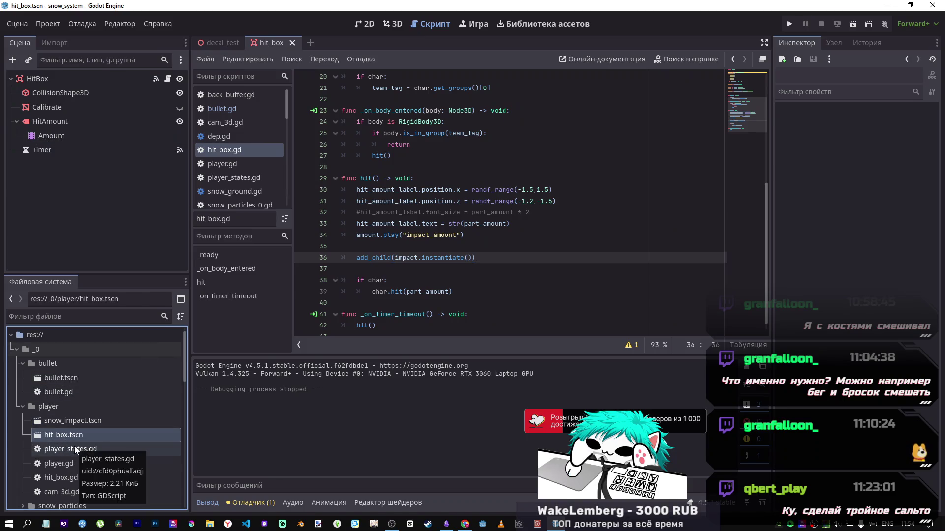
{"action": "scroll", "coordinate": [72, 435], "scroll_direction": "down", "scroll_amount": 3}
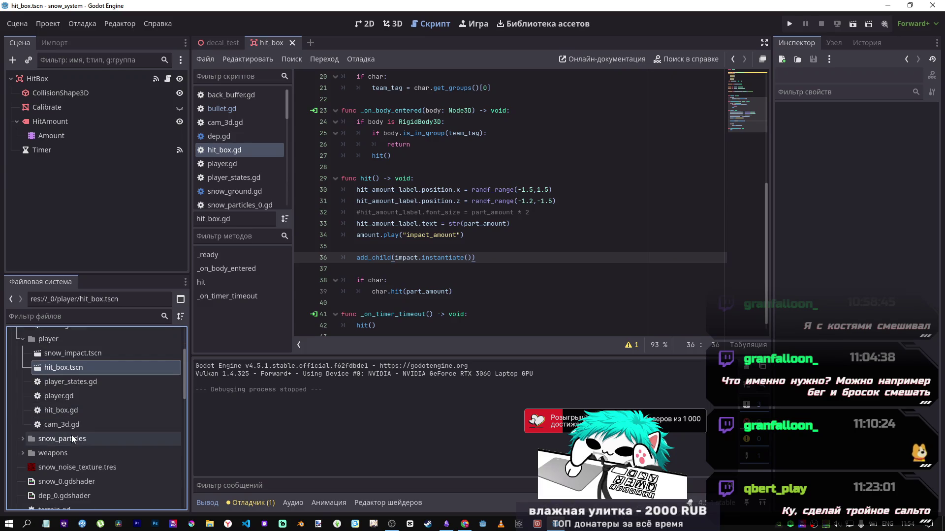
{"action": "scroll", "coordinate": [72, 435], "scroll_direction": "up", "scroll_amount": 4}
{"action": "scroll", "coordinate": [69, 429], "scroll_direction": "down", "scroll_amount": 4}
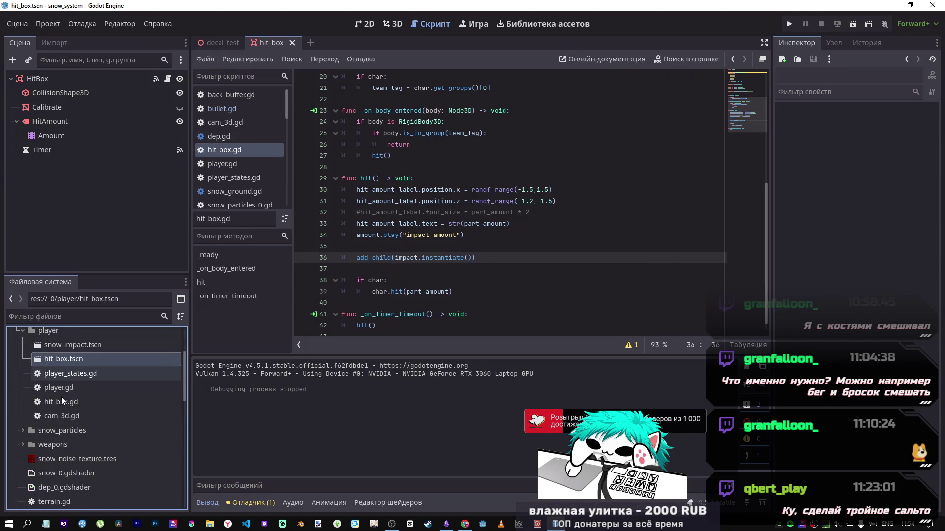
{"action": "left_click", "coordinate": [85, 223]}
{"action": "key", "text": "ctrl+z"}
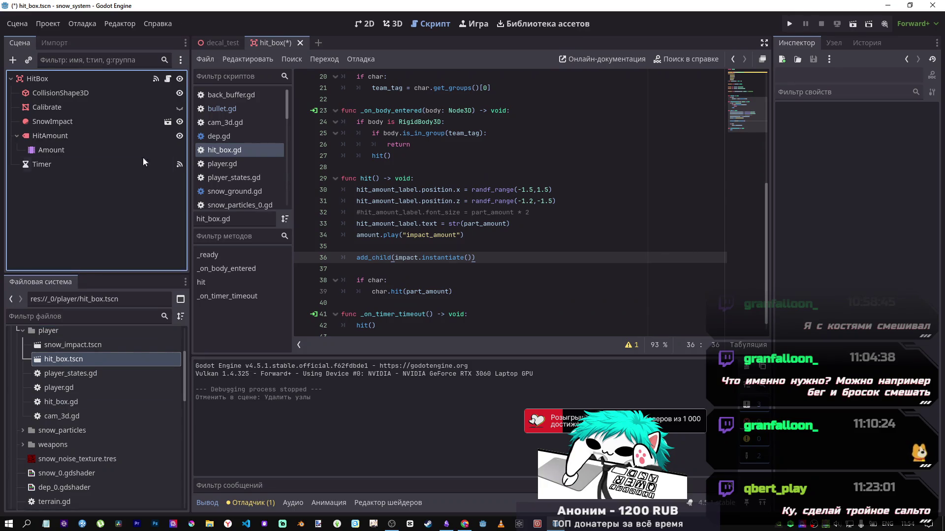
Reopen snow_impact.tscn from the FileSystem dock.
{"action": "left_click", "coordinate": [167, 122]}
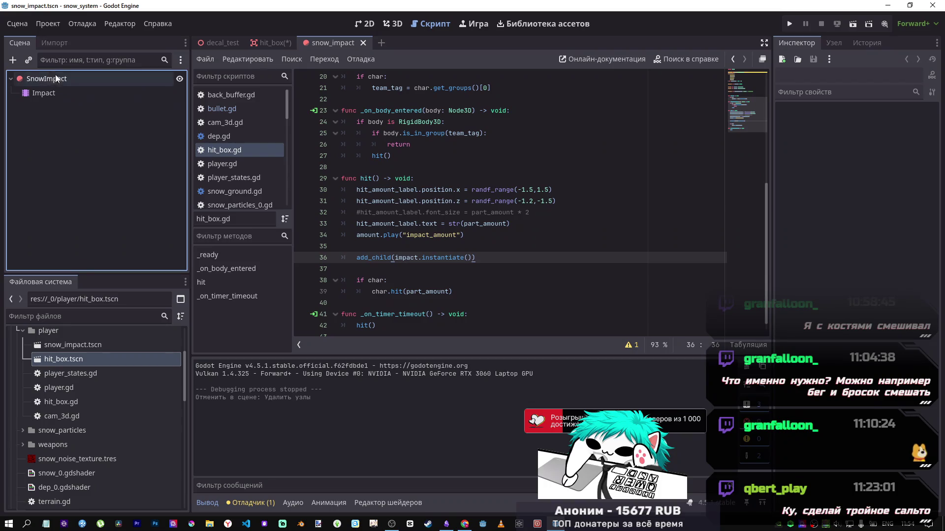
{"action": "right_click", "coordinate": [322, 44]}
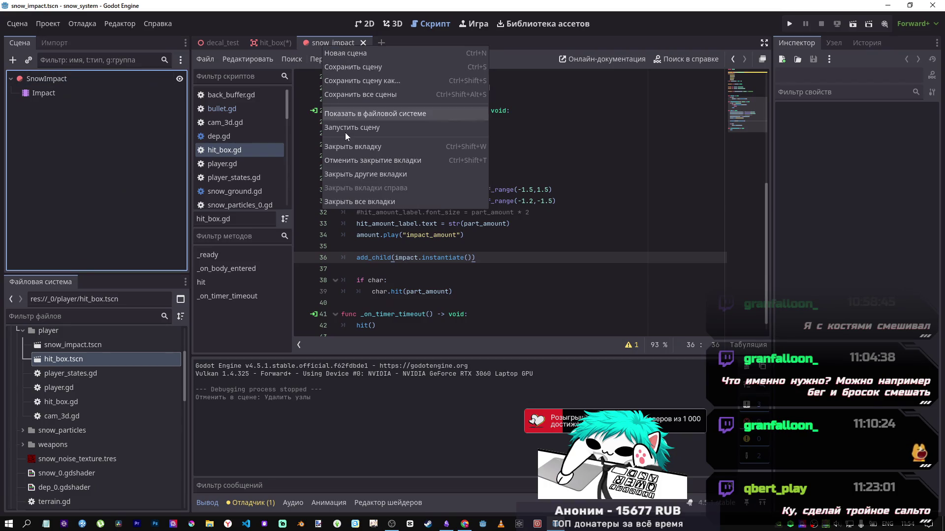
{"action": "left_click", "coordinate": [383, 113]}
{"action": "scroll", "coordinate": [75, 354], "scroll_direction": "up", "scroll_amount": 1}
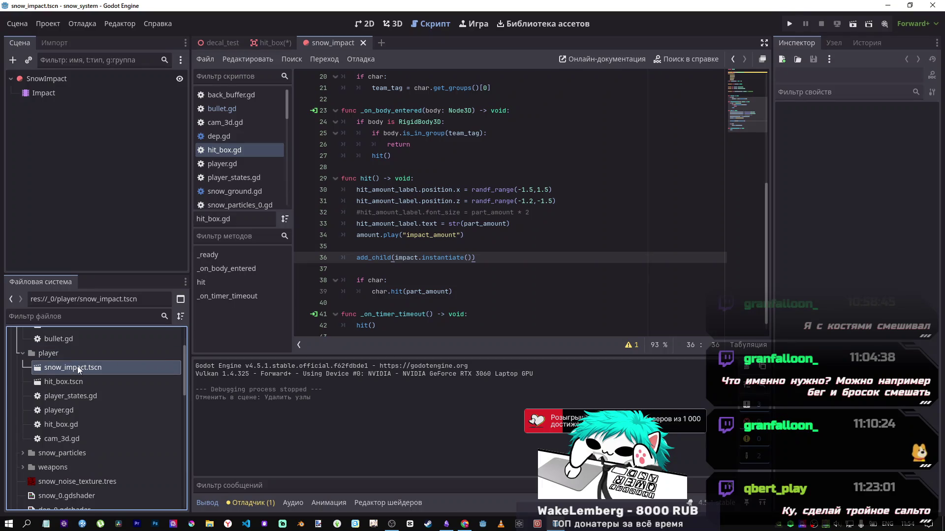
{"action": "middle_click", "coordinate": [329, 45]}
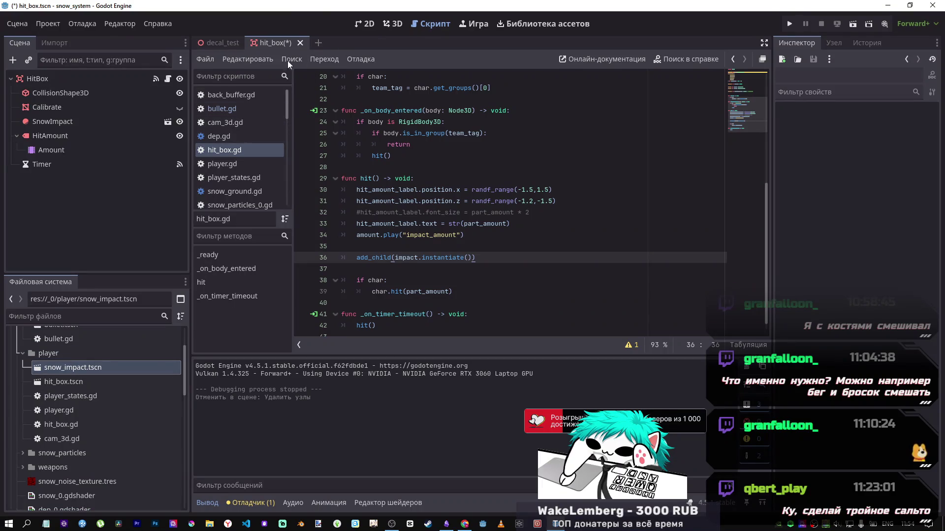
{"action": "right_click", "coordinate": [79, 369]}
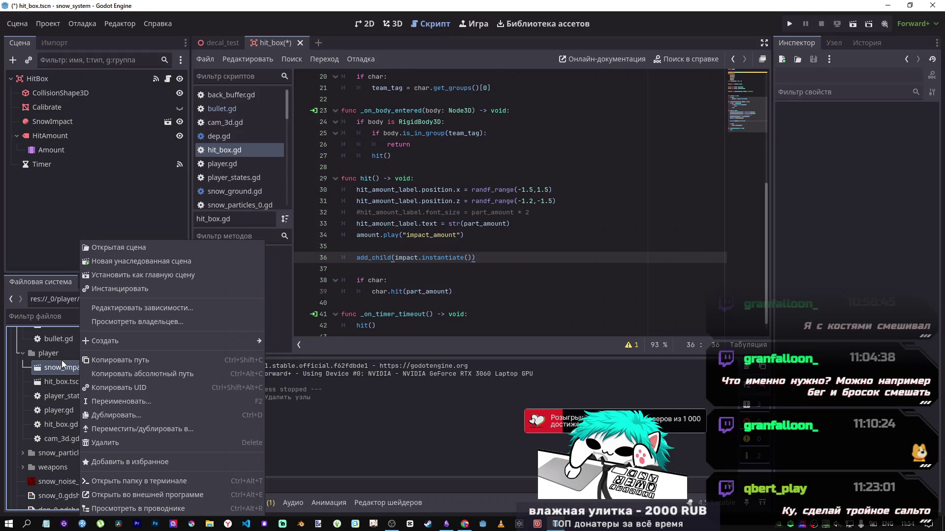
{"action": "left_click", "coordinate": [62, 365]}
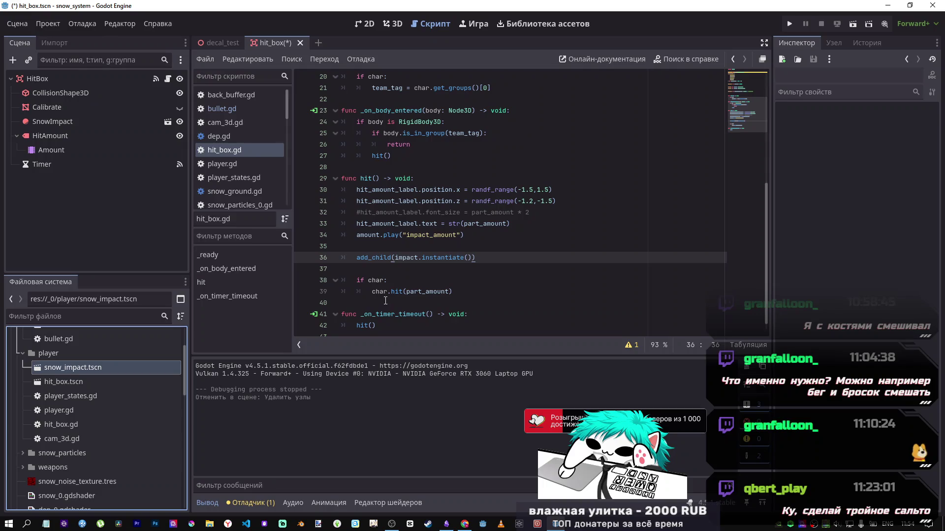
{"action": "mouse_move", "coordinate": [88, 368]}
{"action": "left_mouse_down"}
{"action": "mouse_move", "coordinate": [120, 367]}
{"action": "mouse_move", "coordinate": [64, 367]}
{"action": "left_mouse_up"}
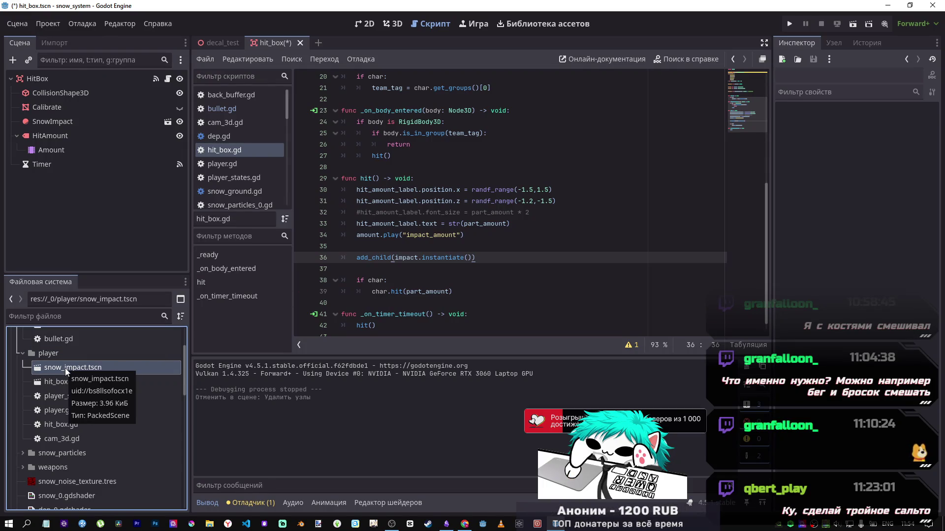
{"action": "double_click", "coordinate": [64, 368]}
Select Impact, load the impact_anim animation and move the timeline to 4.0 seconds.
{"action": "left_click", "coordinate": [55, 96]}
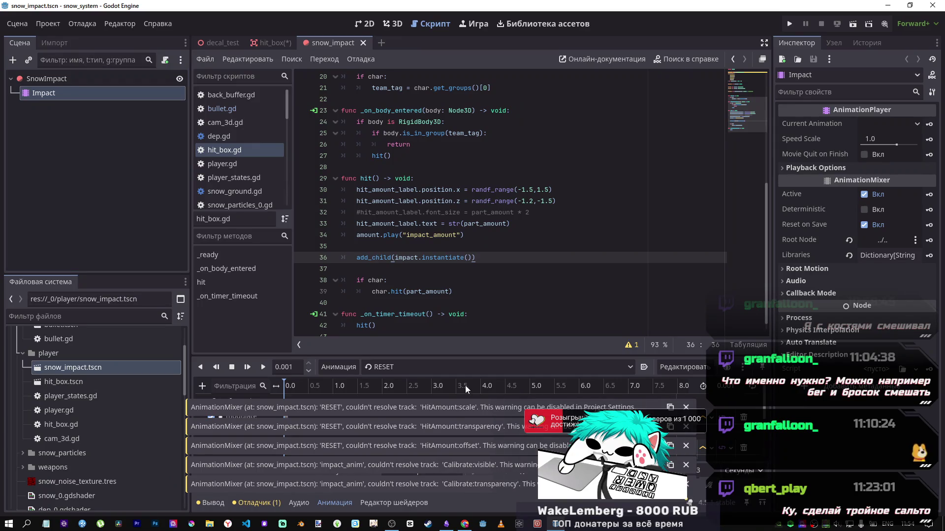
{"action": "left_click", "coordinate": [398, 367]}
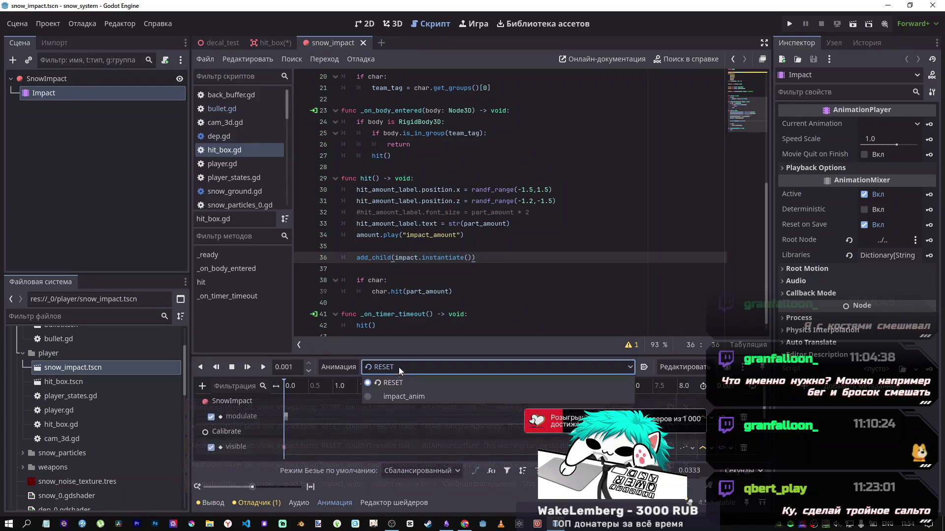
{"action": "left_click", "coordinate": [411, 394]}
{"action": "left_click", "coordinate": [482, 386]}
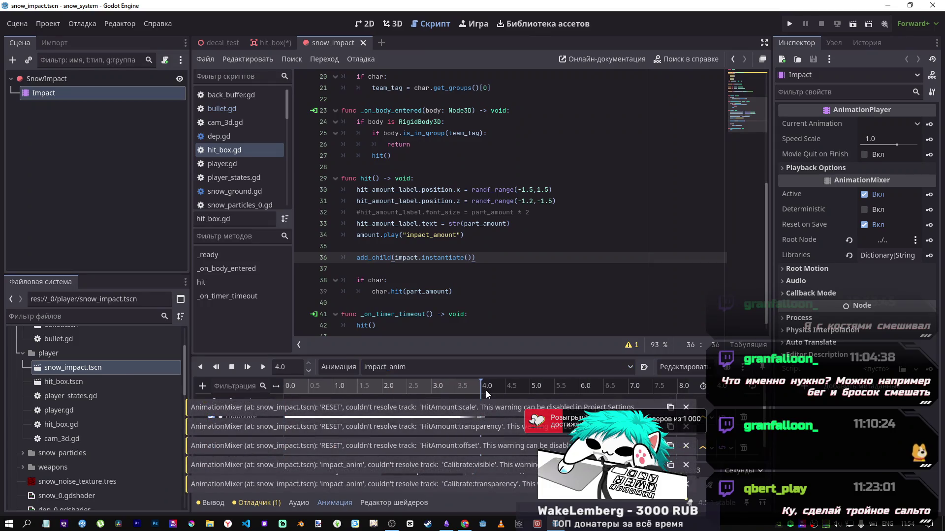
Add a Call Method Track targeting the SnowImpact node to impact_anim.
{"action": "left_click", "coordinate": [202, 387]}
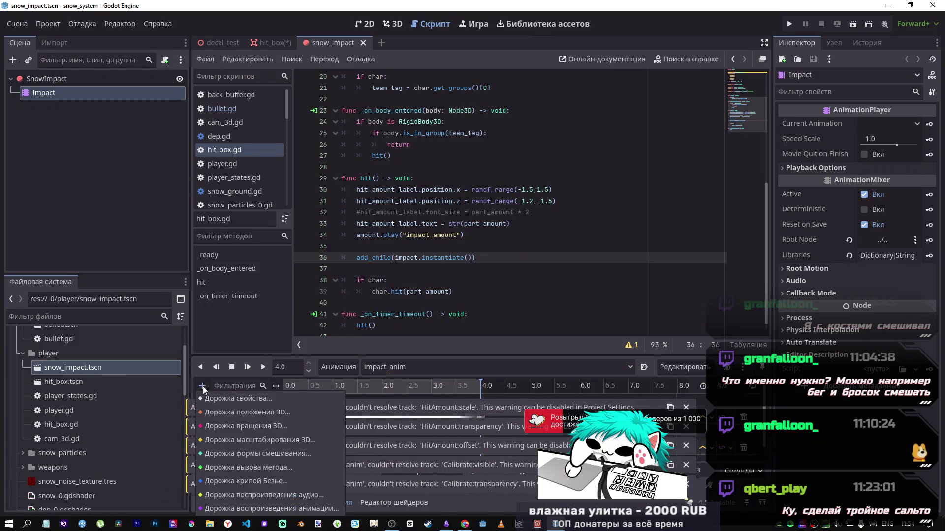
{"action": "left_click", "coordinate": [261, 471]}
{"action": "left_click", "coordinate": [428, 124]}
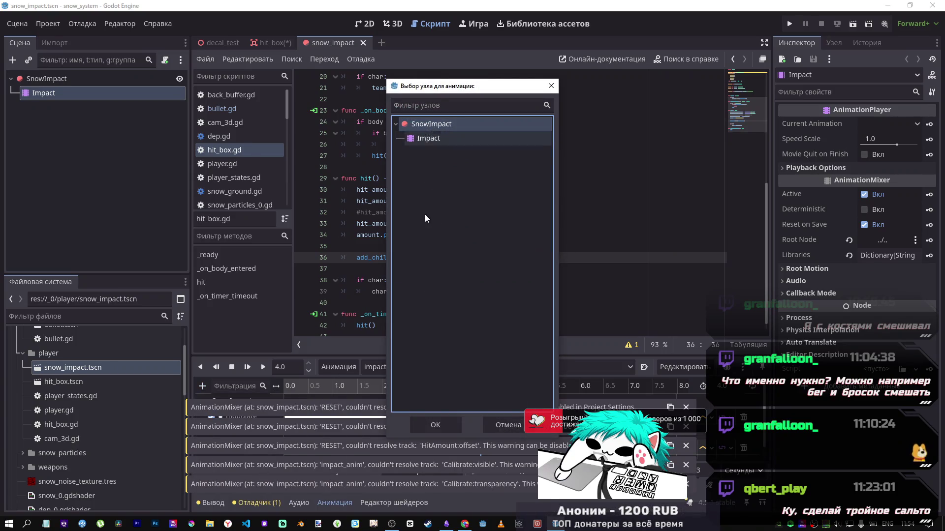
{"action": "left_click", "coordinate": [436, 425]}
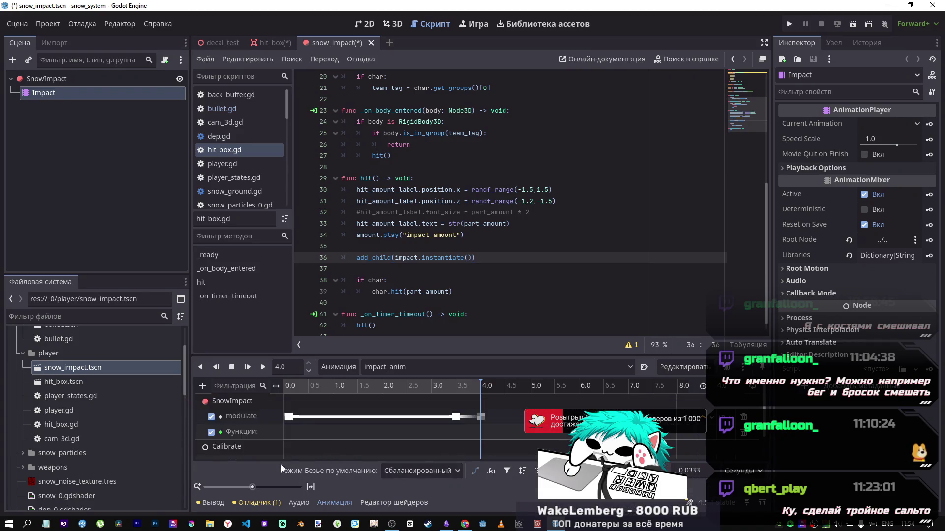
{"action": "scroll", "coordinate": [261, 446], "scroll_direction": "down", "scroll_amount": 2}
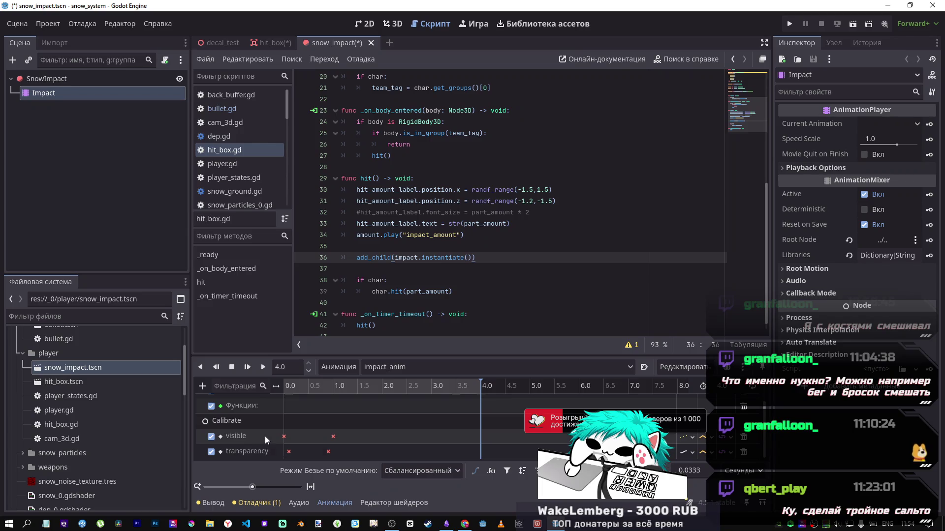
{"action": "scroll", "coordinate": [311, 436], "scroll_direction": "up", "scroll_amount": 2}
{"action": "scroll", "coordinate": [311, 435], "scroll_direction": "down", "scroll_amount": 2}
{"action": "scroll", "coordinate": [312, 435], "scroll_direction": "up", "scroll_amount": 2}
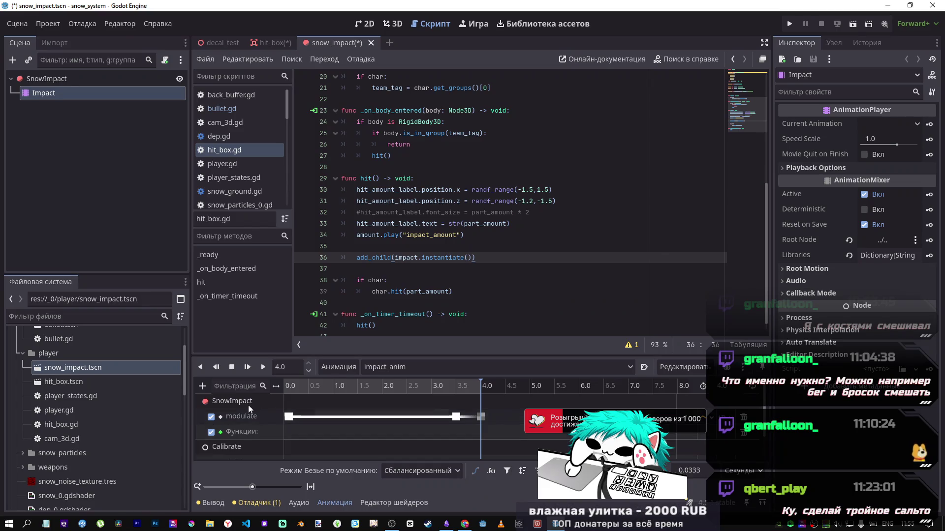
{"action": "scroll", "coordinate": [226, 406], "scroll_direction": "down", "scroll_amount": 2}
{"action": "scroll", "coordinate": [226, 406], "scroll_direction": "up", "scroll_amount": 2}
{"action": "scroll", "coordinate": [228, 404], "scroll_direction": "down", "scroll_amount": 2}
{"action": "scroll", "coordinate": [228, 406], "scroll_direction": "up", "scroll_amount": 2}
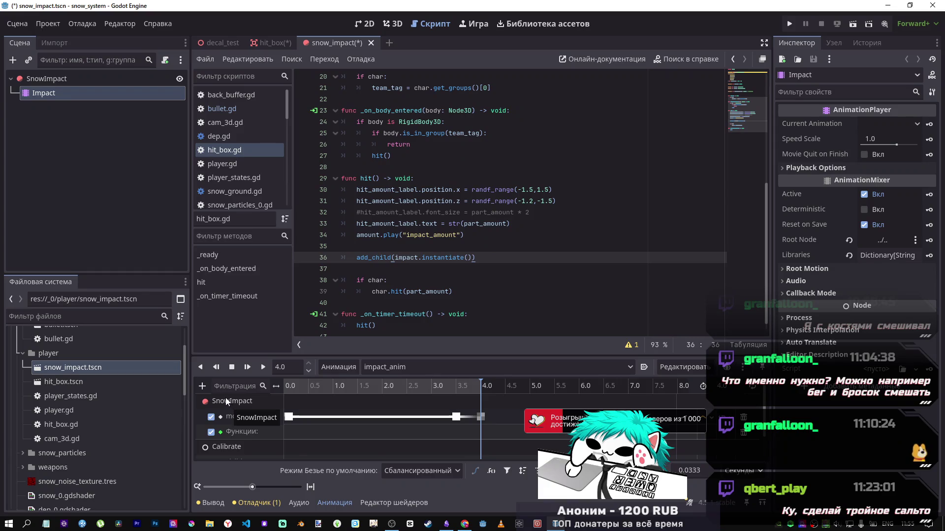
Add a second SnowImpact method-call track, select its Функции track, and set the playhead near the animation end.
{"action": "left_click", "coordinate": [202, 386]}
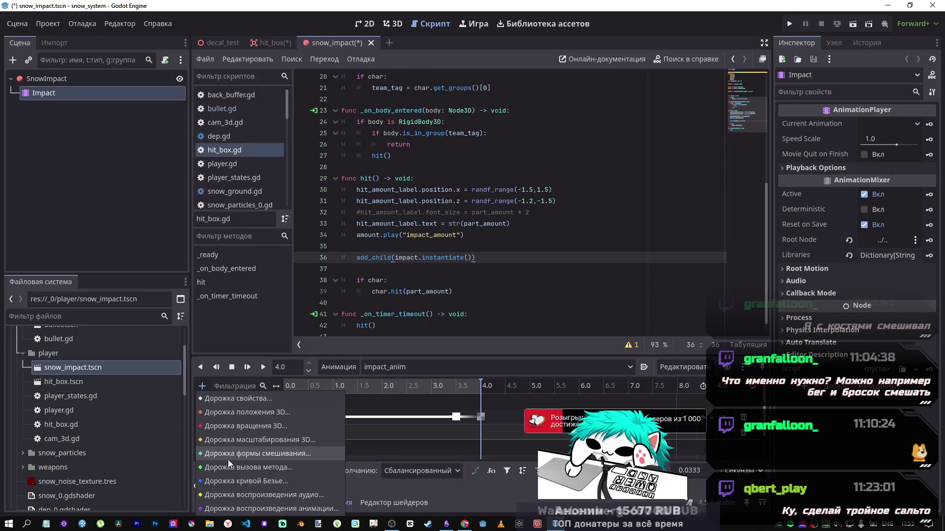
{"action": "left_click", "coordinate": [228, 469]}
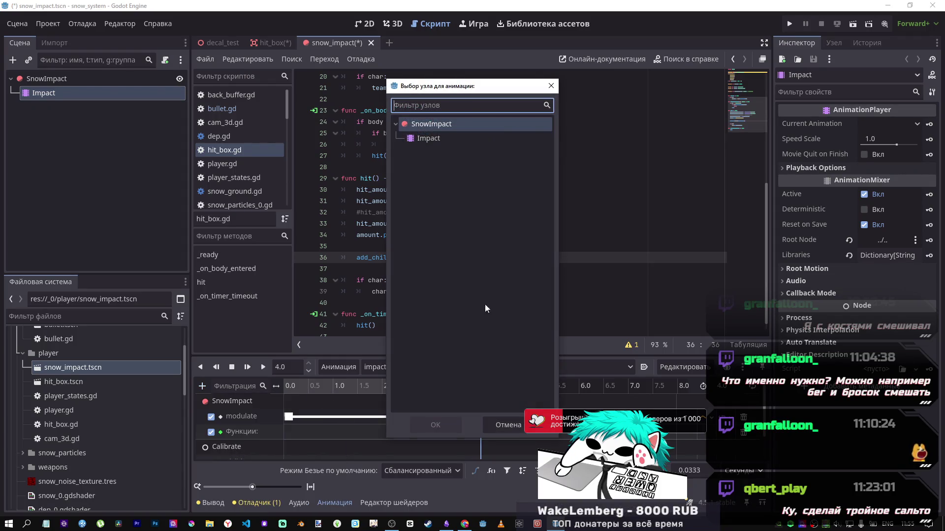
{"action": "left_click", "coordinate": [438, 125]}
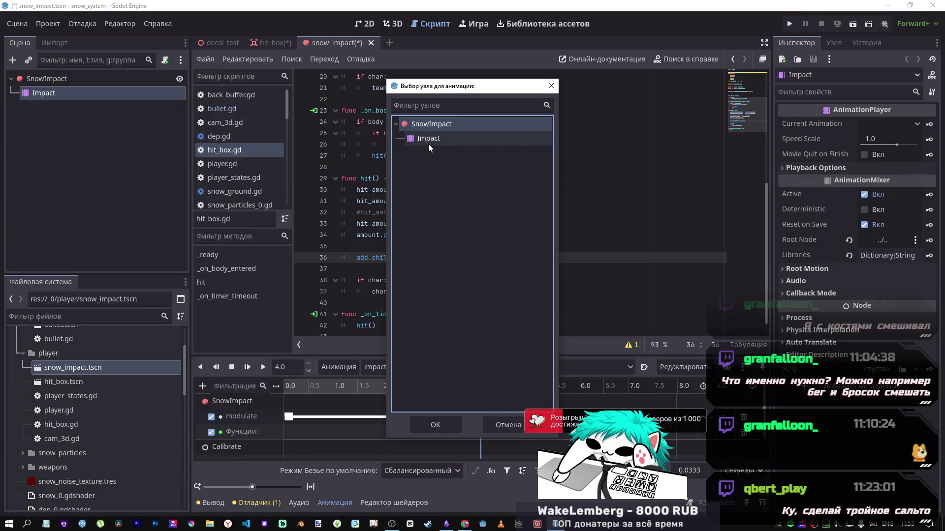
{"action": "left_click", "coordinate": [435, 424]}
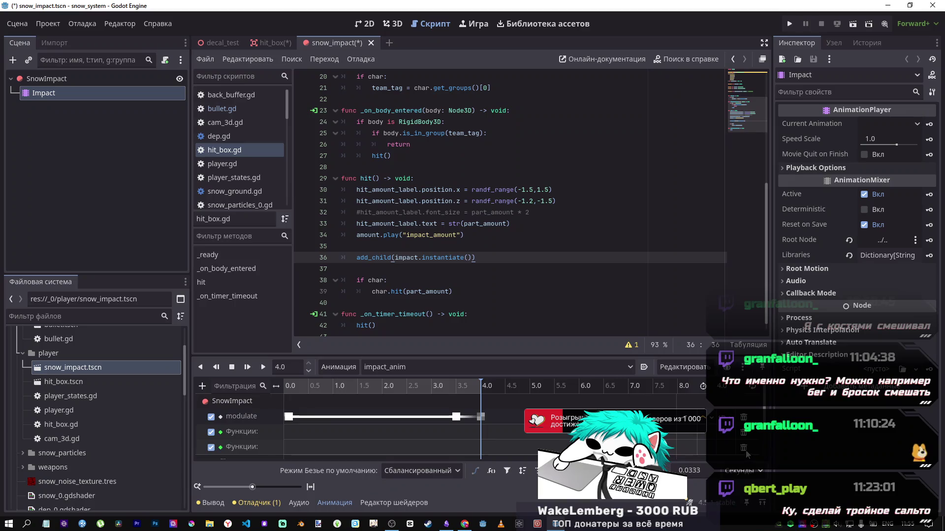
{"action": "left_click", "coordinate": [297, 428]}
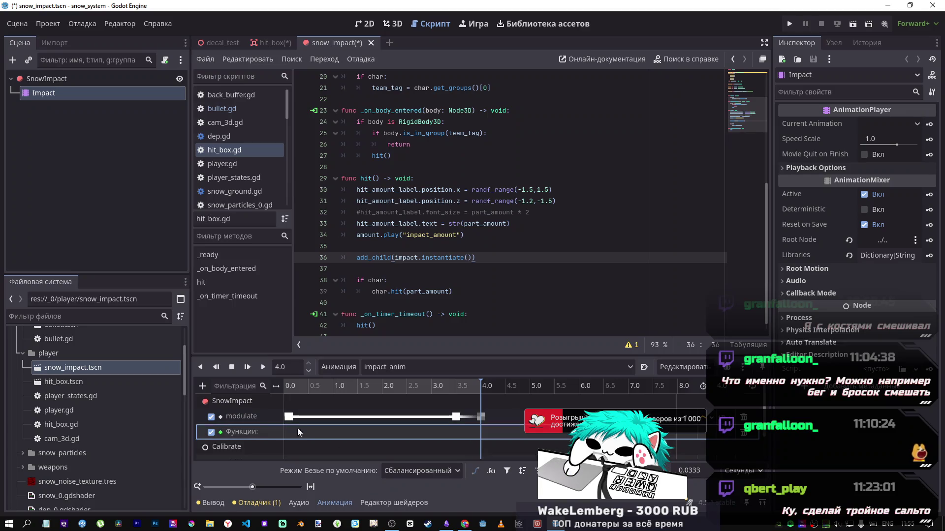
{"action": "left_click", "coordinate": [479, 430]}
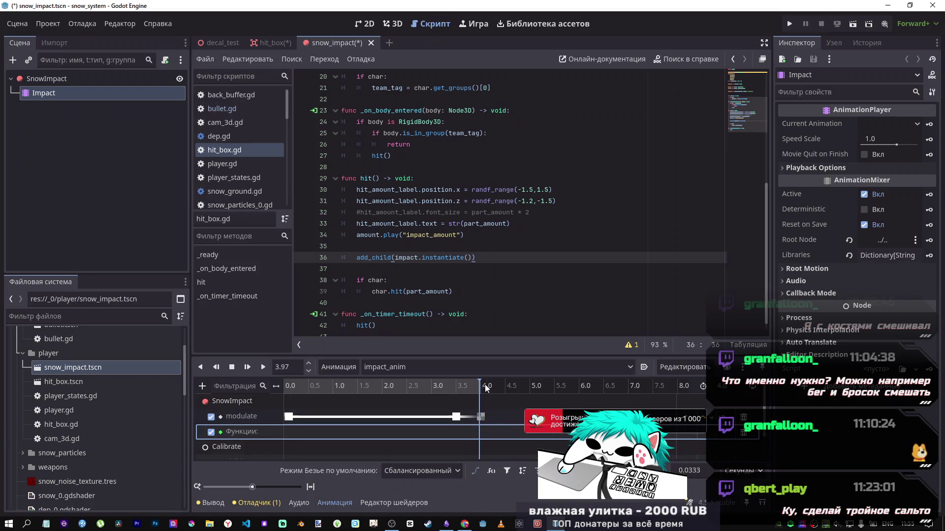
Insert a queue_free() call key at the end of impact_anim, save snow_impact, and return to hit_box.
{"action": "right_click", "coordinate": [481, 432]}
{"action": "left_click", "coordinate": [498, 439]}
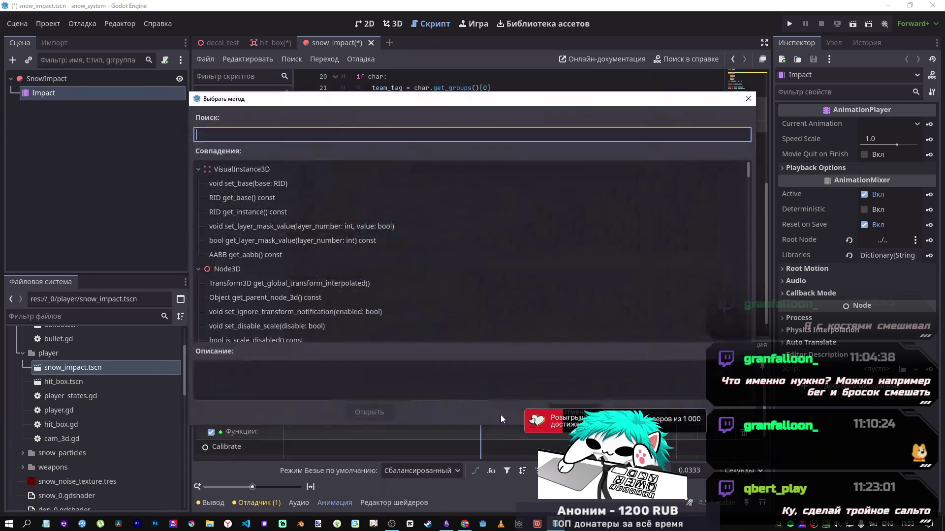
{"action": "type", "text": "que"}
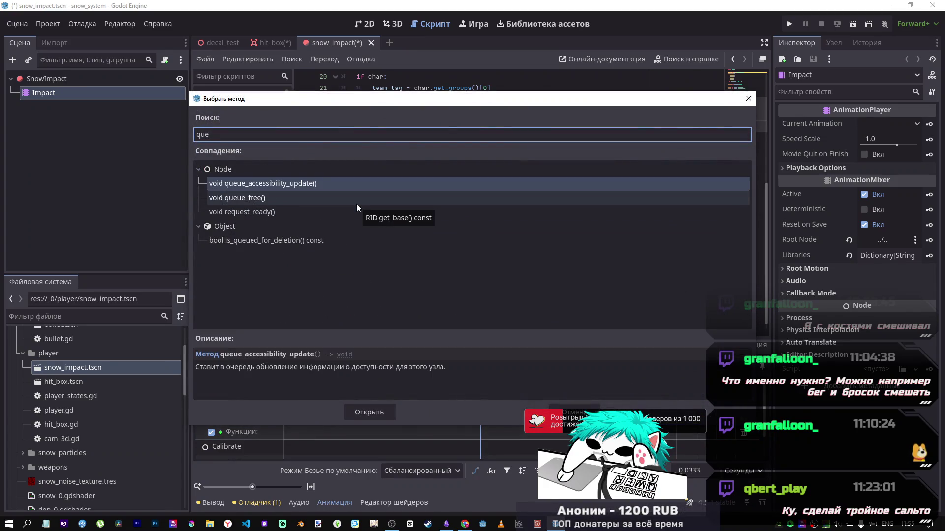
{"action": "left_click", "coordinate": [304, 199]}
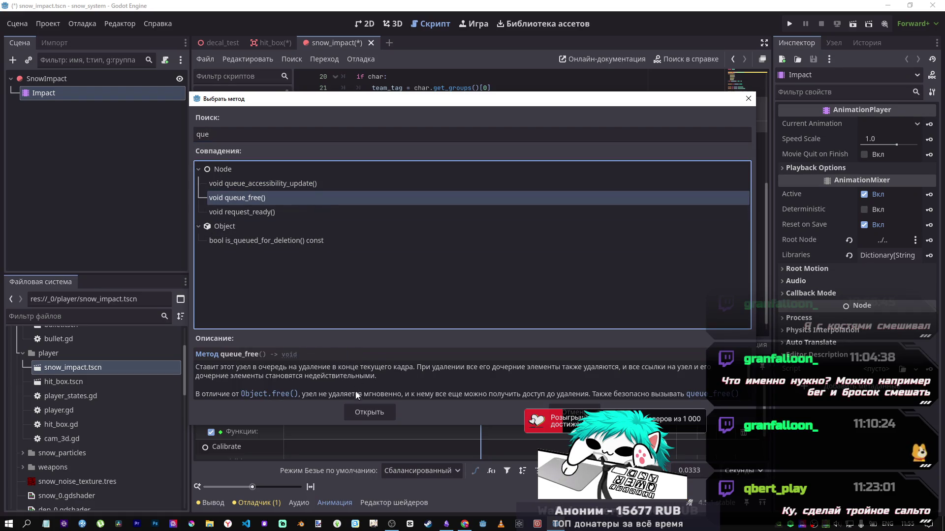
{"action": "left_click", "coordinate": [375, 414]}
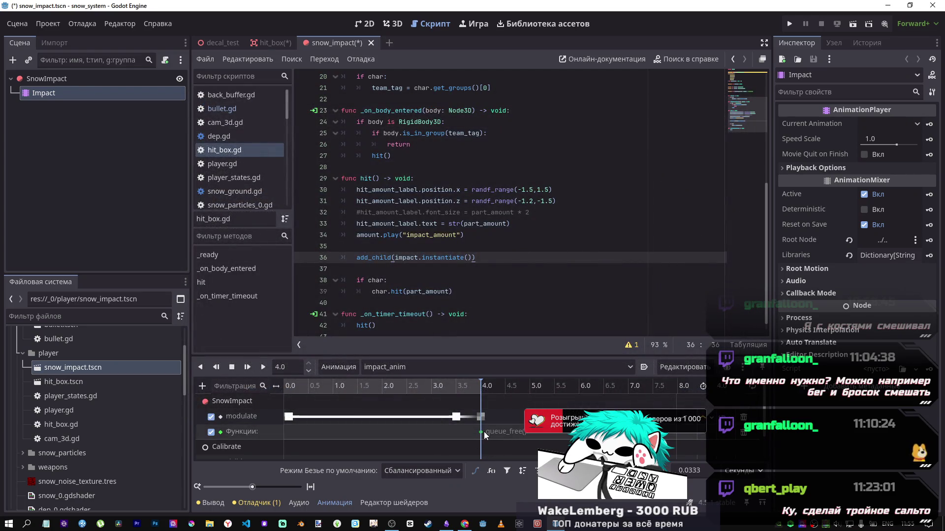
{"action": "key", "text": "ctrl+s"}
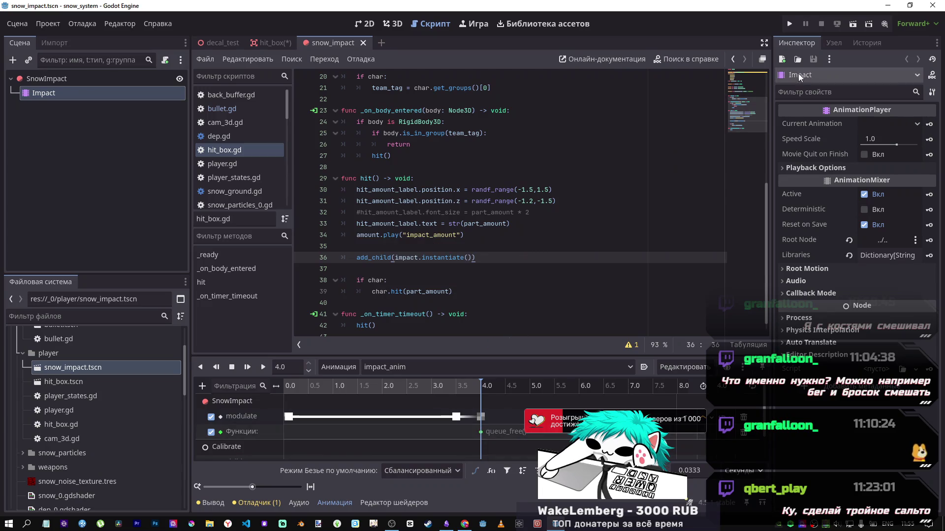
{"action": "left_click", "coordinate": [271, 43]}
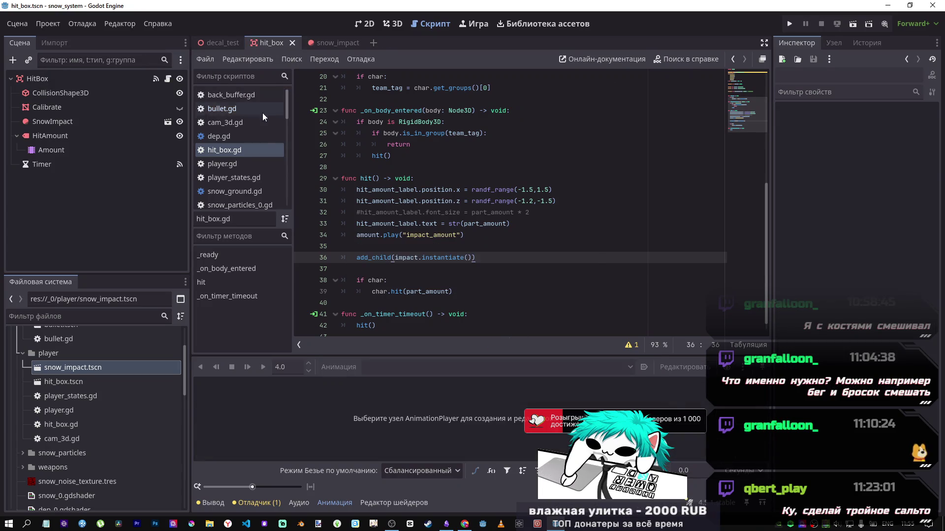
Delete the SnowImpact node from the HitBox scene.
{"action": "left_click", "coordinate": [47, 121]}
{"action": "key", "text": "Delete"}
{"action": "key", "text": "Return"}
Run the game with F5, inspect the spawned SnowImpact decal in the Remote tree, then stop it.
{"action": "key", "text": "F5"}
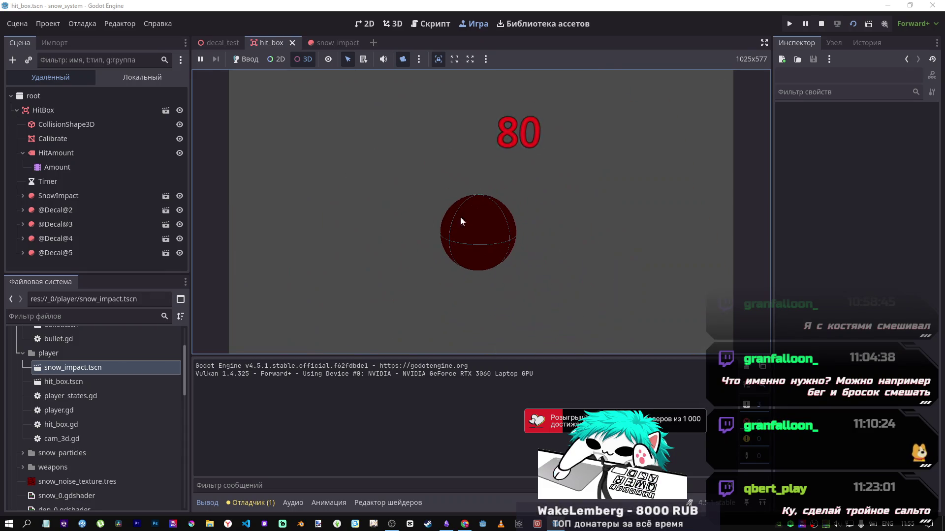
{"action": "left_click", "coordinate": [28, 197]}
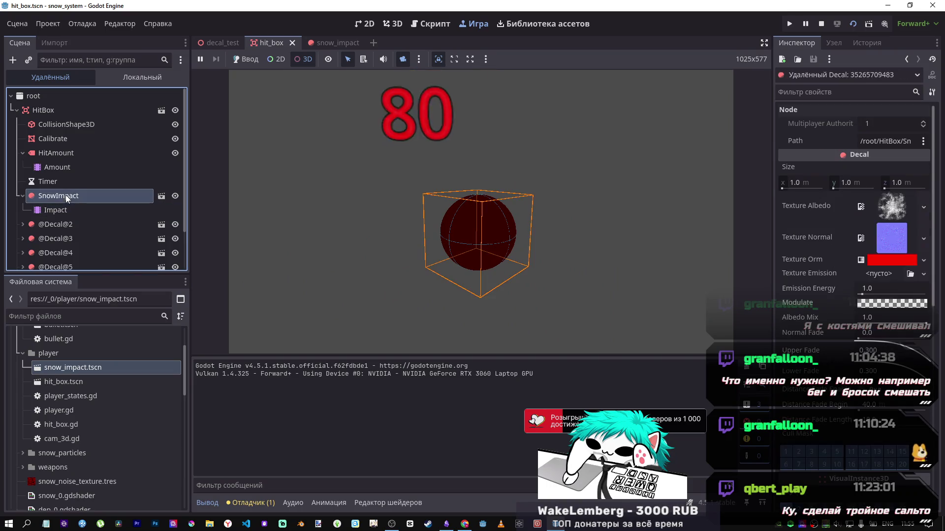
{"action": "scroll", "coordinate": [64, 195], "scroll_direction": "down", "scroll_amount": 3}
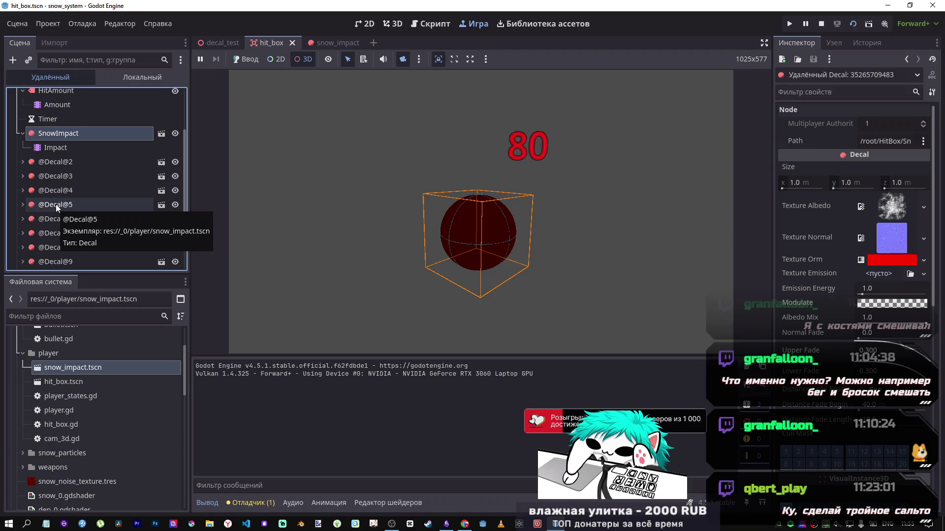
{"action": "scroll", "coordinate": [55, 205], "scroll_direction": "down", "scroll_amount": 2}
{"action": "left_click", "coordinate": [224, 184]}
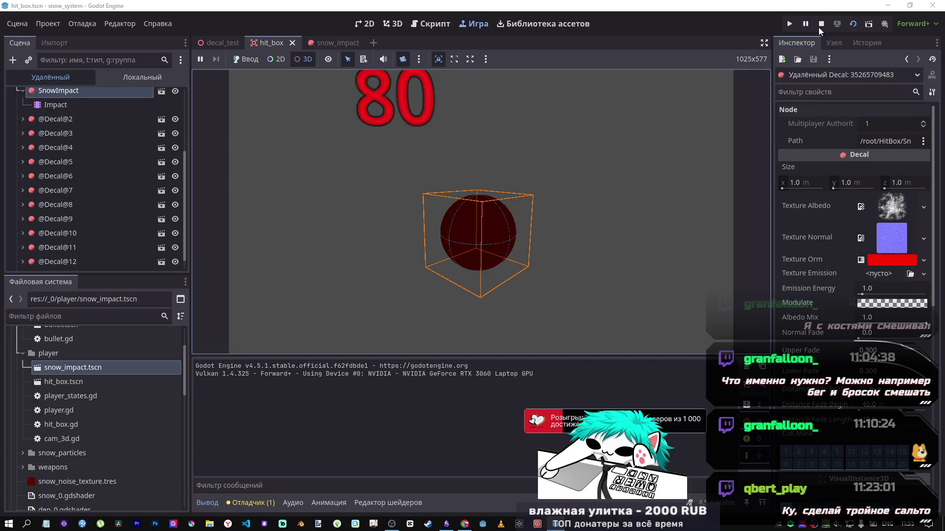
{"action": "left_click", "coordinate": [820, 24]}
{"action": "left_click", "coordinate": [47, 148]}
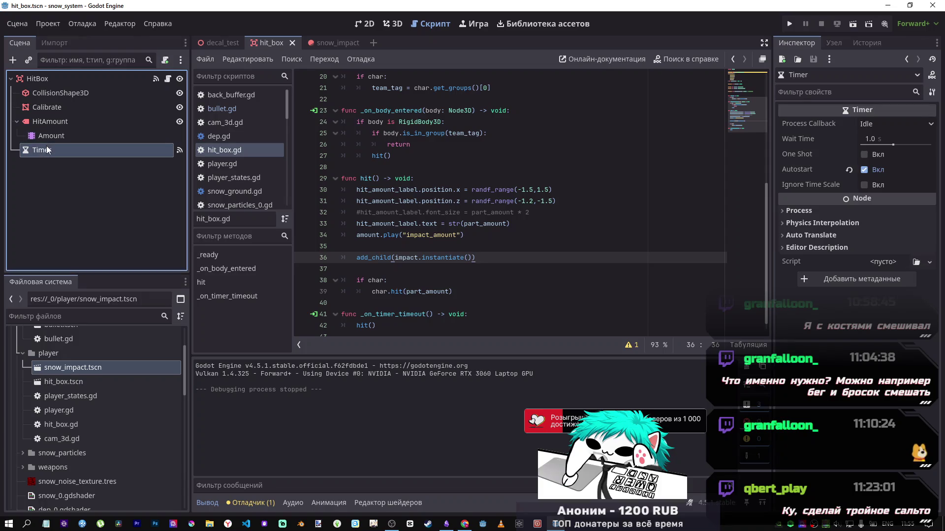
Set the HitBox Timer's Wait Time to 4.0 seconds.
{"action": "left_click", "coordinate": [886, 140]}
{"action": "type", "text": "4"}
{"action": "key", "text": "Return"}
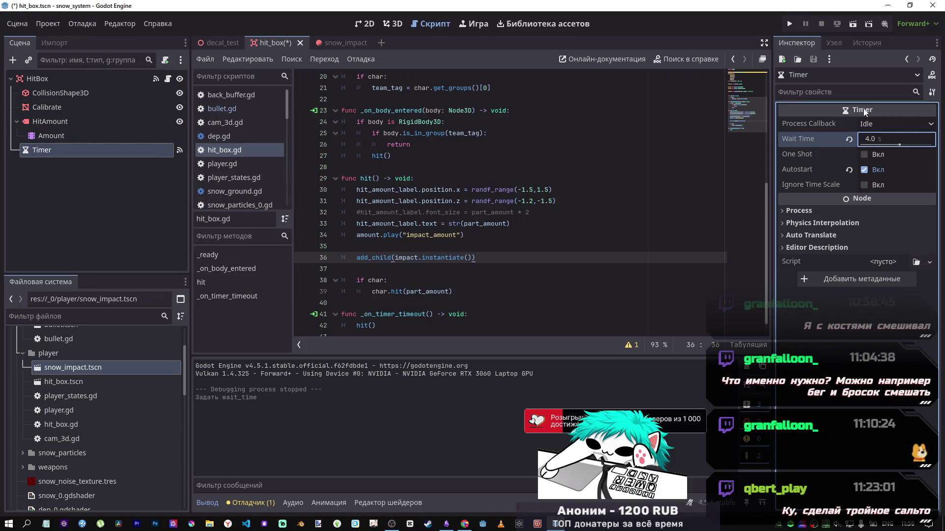
Test-run the game, inspect the remote SnowImpact decal, stop, reopen snow_impact, and switch to Chrome.
{"action": "left_click", "coordinate": [789, 23]}
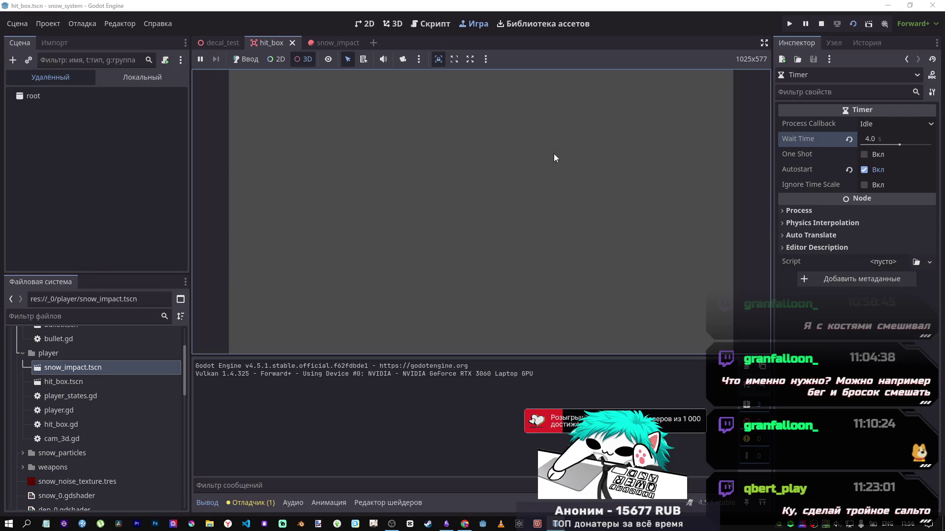
{"action": "left_click", "coordinate": [403, 59]}
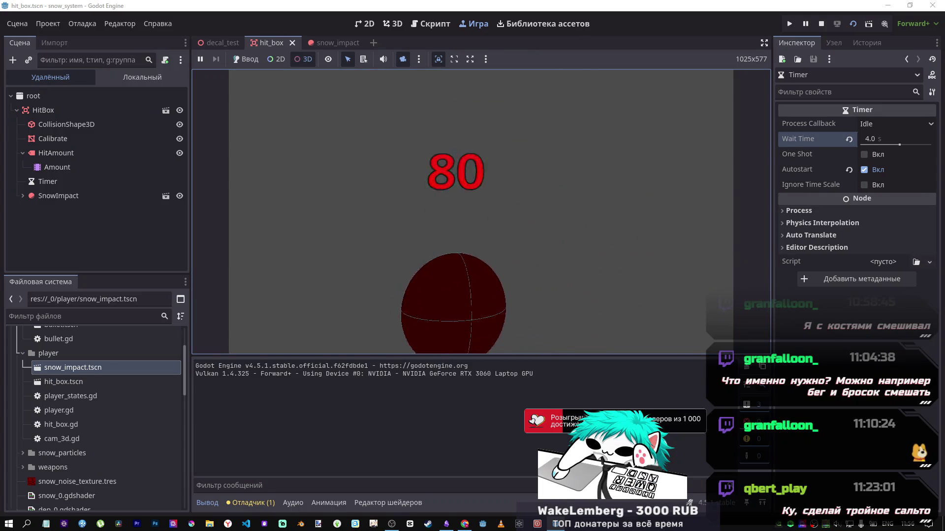
{"action": "left_click", "coordinate": [70, 196]}
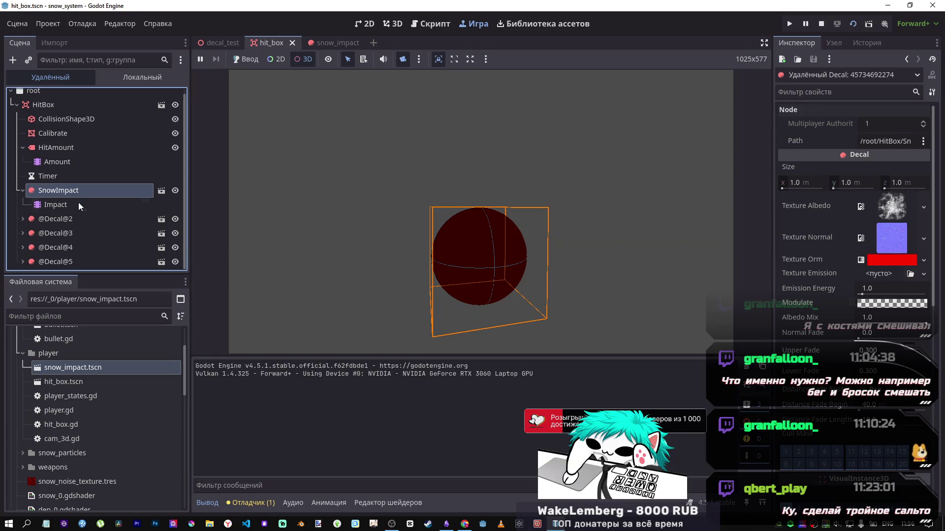
{"action": "left_click", "coordinate": [816, 25]}
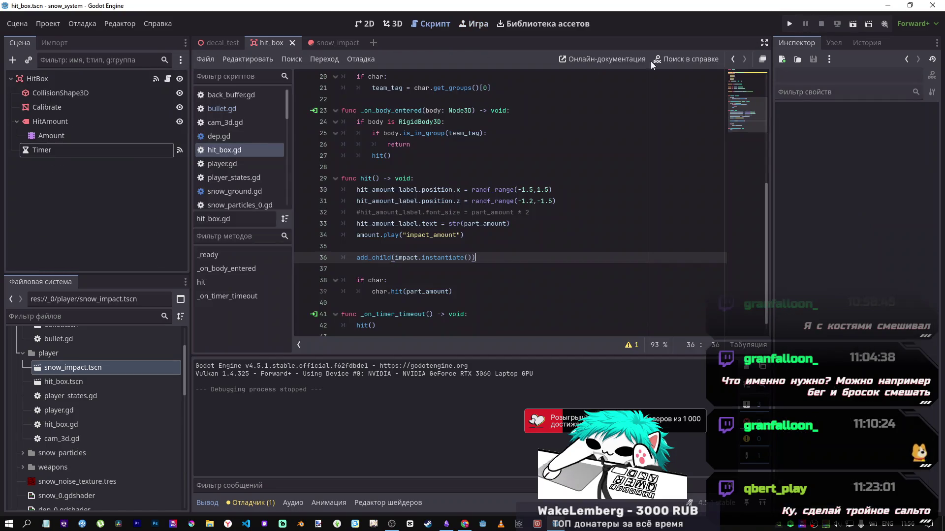
{"action": "left_click", "coordinate": [326, 43]}
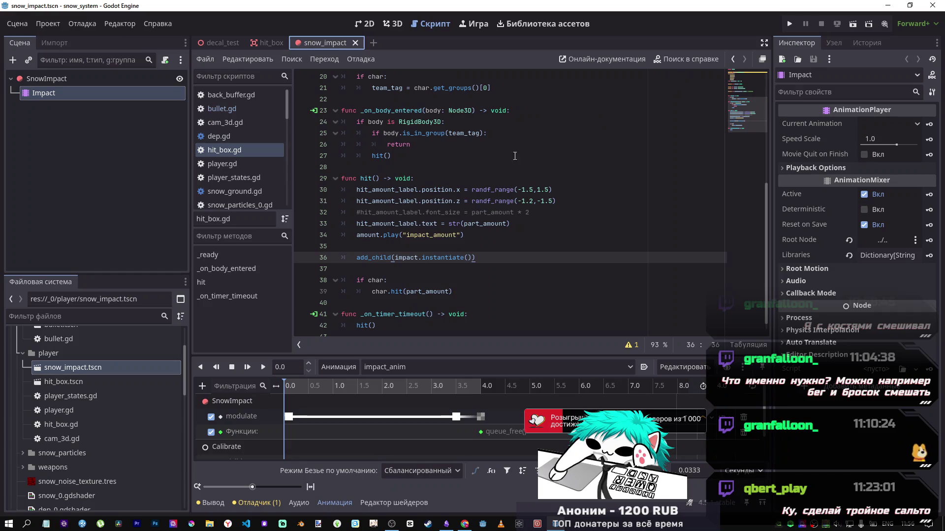
{"action": "left_click", "coordinate": [465, 524]}
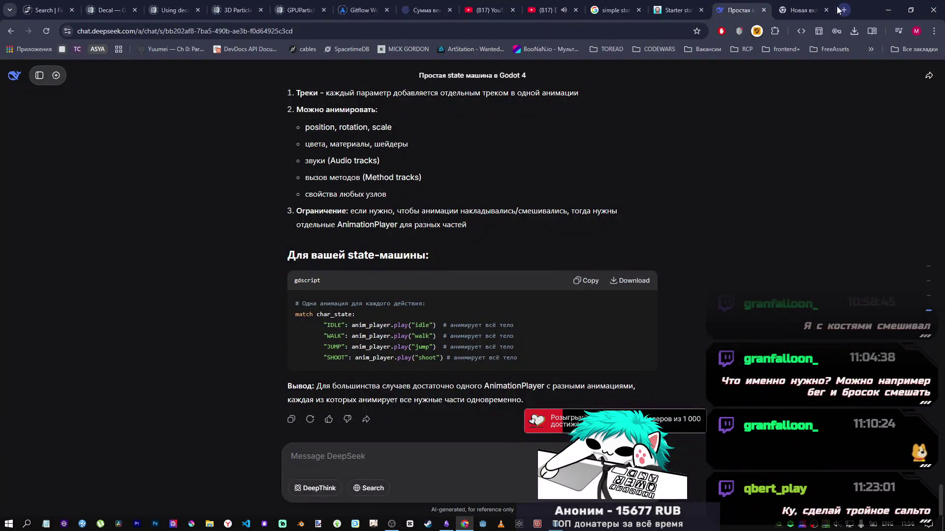
Open the Twitch stream in a new tab, then close that tab.
{"action": "left_click", "coordinate": [811, 11]}
{"action": "left_click", "coordinate": [401, 251]}
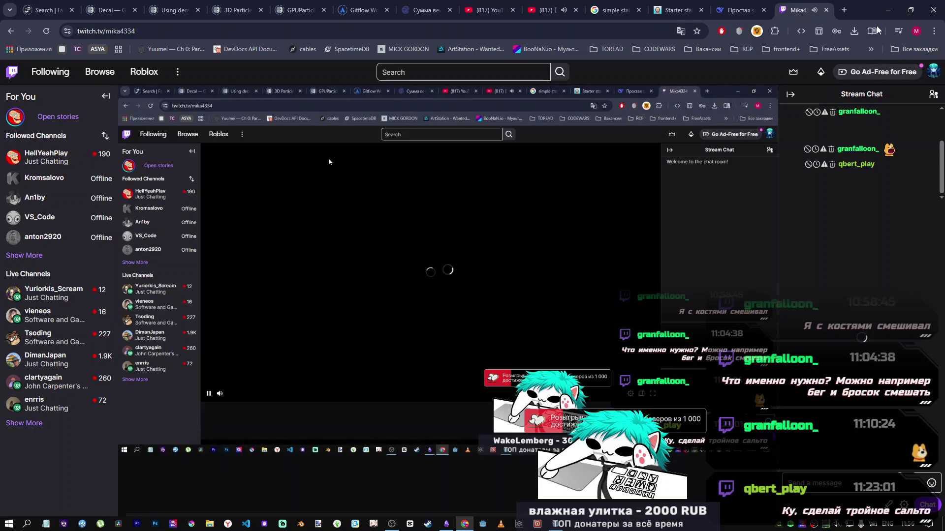
{"action": "middle_click", "coordinate": [815, 11]}
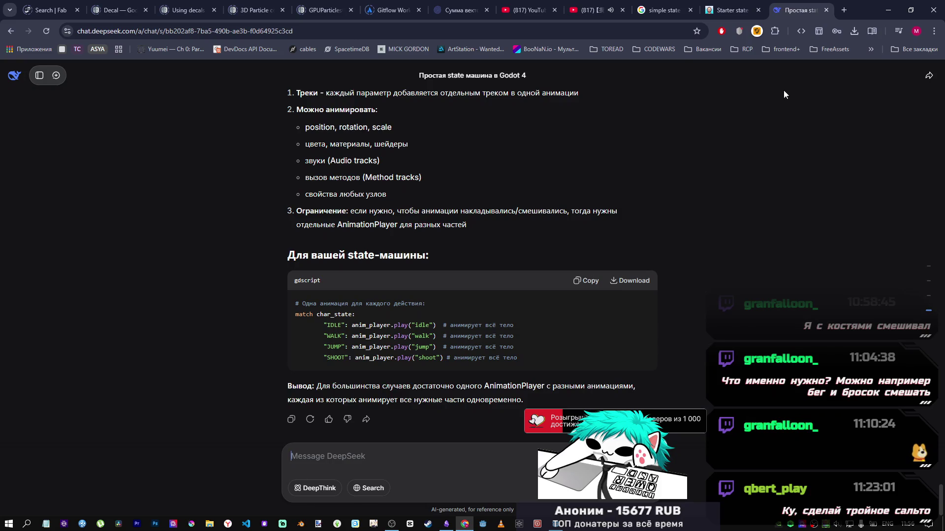
Close the playing YouTube video tab, start the Rammstein Mix, and return to the state machine search results.
{"action": "left_click", "coordinate": [593, 8]}
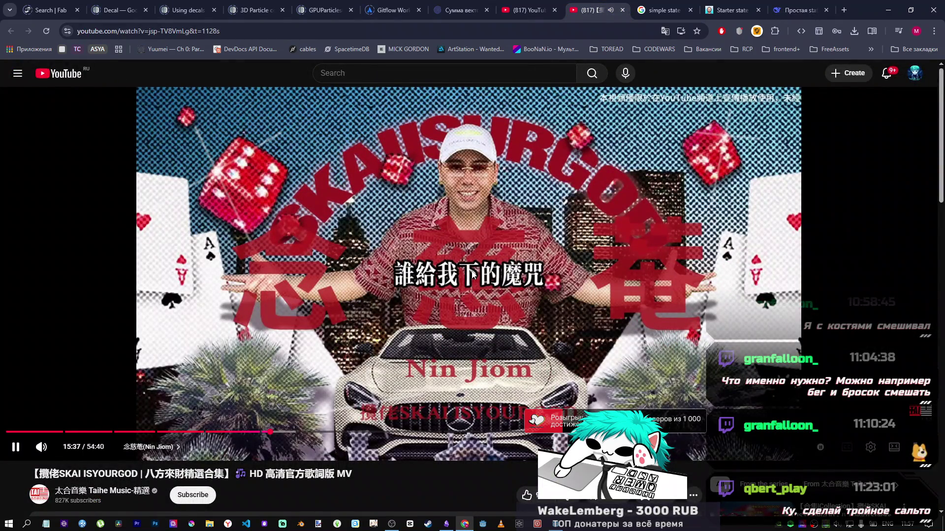
{"action": "scroll", "coordinate": [507, 394], "scroll_direction": "down", "scroll_amount": 3}
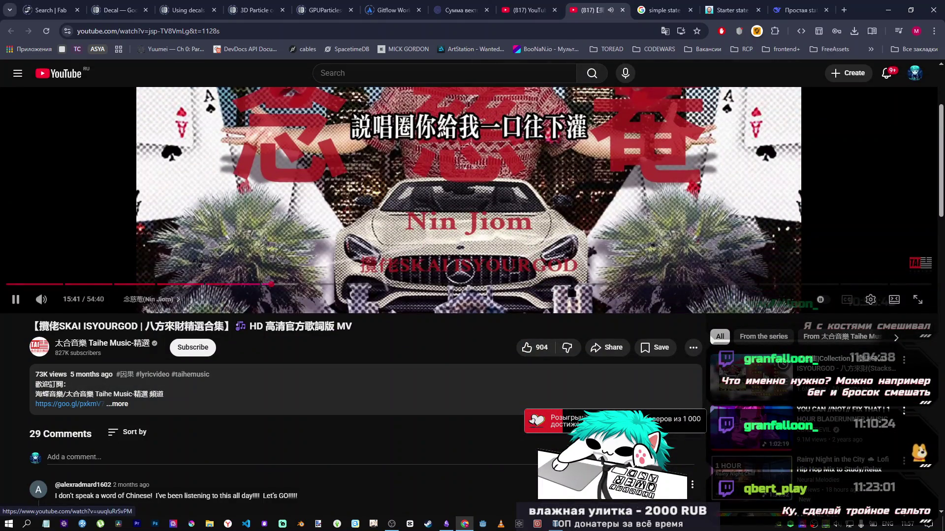
{"action": "scroll", "coordinate": [605, 379], "scroll_direction": "up", "scroll_amount": 3}
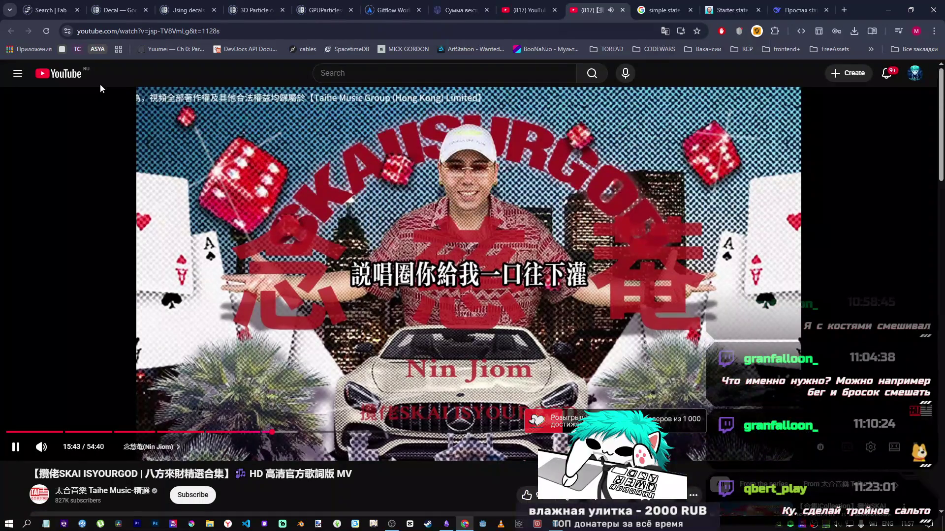
{"action": "left_click", "coordinate": [541, 4]}
{"action": "middle_click", "coordinate": [586, 11]}
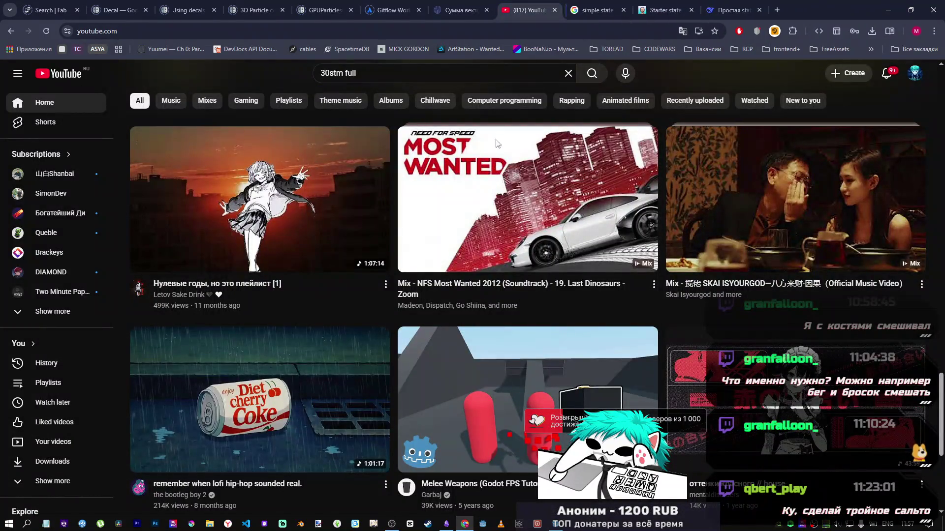
{"action": "scroll", "coordinate": [463, 320], "scroll_direction": "up", "scroll_amount": 15}
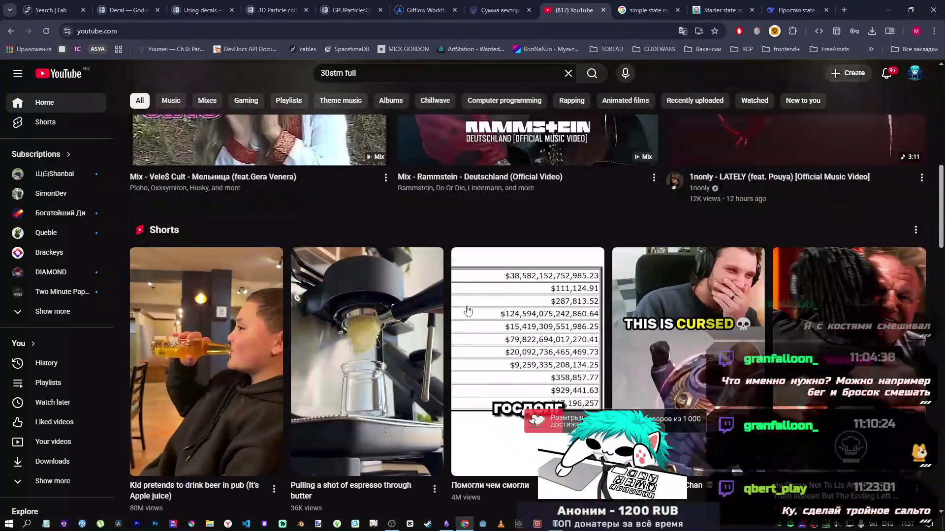
{"action": "scroll", "coordinate": [492, 315], "scroll_direction": "down", "scroll_amount": 4}
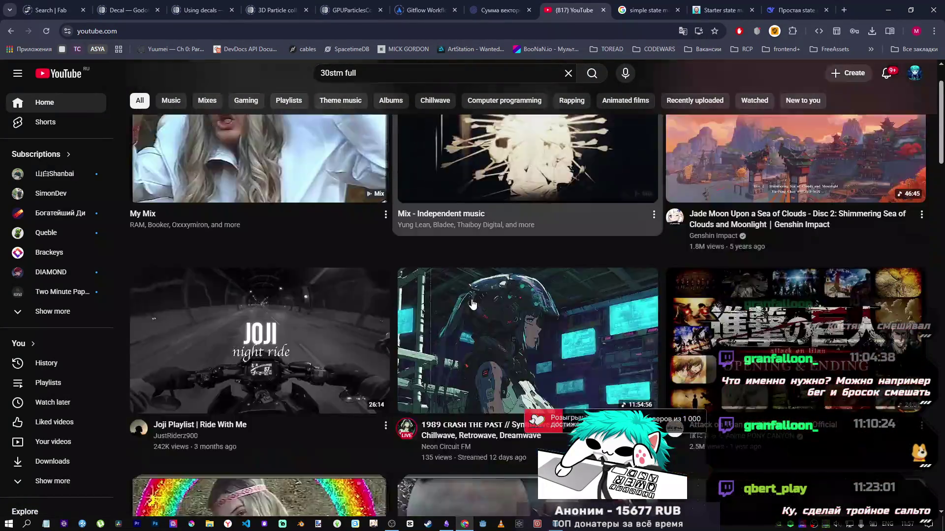
{"action": "left_click", "coordinate": [541, 324]}
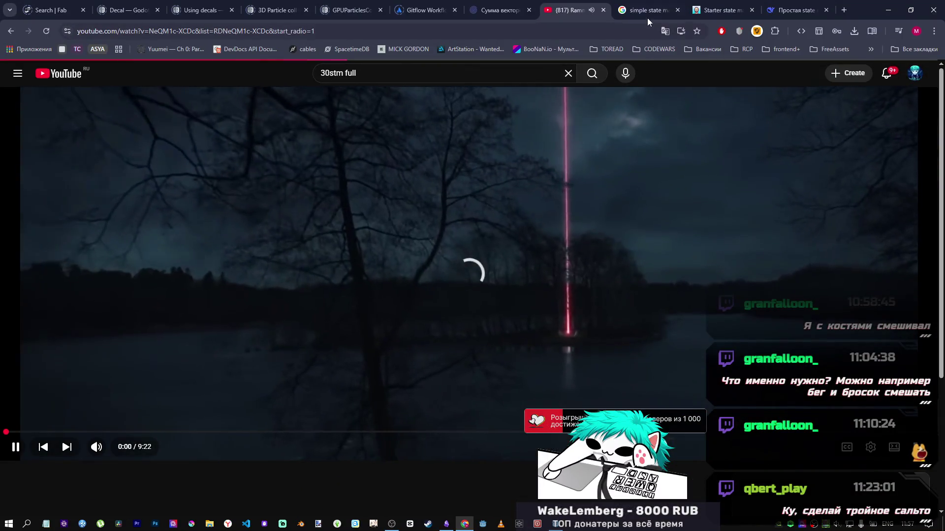
{"action": "left_click", "coordinate": [637, 9]}
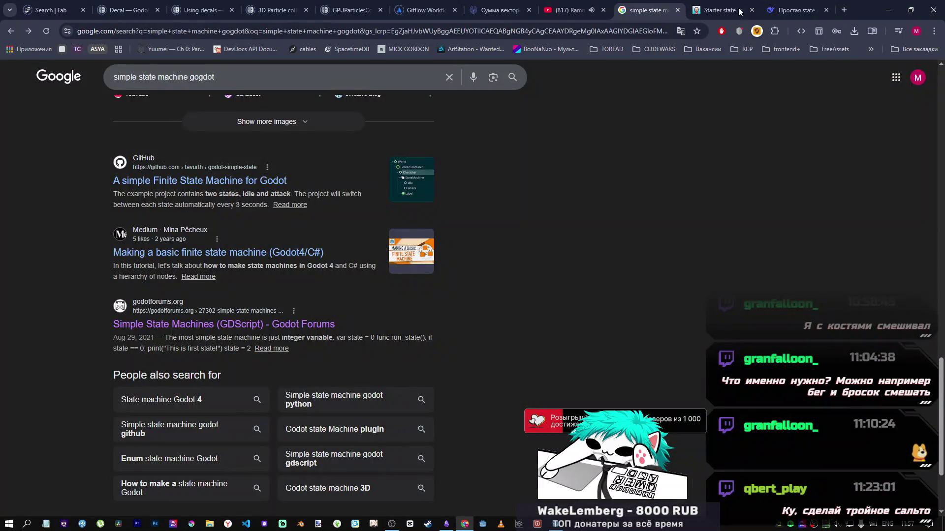